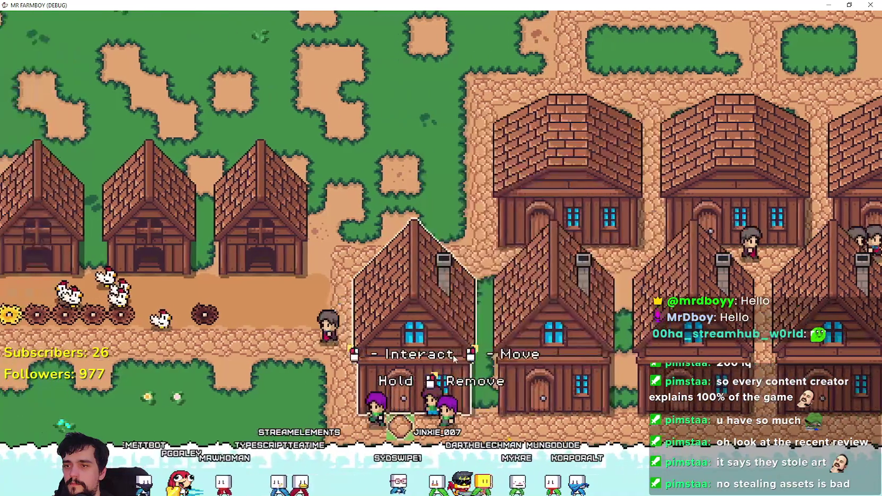
Step: Check which workers live in a house, then zoom the farm view
{"action": "left_click", "coordinate": [368, 207]}
{"action": "key", "text": "Escape"}
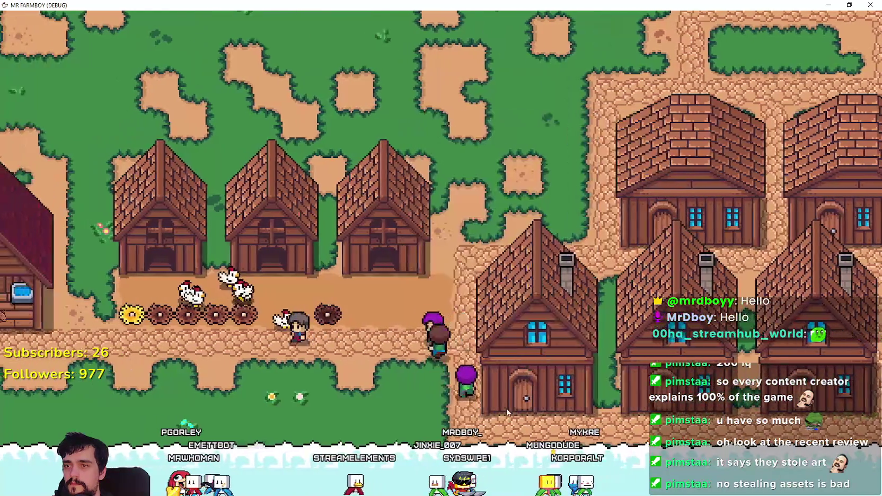
{"action": "scroll", "coordinate": [499, 401], "scroll_direction": "down", "scroll_amount": 2}
{"action": "scroll", "coordinate": [499, 402], "scroll_direction": "down", "scroll_amount": 2}
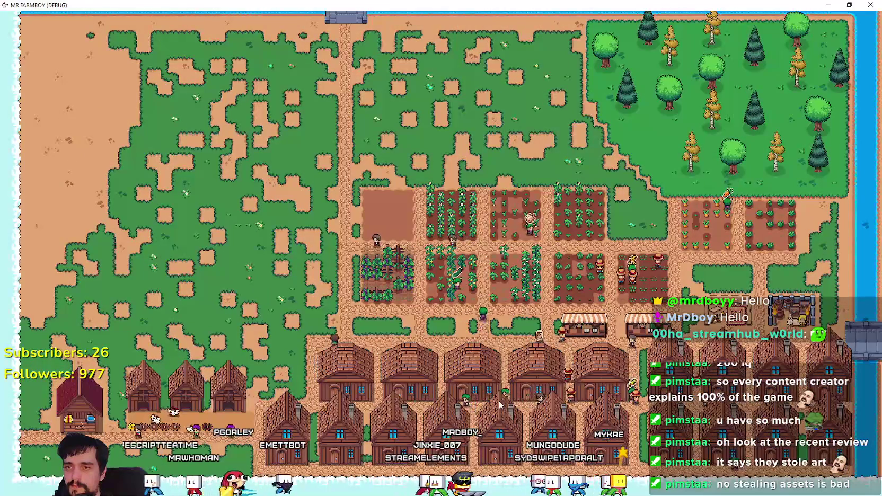
{"action": "scroll", "coordinate": [499, 401], "scroll_direction": "up", "scroll_amount": 2}
Step: Glance at the Advancements panel, pan right across the farm, and pause the game
{"action": "key", "text": "a"}
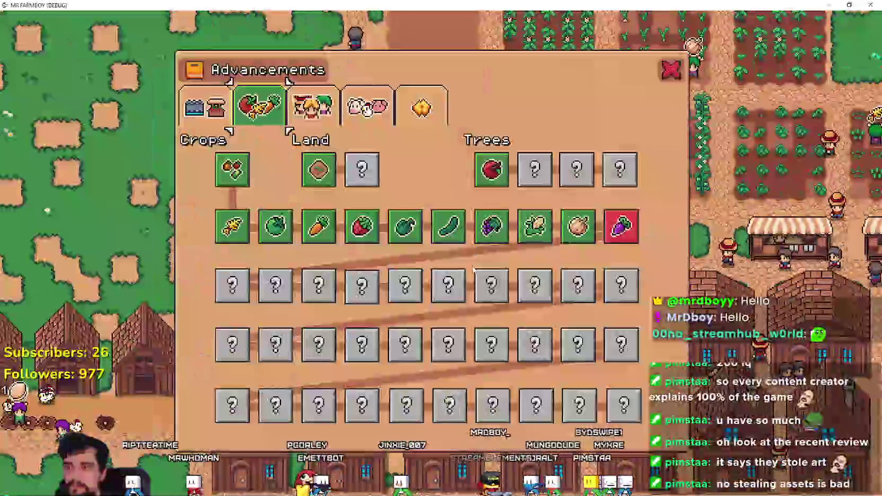
{"action": "key", "text": "Escape"}
{"action": "scroll", "coordinate": [557, 328], "scroll_direction": "up", "scroll_amount": 2}
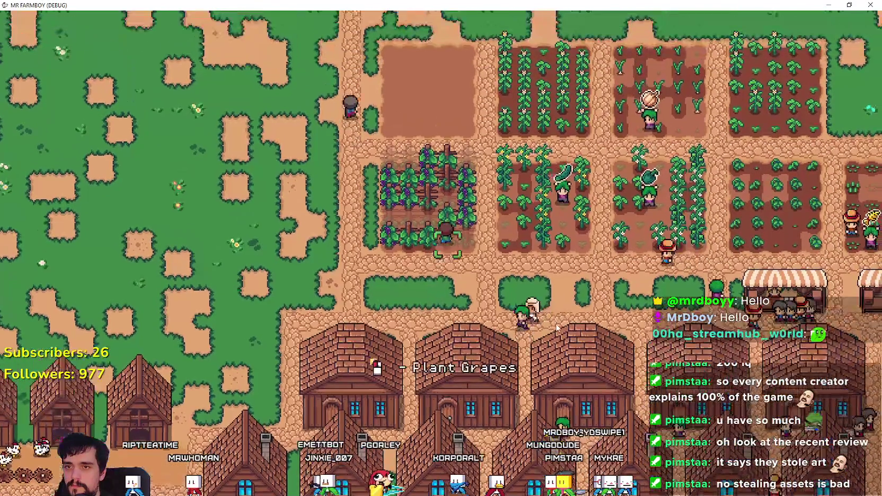
{"action": "key", "text": "w"}
{"action": "key", "text": "d"}
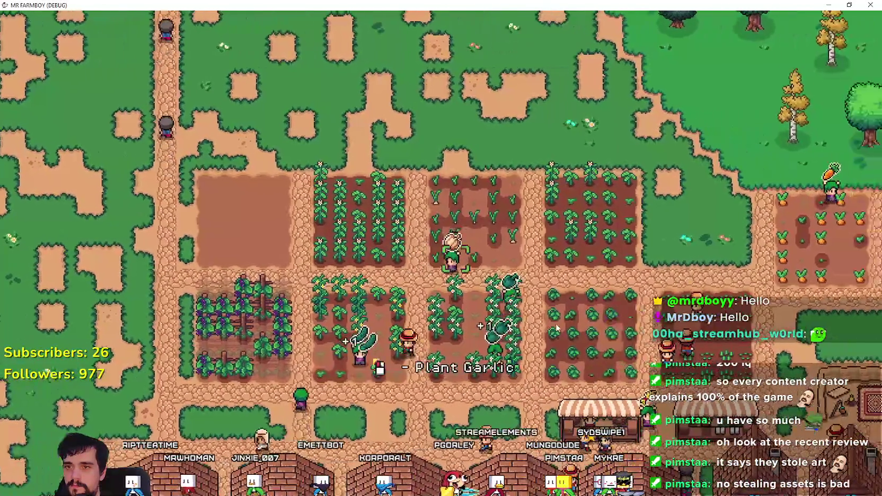
{"action": "key", "text": "d"}
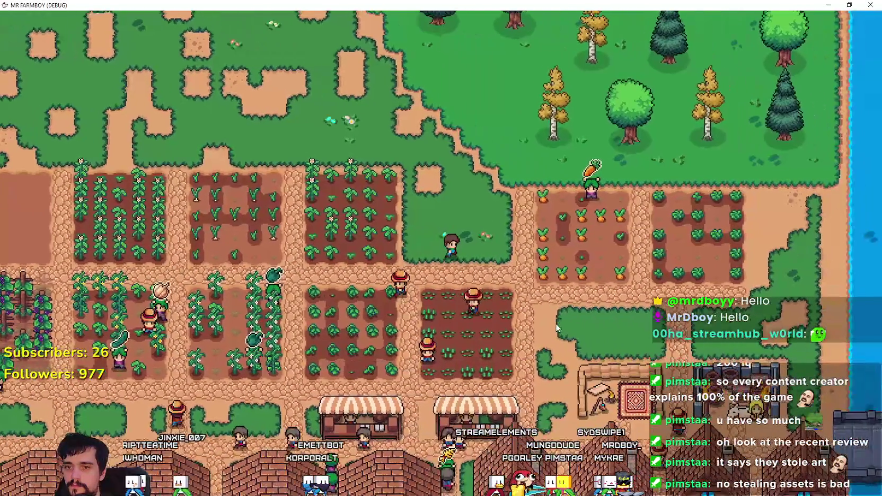
{"action": "scroll", "coordinate": [556, 328], "scroll_direction": "up", "scroll_amount": 2}
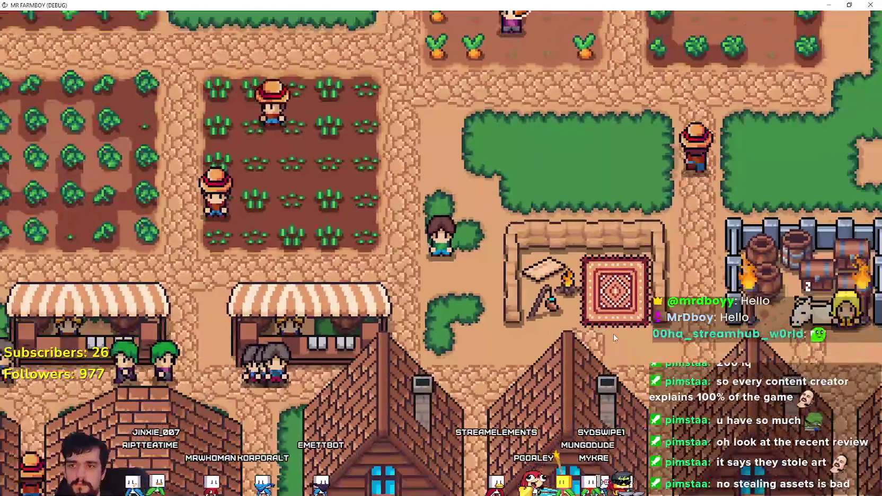
{"action": "key", "text": "Escape"}
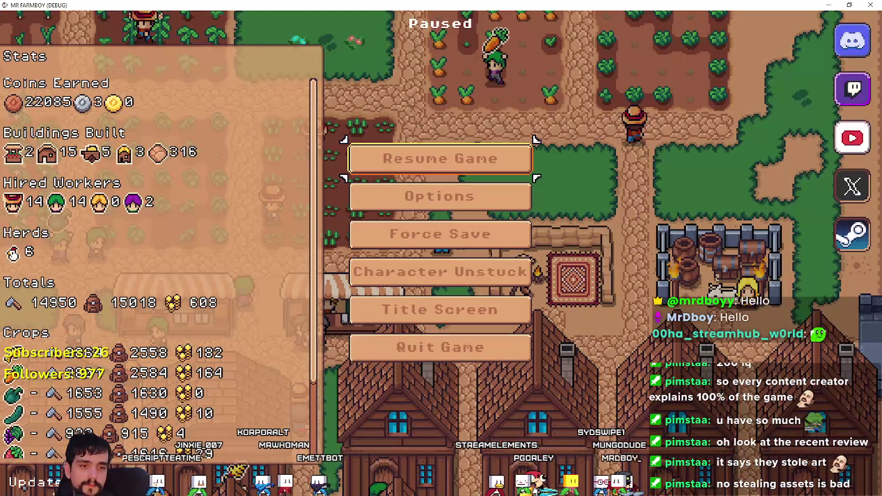
Step: Open Dreadmyst's store page from the Steam library
{"action": "key", "text": "alt+Tab"}
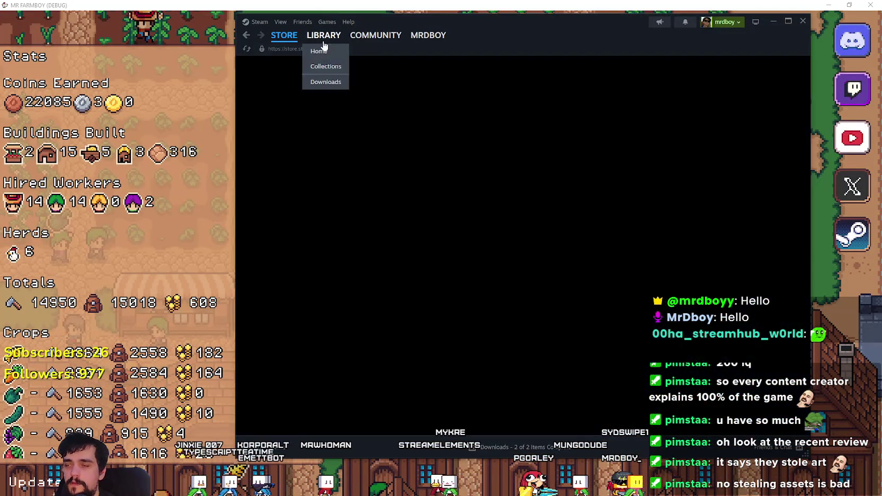
{"action": "left_click", "coordinate": [322, 36]}
{"action": "left_click", "coordinate": [292, 151]}
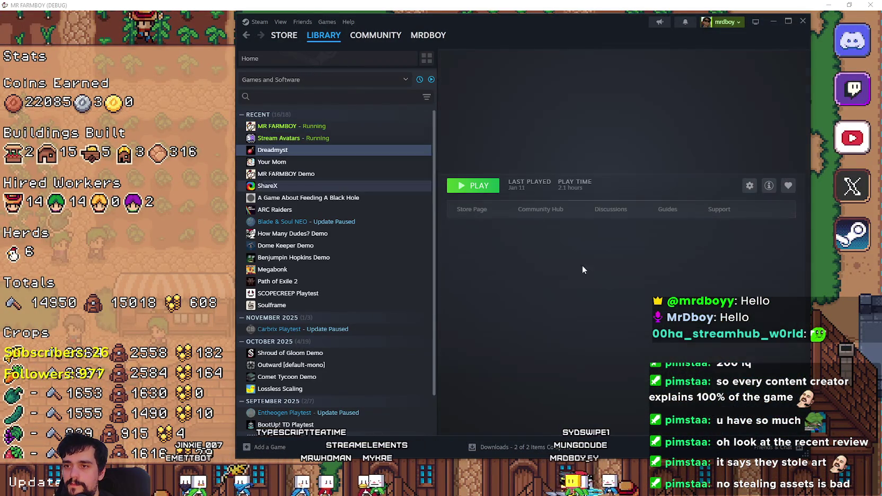
{"action": "left_click", "coordinate": [473, 212]}
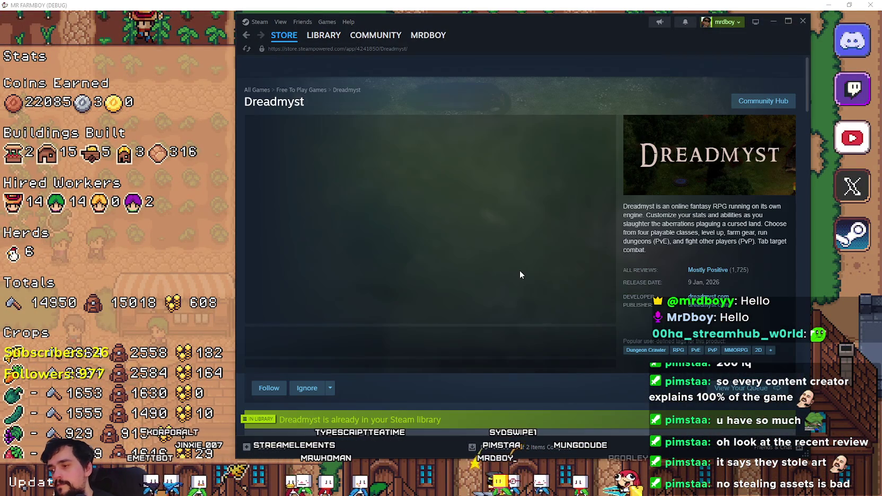
Step: Scroll down to Dreadmyst's customer reviews and follow the forum link in a recent review
{"action": "scroll", "coordinate": [520, 270], "scroll_direction": "down", "scroll_amount": 3}
{"action": "scroll", "coordinate": [387, 218], "scroll_direction": "down", "scroll_amount": 15}
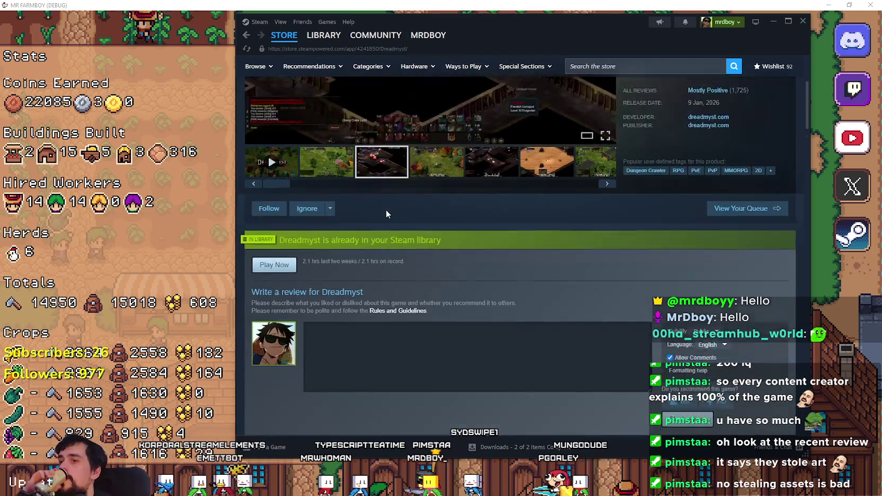
{"action": "scroll", "coordinate": [393, 222], "scroll_direction": "down", "scroll_amount": 15}
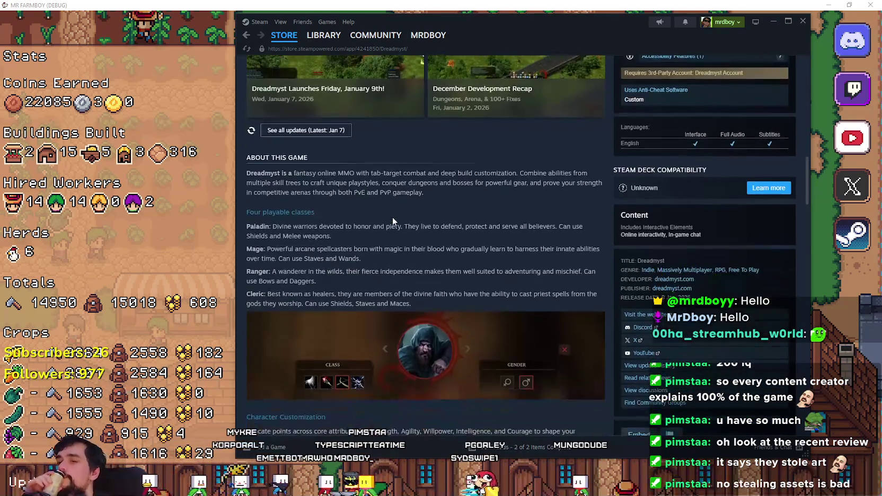
{"action": "scroll", "coordinate": [395, 218], "scroll_direction": "down", "scroll_amount": 10}
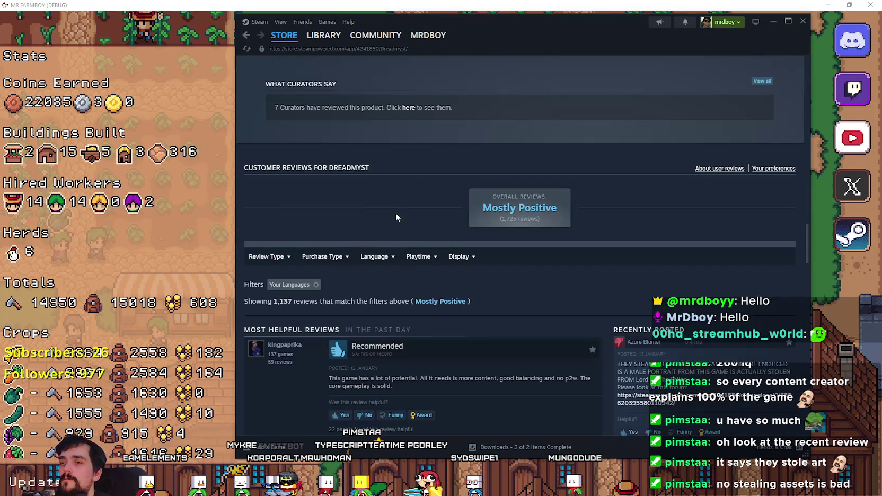
{"action": "scroll", "coordinate": [398, 202], "scroll_direction": "down", "scroll_amount": 2}
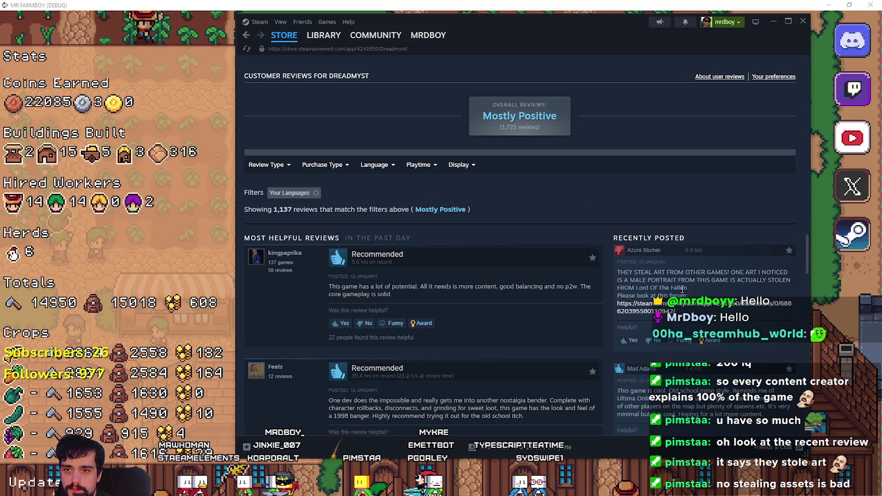
{"action": "left_click_drag", "start_coordinate": [687, 288], "coordinate": [637, 288]}
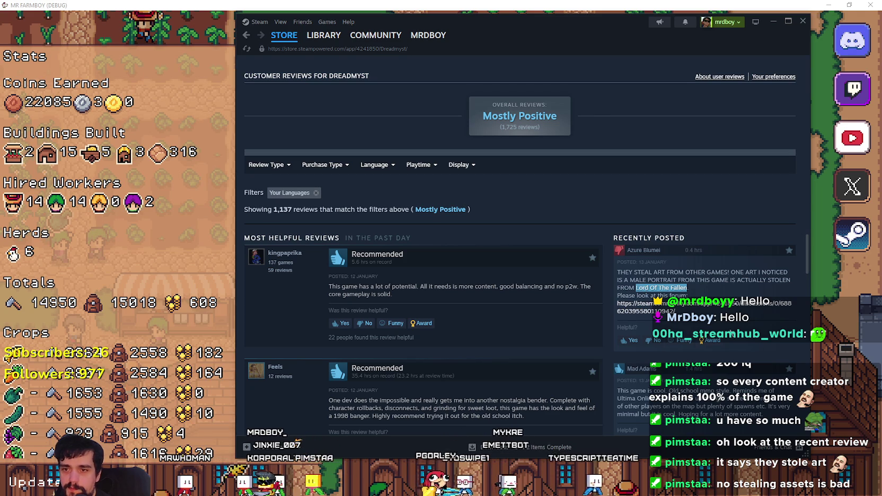
{"action": "left_click", "coordinate": [719, 308]}
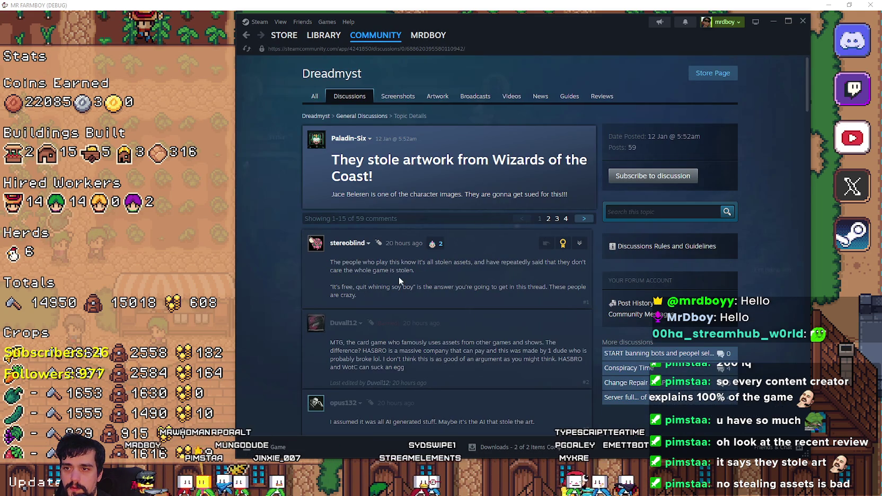
Step: Read the first reply in the Wizards of the Coast artwork thread, highlighting passages along the way
{"action": "left_click_drag", "start_coordinate": [329, 264], "coordinate": [421, 265]}
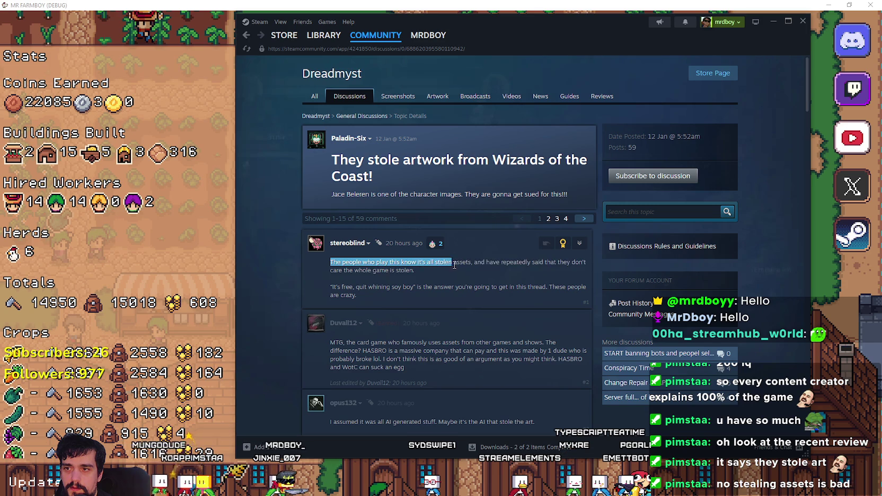
{"action": "left_click_drag", "start_coordinate": [369, 263], "coordinate": [390, 262]}
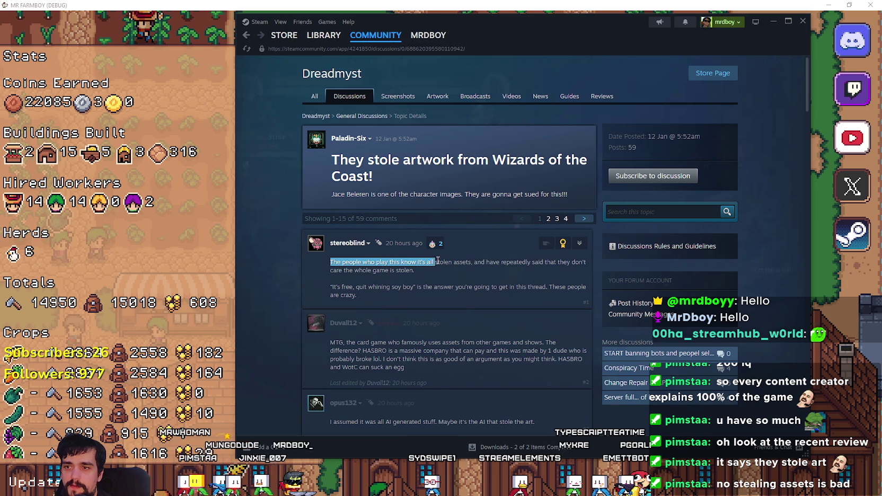
{"action": "left_click_drag", "start_coordinate": [473, 259], "coordinate": [583, 269]}
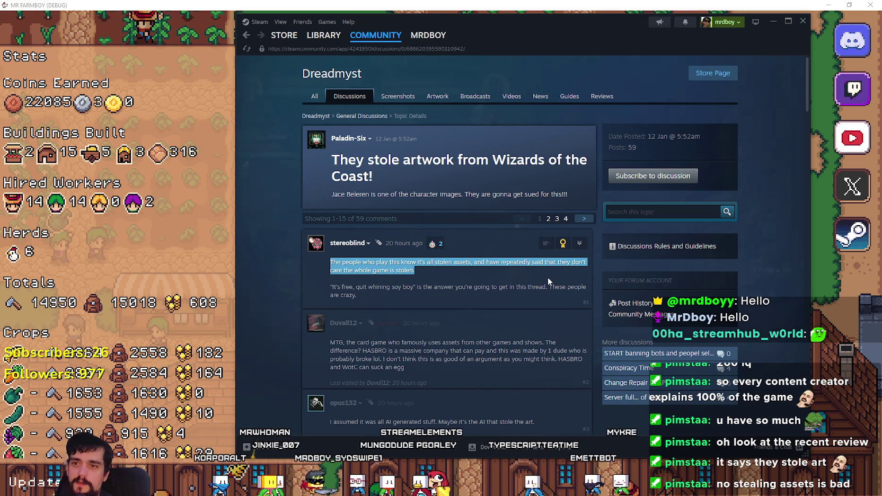
{"action": "left_click", "coordinate": [419, 274]}
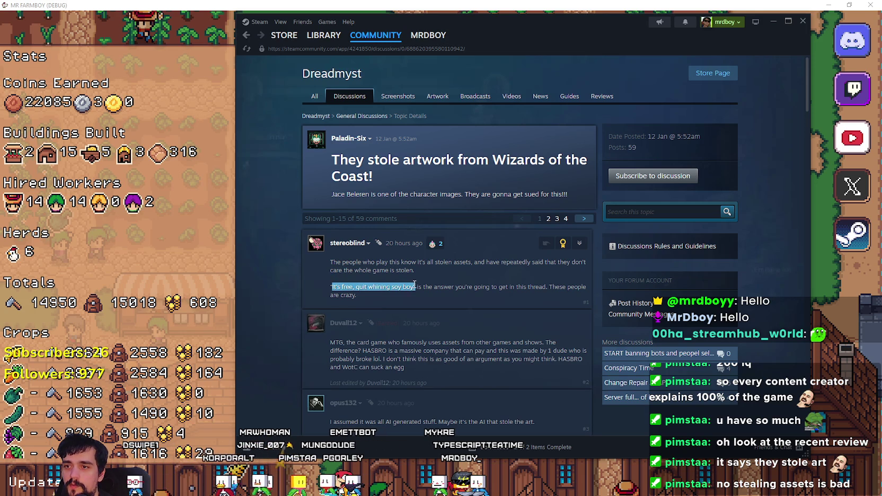
{"action": "mouse_move", "coordinate": [415, 287]}
{"action": "left_mouse_down"}
{"action": "mouse_move", "coordinate": [482, 289]}
{"action": "mouse_move", "coordinate": [507, 302]}
{"action": "left_mouse_up"}
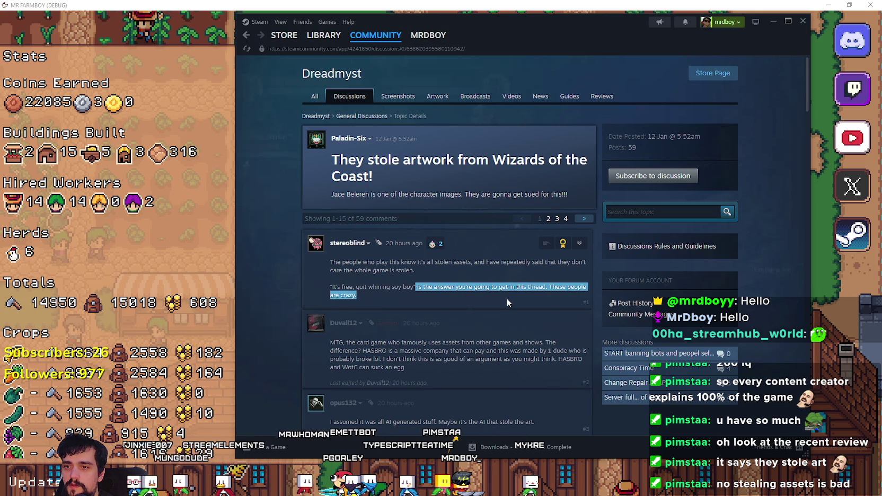
{"action": "left_click", "coordinate": [506, 298]}
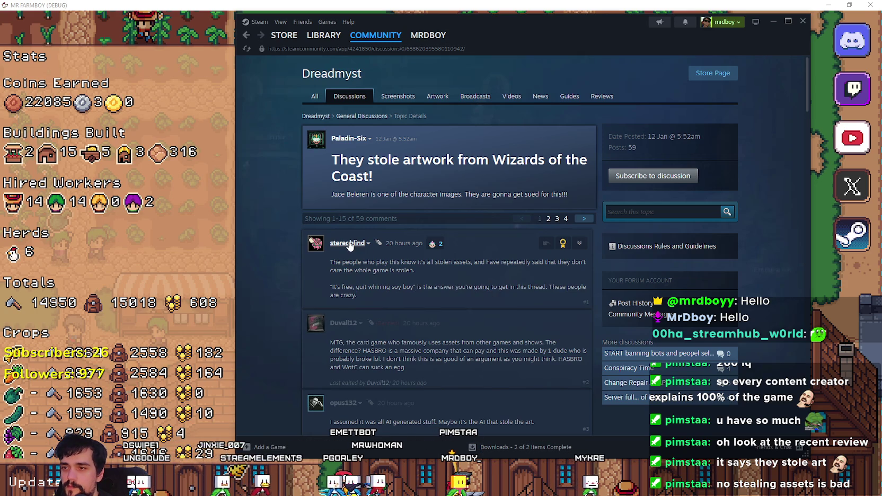
{"action": "mouse_move", "coordinate": [350, 245]}
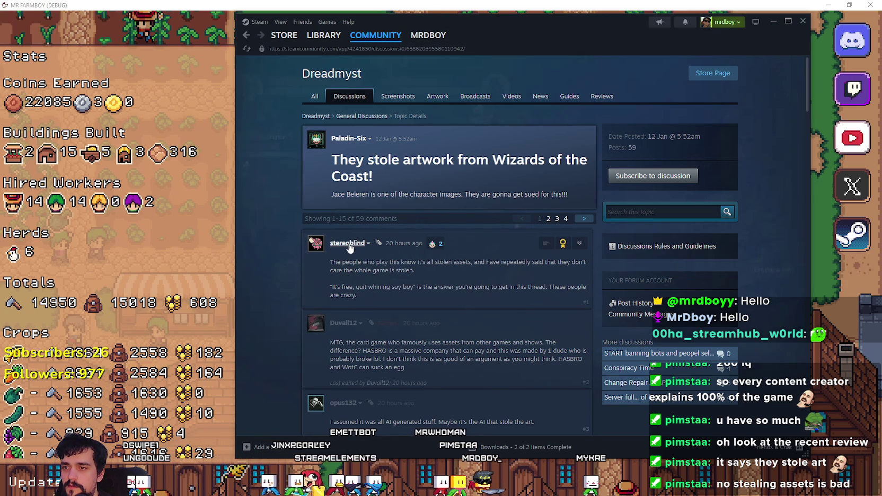
{"action": "left_click_drag", "start_coordinate": [367, 299], "coordinate": [320, 262]}
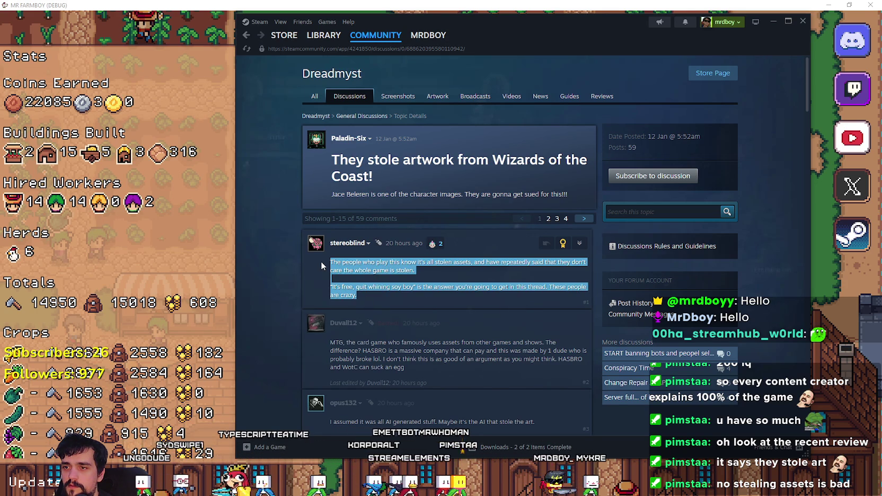
{"action": "scroll", "coordinate": [376, 281], "scroll_direction": "down", "scroll_amount": 2}
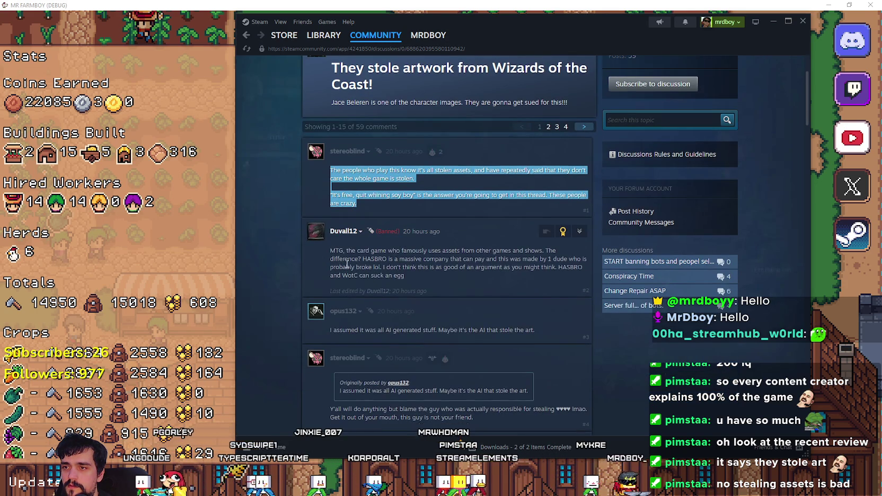
{"action": "scroll", "coordinate": [361, 260], "scroll_direction": "up", "scroll_amount": 2}
{"action": "scroll", "coordinate": [334, 227], "scroll_direction": "down", "scroll_amount": 3}
{"action": "left_click_drag", "start_coordinate": [329, 202], "coordinate": [425, 232]}
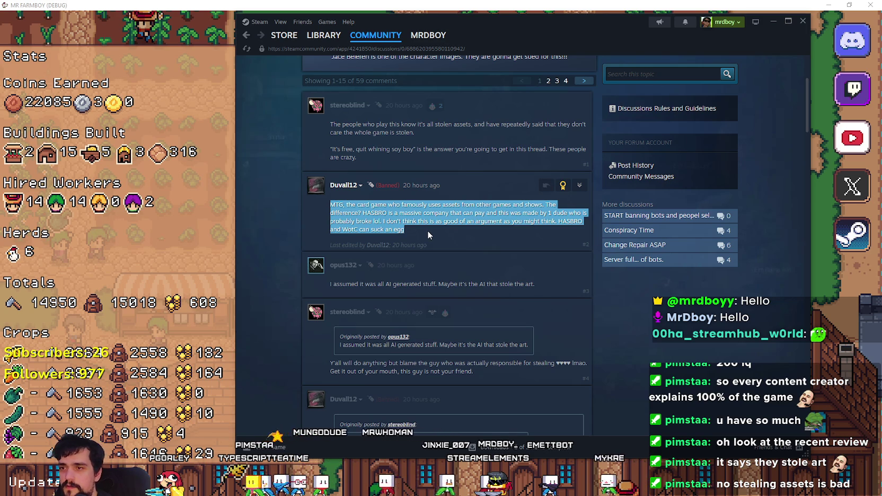
{"action": "left_click", "coordinate": [428, 232]}
{"action": "scroll", "coordinate": [428, 231], "scroll_direction": "down", "scroll_amount": 3}
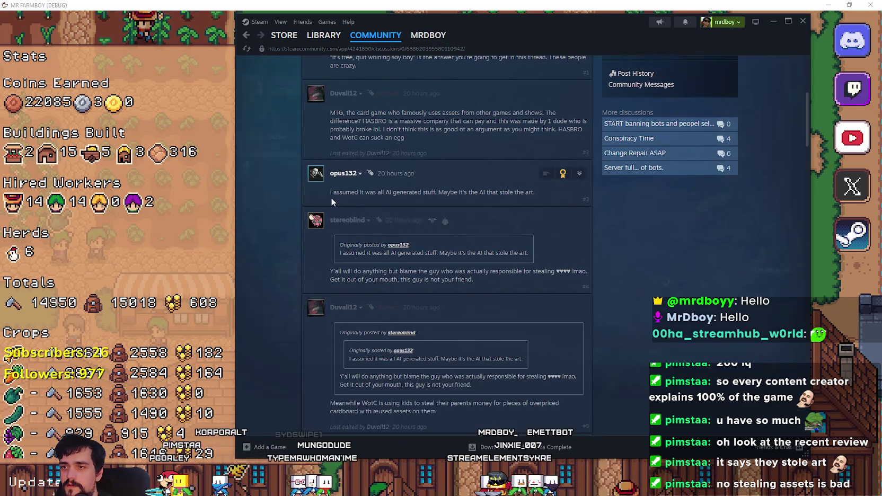
{"action": "left_click_drag", "start_coordinate": [330, 192], "coordinate": [548, 199]}
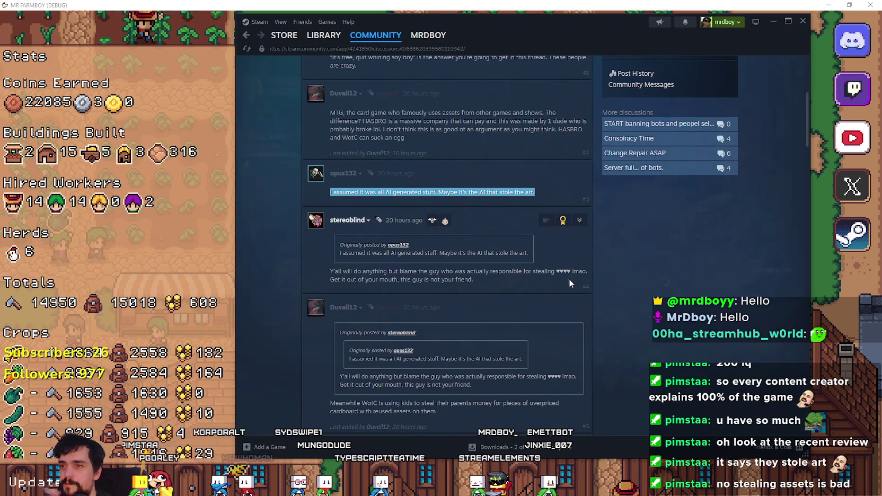
{"action": "scroll", "coordinate": [443, 275], "scroll_direction": "down", "scroll_amount": 2}
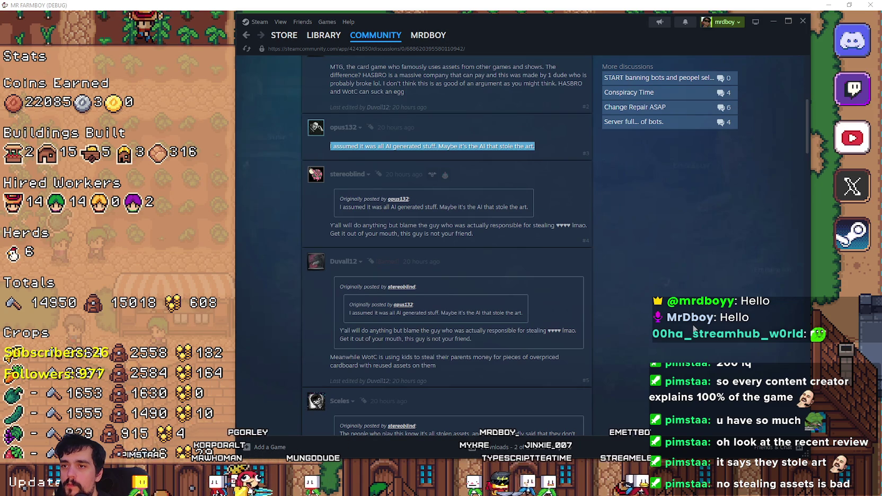
{"action": "scroll", "coordinate": [484, 191], "scroll_direction": "down", "scroll_amount": 2}
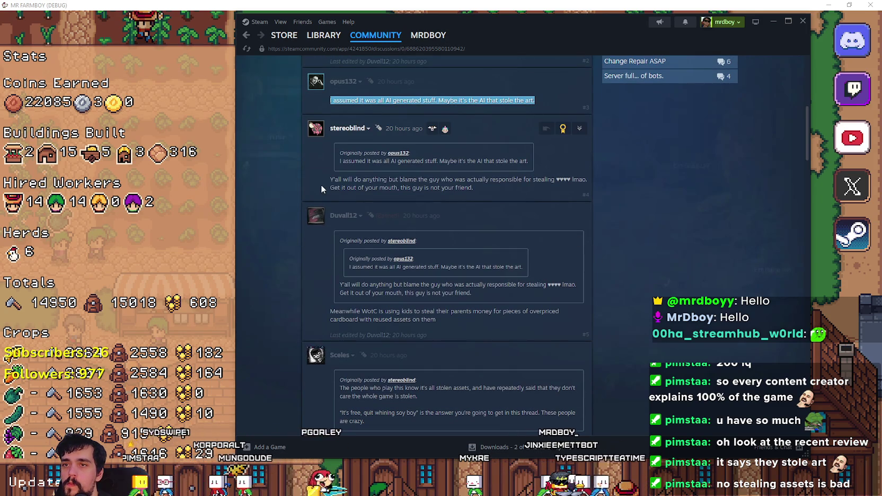
{"action": "left_click_drag", "start_coordinate": [332, 180], "coordinate": [541, 196]}
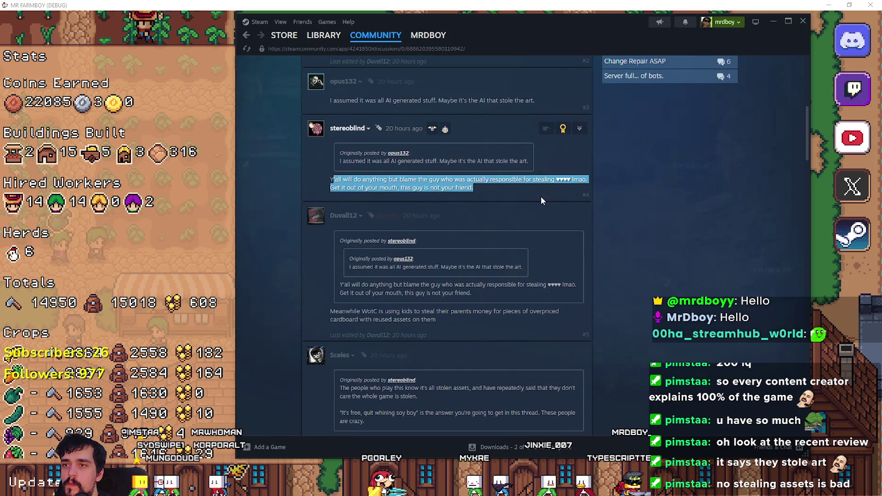
{"action": "scroll", "coordinate": [547, 270], "scroll_direction": "down", "scroll_amount": 1}
{"action": "scroll", "coordinate": [548, 271], "scroll_direction": "down", "scroll_amount": 3}
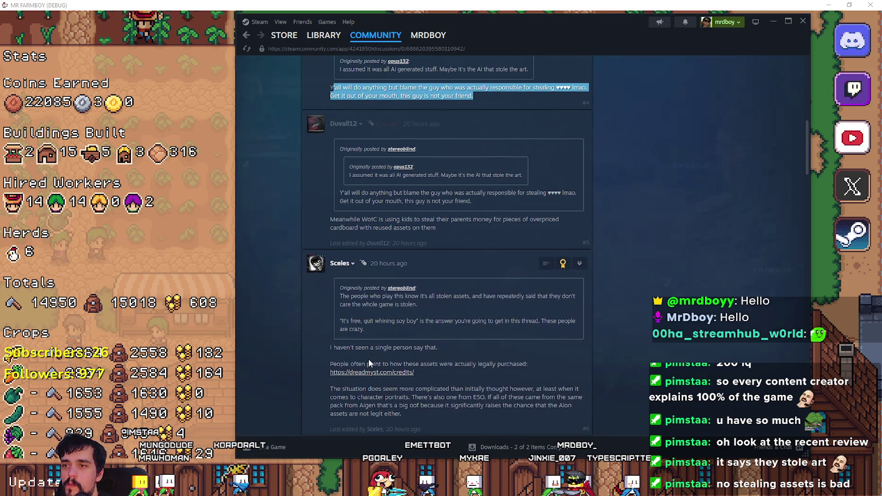
{"action": "scroll", "coordinate": [369, 359], "scroll_direction": "down", "scroll_amount": 2}
{"action": "mouse_move", "coordinate": [336, 301]}
{"action": "left_mouse_down"}
{"action": "mouse_move", "coordinate": [493, 309]}
{"action": "mouse_move", "coordinate": [494, 298]}
{"action": "mouse_move", "coordinate": [317, 300]}
{"action": "left_mouse_up"}
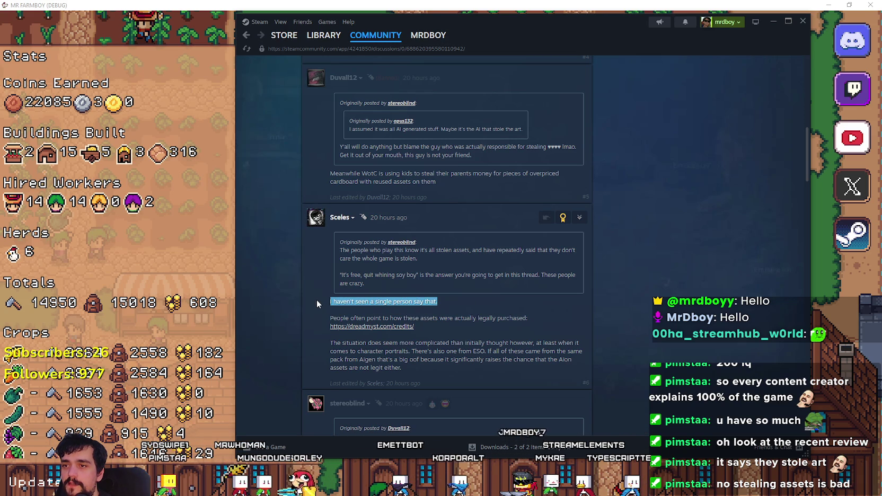
{"action": "scroll", "coordinate": [316, 301], "scroll_direction": "down", "scroll_amount": 4}
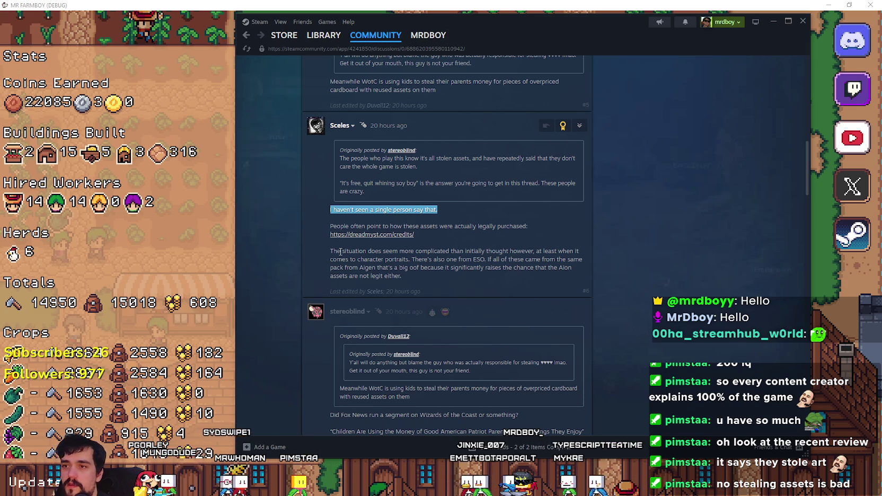
Step: Highlight the paragraph about character portraits, then scroll down to the comment pagination
{"action": "mouse_move", "coordinate": [331, 248]}
{"action": "left_mouse_down"}
{"action": "mouse_move", "coordinate": [554, 243]}
{"action": "mouse_move", "coordinate": [554, 260]}
{"action": "mouse_move", "coordinate": [586, 256]}
{"action": "mouse_move", "coordinate": [584, 263]}
{"action": "left_mouse_up"}
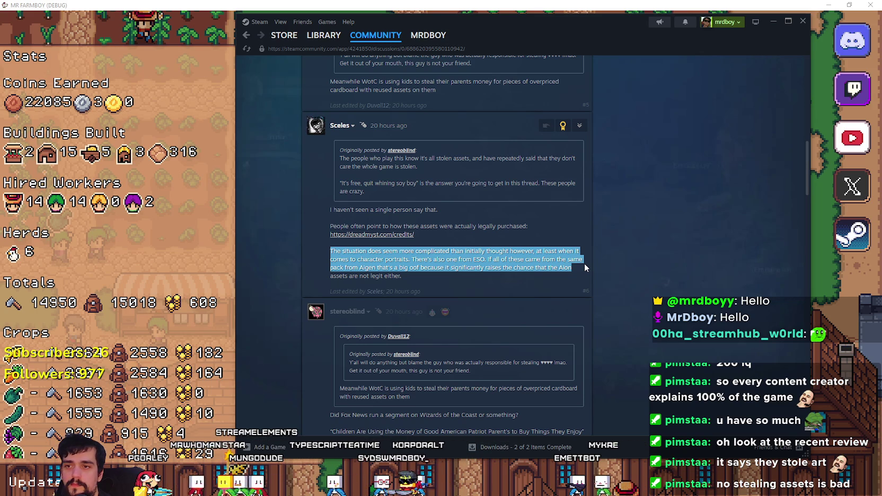
{"action": "mouse_move", "coordinate": [584, 264]}
{"action": "left_mouse_down"}
{"action": "mouse_move", "coordinate": [558, 239]}
{"action": "mouse_move", "coordinate": [572, 267]}
{"action": "left_mouse_up"}
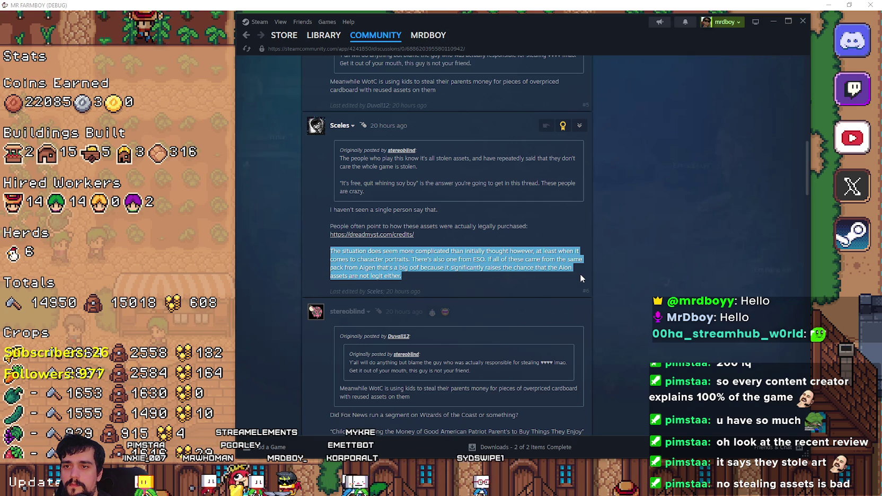
{"action": "scroll", "coordinate": [643, 297], "scroll_direction": "down", "scroll_amount": 3}
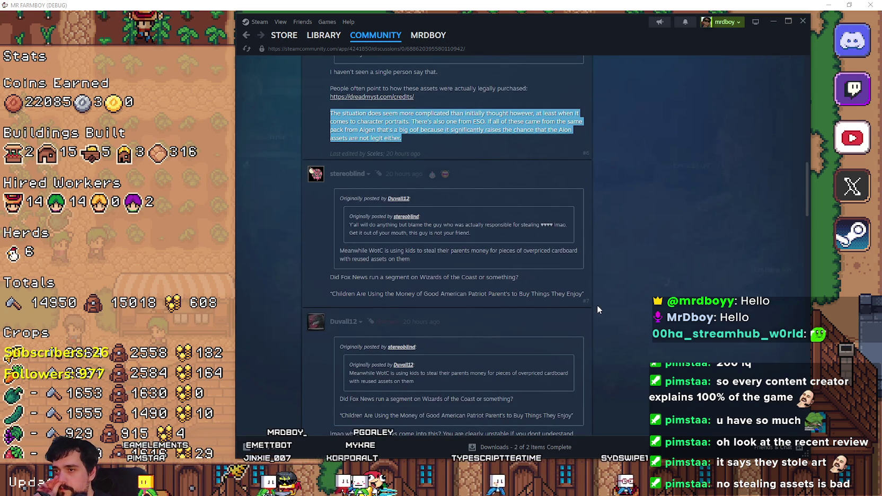
{"action": "scroll", "coordinate": [597, 305], "scroll_direction": "down", "scroll_amount": 2}
{"action": "scroll", "coordinate": [584, 302], "scroll_direction": "down", "scroll_amount": 1}
{"action": "scroll", "coordinate": [582, 305], "scroll_direction": "down", "scroll_amount": 3}
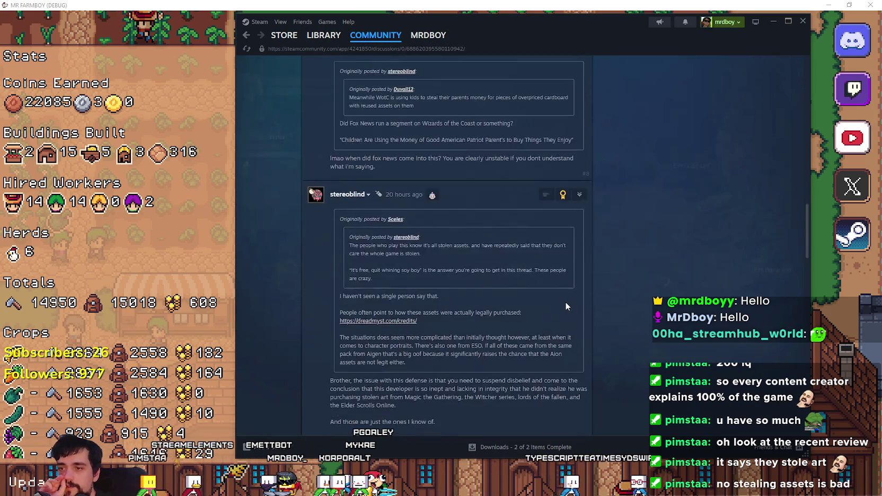
{"action": "scroll", "coordinate": [565, 302], "scroll_direction": "down", "scroll_amount": 3}
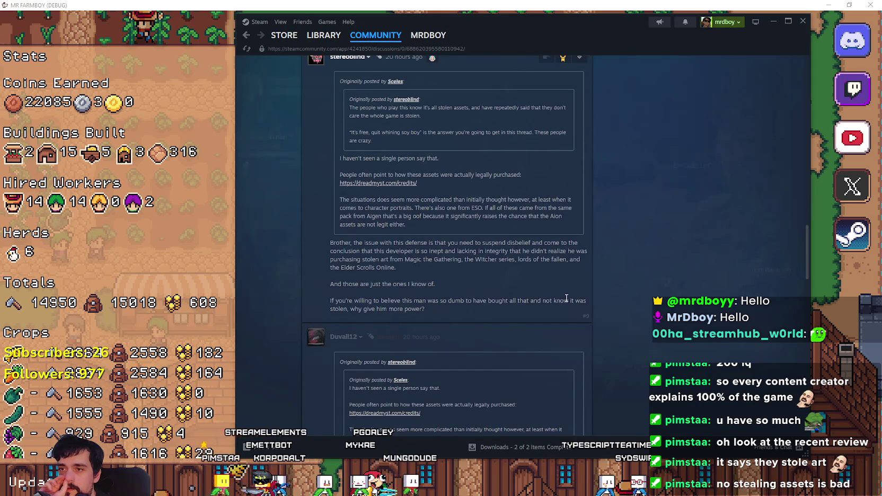
{"action": "scroll", "coordinate": [566, 298], "scroll_direction": "down", "scroll_amount": 15}
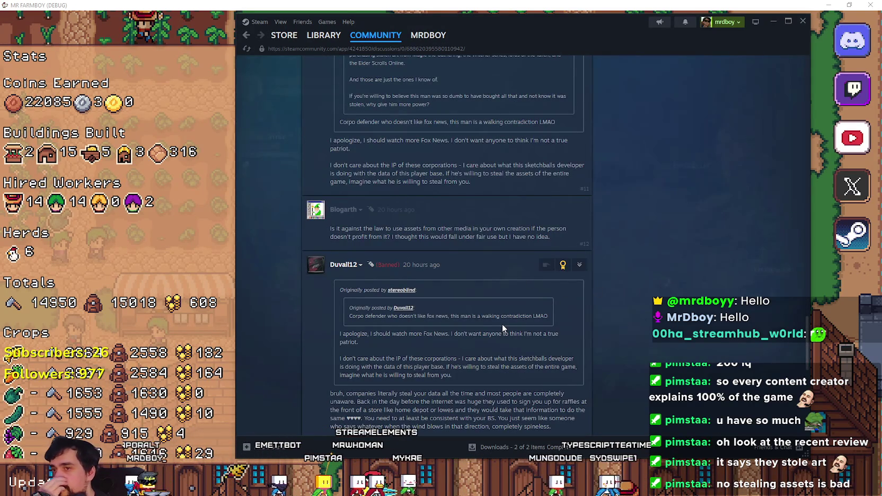
{"action": "scroll", "coordinate": [512, 254], "scroll_direction": "down", "scroll_amount": 5}
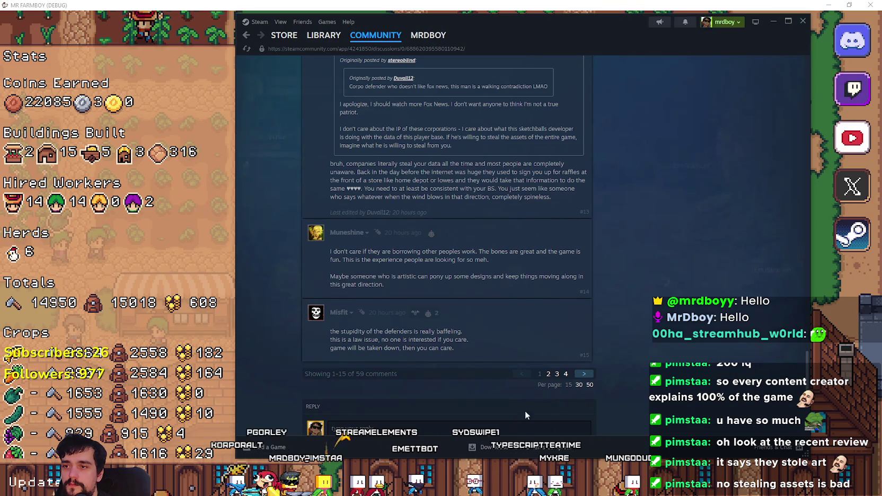
Step: Jump to page 4 of the comments and read down to comment #59, then return to the library
{"action": "left_click", "coordinate": [567, 373]}
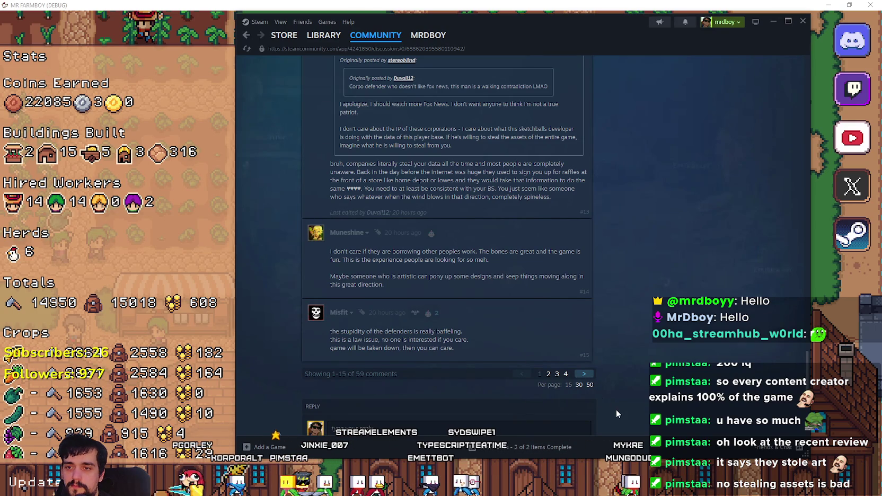
{"action": "scroll", "coordinate": [622, 383], "scroll_direction": "down", "scroll_amount": 3}
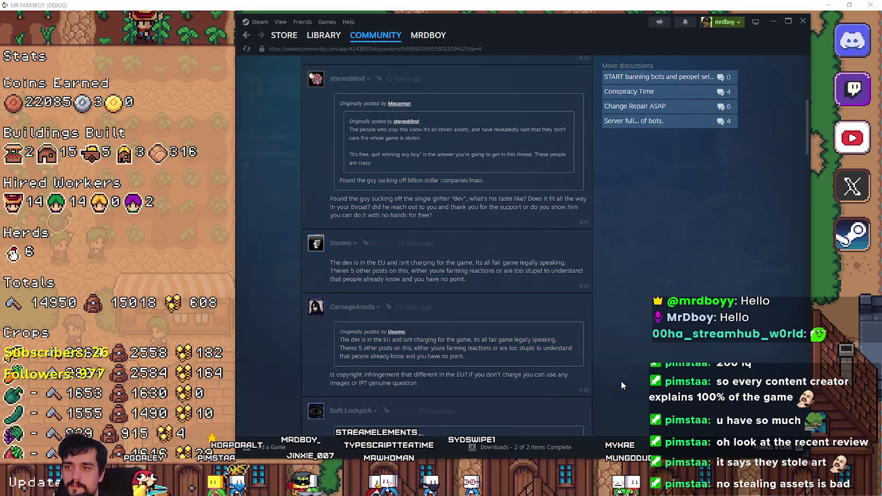
{"action": "left_click_drag", "start_coordinate": [337, 271], "coordinate": [349, 271]}
{"action": "left_click", "coordinate": [636, 319]}
{"action": "scroll", "coordinate": [636, 319], "scroll_direction": "down", "scroll_amount": 5}
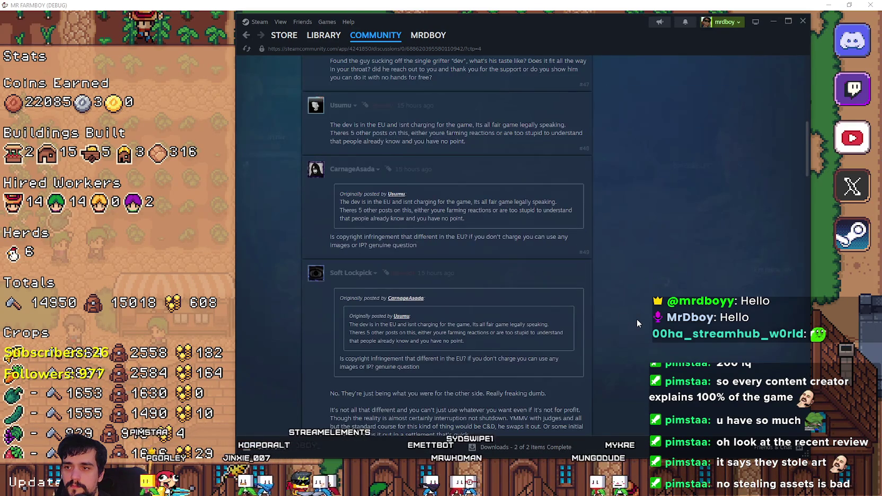
{"action": "scroll", "coordinate": [636, 318], "scroll_direction": "down", "scroll_amount": 10}
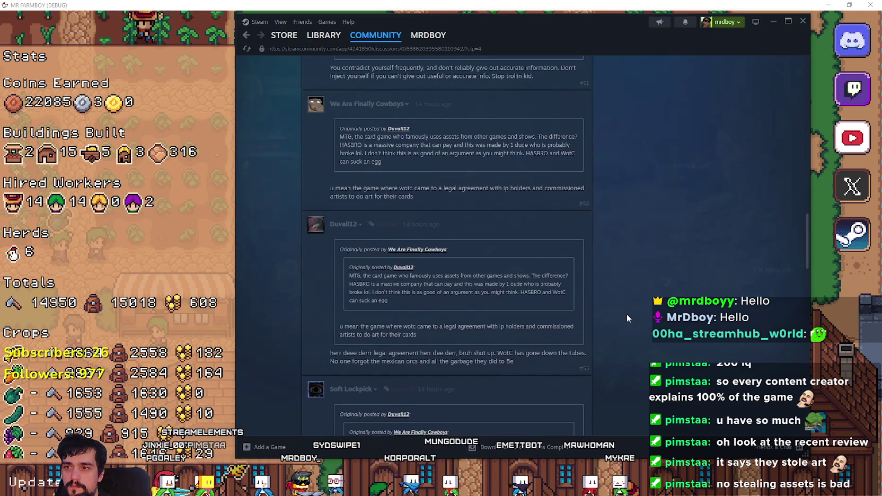
{"action": "scroll", "coordinate": [627, 314], "scroll_direction": "down", "scroll_amount": 6}
{"action": "scroll", "coordinate": [396, 293], "scroll_direction": "down", "scroll_amount": 15}
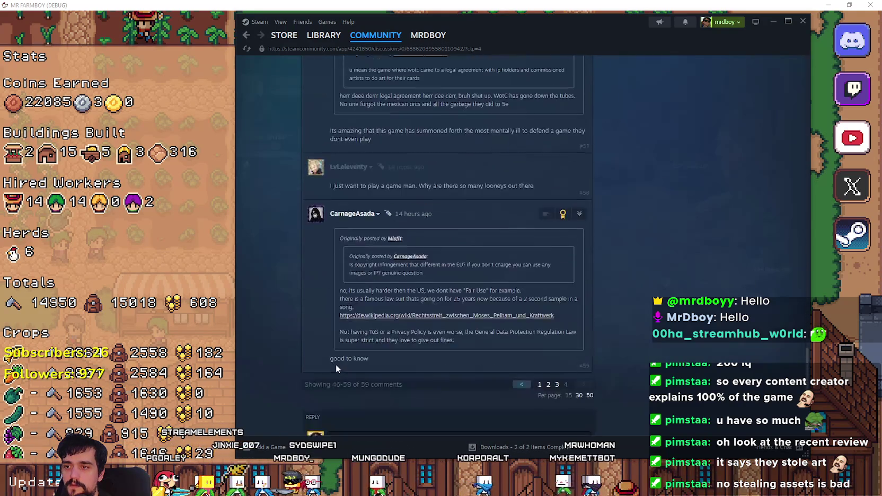
{"action": "left_click", "coordinate": [324, 35]}
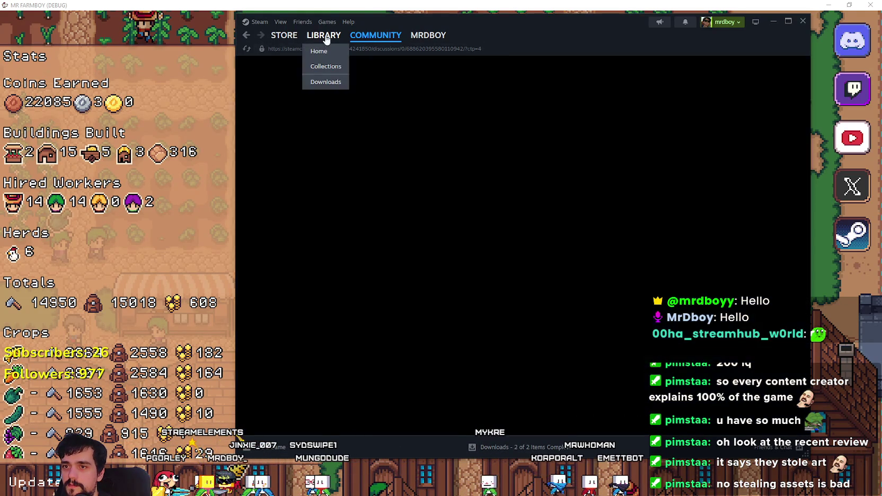
Step: Open the Dreadmyst community hub's 10-year account ban discussion and read its title and first reply
{"action": "left_click", "coordinate": [524, 212]}
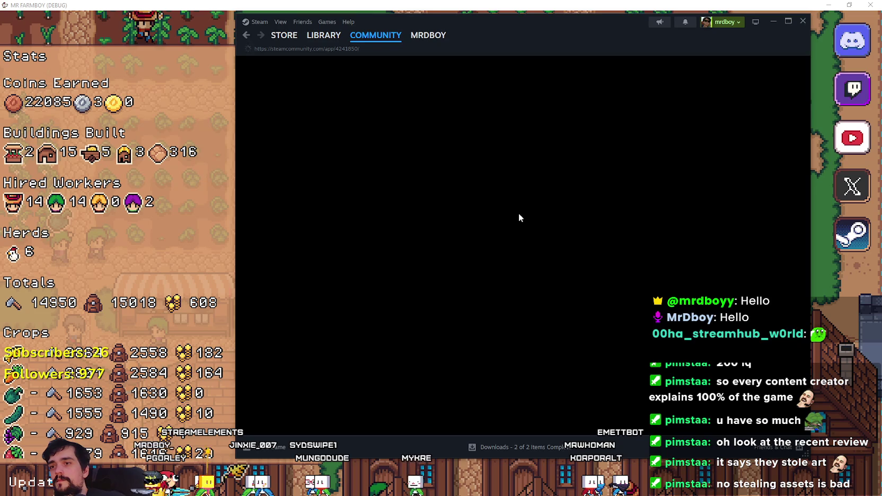
{"action": "scroll", "coordinate": [321, 295], "scroll_direction": "down", "scroll_amount": 3}
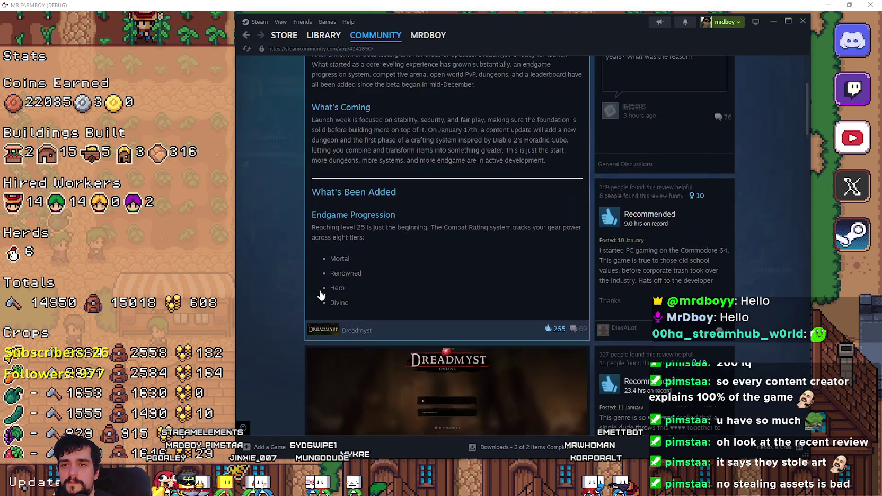
{"action": "scroll", "coordinate": [333, 261], "scroll_direction": "up", "scroll_amount": 1}
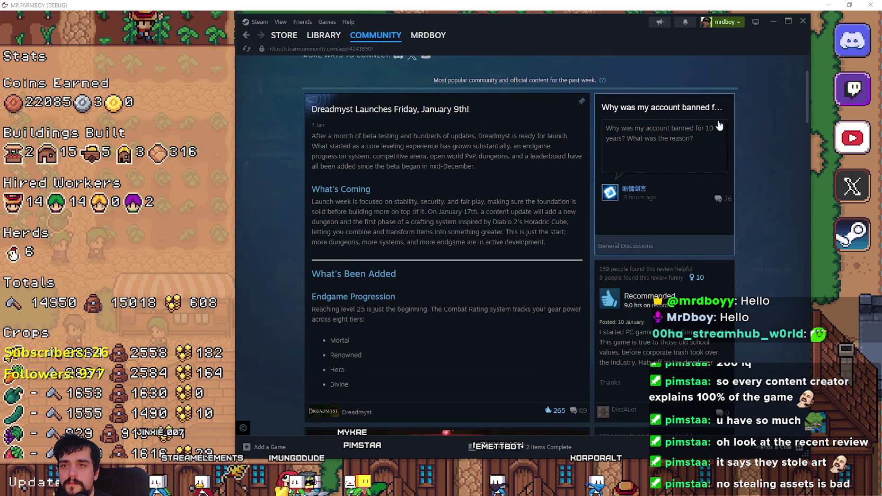
{"action": "left_click", "coordinate": [619, 207]}
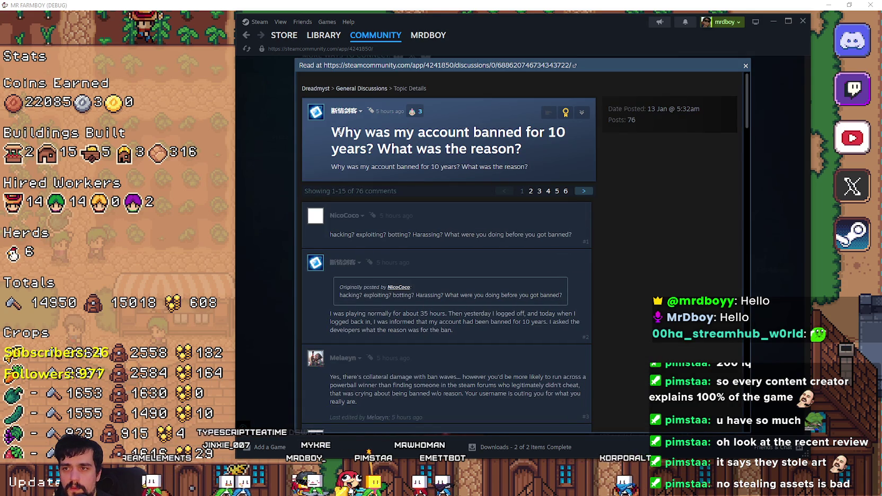
{"action": "mouse_move", "coordinate": [408, 126]}
{"action": "left_mouse_down"}
{"action": "mouse_move", "coordinate": [559, 127]}
{"action": "mouse_move", "coordinate": [556, 165]}
{"action": "left_mouse_up"}
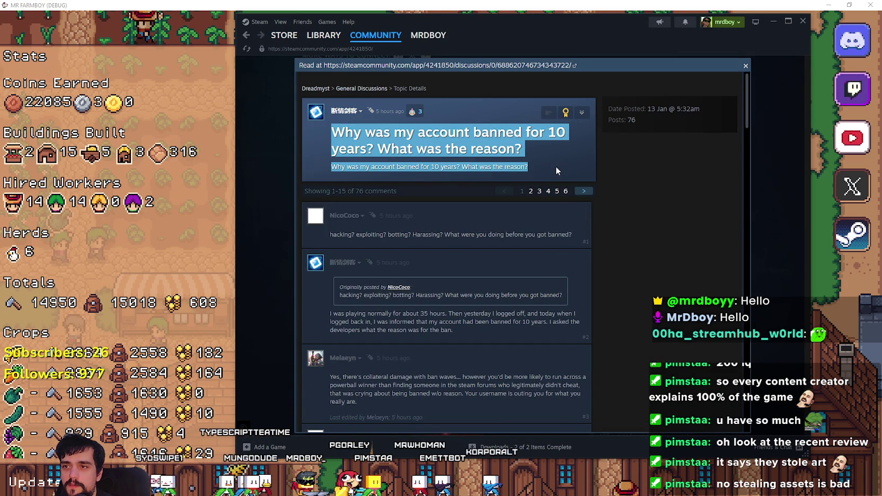
{"action": "left_click_drag", "start_coordinate": [325, 238], "coordinate": [566, 229]}
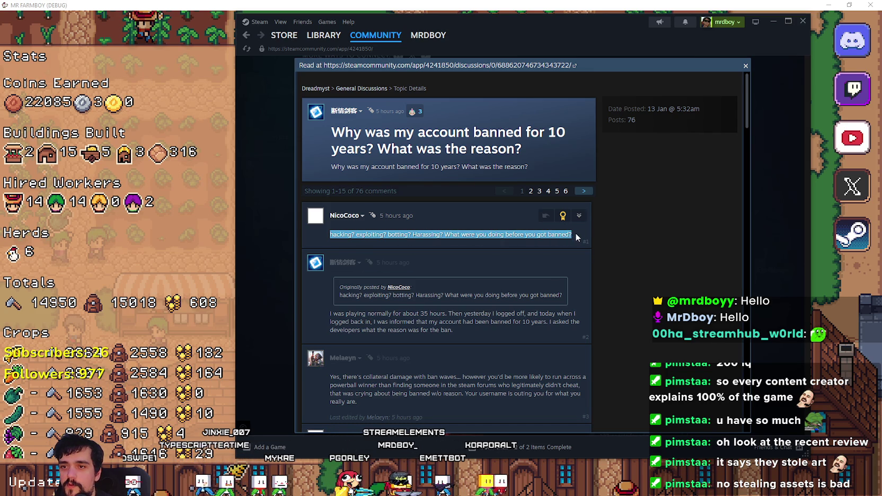
{"action": "left_click", "coordinate": [637, 268]}
Step: Read through the ban explanation and the replies about ban-wave collateral damage
{"action": "scroll", "coordinate": [631, 271], "scroll_direction": "down", "scroll_amount": 1}
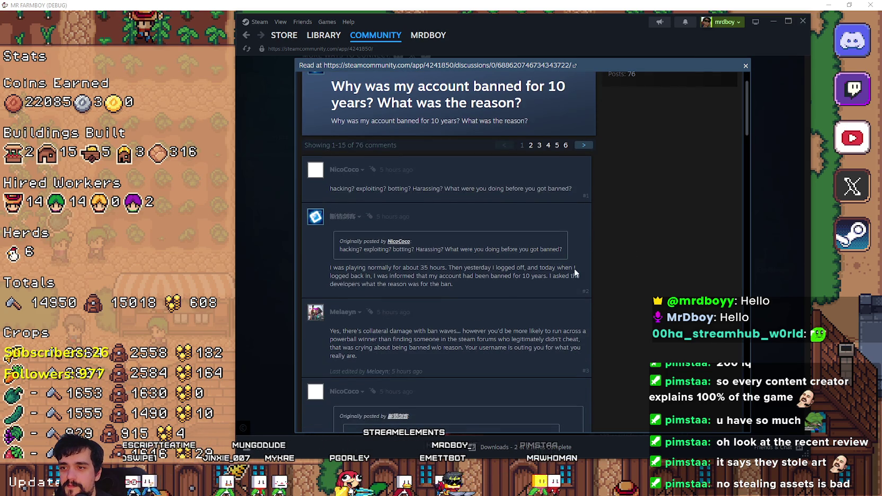
{"action": "mouse_move", "coordinate": [322, 271]}
{"action": "left_mouse_down"}
{"action": "mouse_move", "coordinate": [477, 279]}
{"action": "mouse_move", "coordinate": [506, 291]}
{"action": "mouse_move", "coordinate": [291, 267]}
{"action": "left_mouse_up"}
{"action": "left_click", "coordinate": [465, 285]}
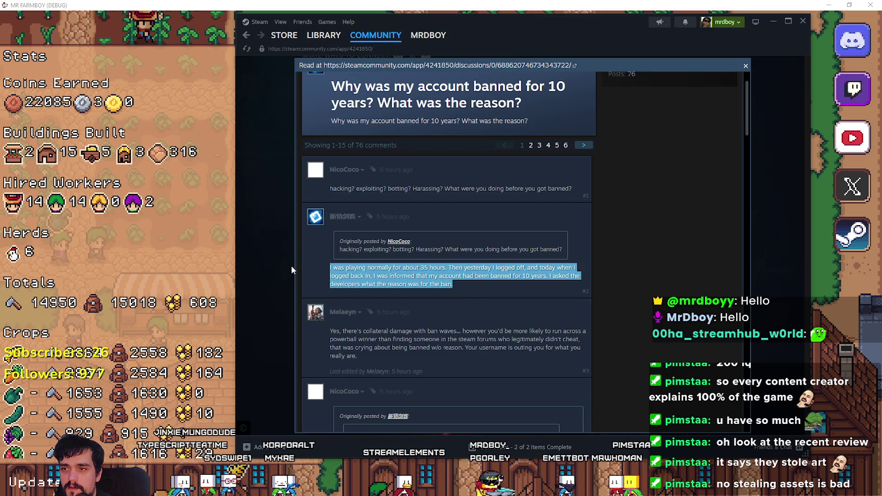
{"action": "scroll", "coordinate": [372, 239], "scroll_direction": "down", "scroll_amount": 3}
{"action": "mouse_move", "coordinate": [359, 219]}
{"action": "left_mouse_down"}
{"action": "mouse_move", "coordinate": [388, 209]}
{"action": "mouse_move", "coordinate": [351, 194]}
{"action": "mouse_move", "coordinate": [326, 198]}
{"action": "left_mouse_up"}
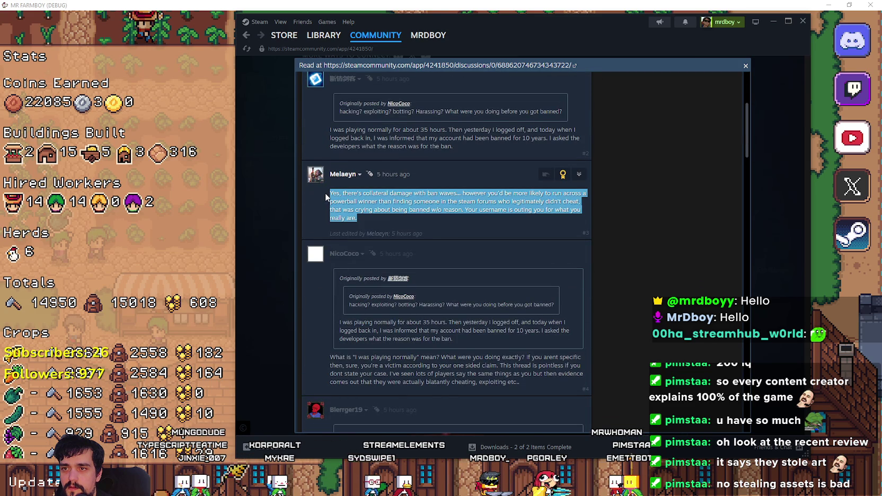
{"action": "scroll", "coordinate": [454, 324], "scroll_direction": "down", "scroll_amount": 3}
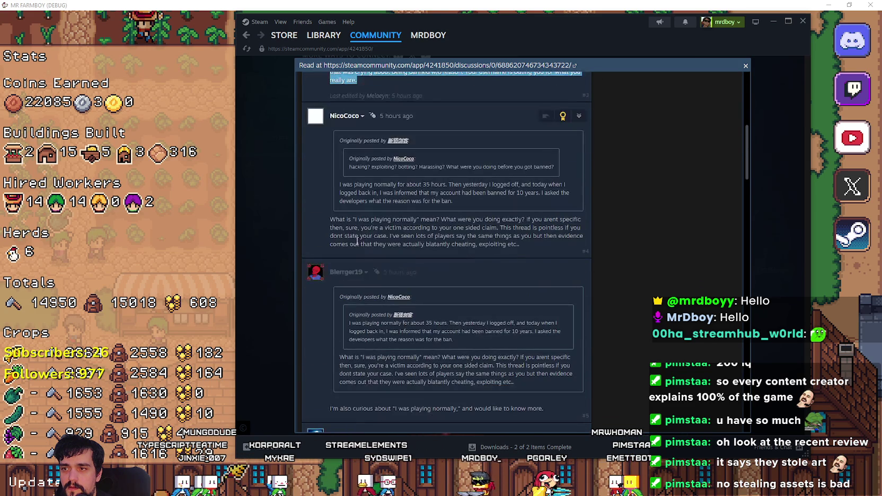
{"action": "left_click_drag", "start_coordinate": [336, 220], "coordinate": [534, 250]}
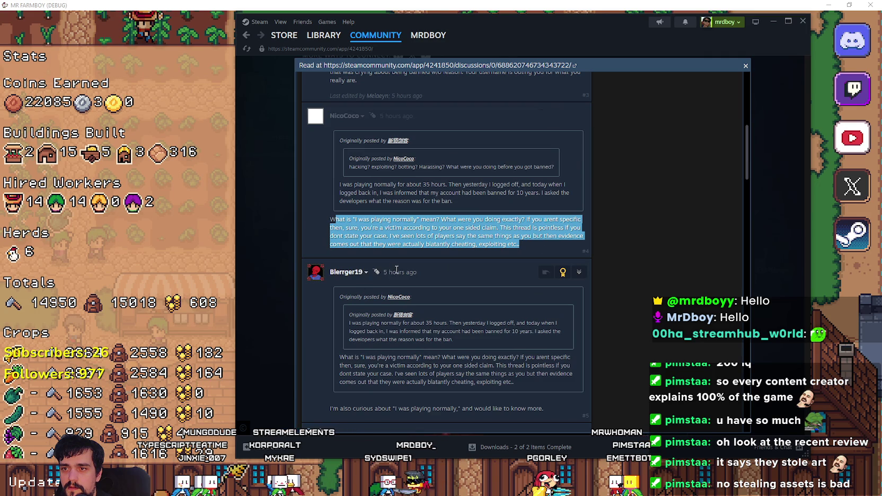
{"action": "scroll", "coordinate": [509, 369], "scroll_direction": "down", "scroll_amount": 5}
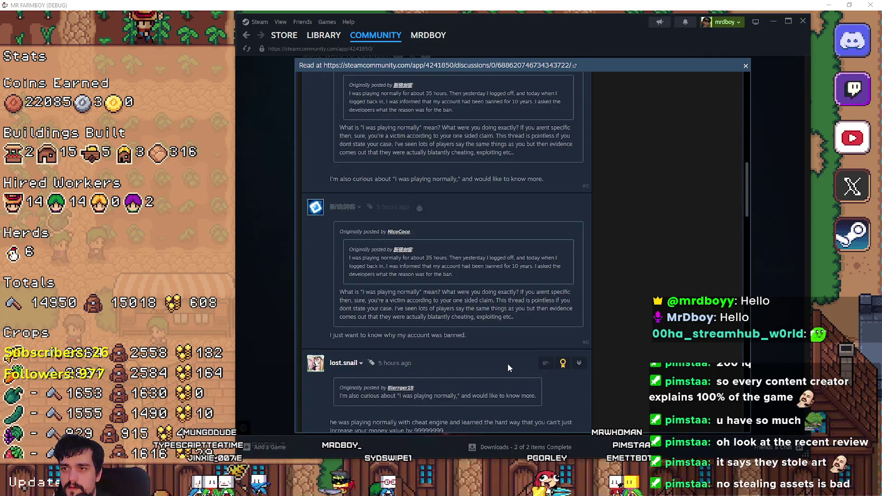
{"action": "scroll", "coordinate": [508, 363], "scroll_direction": "down", "scroll_amount": 3}
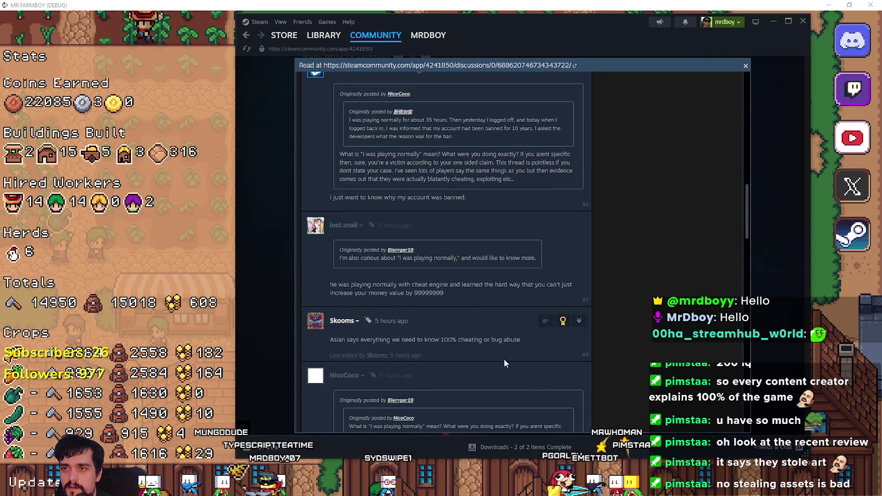
{"action": "scroll", "coordinate": [426, 372], "scroll_direction": "down", "scroll_amount": 3}
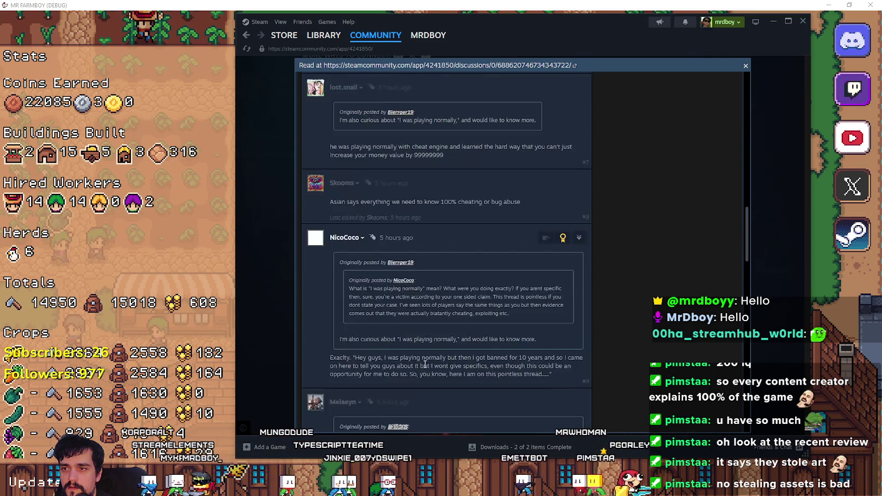
{"action": "scroll", "coordinate": [424, 359], "scroll_direction": "down", "scroll_amount": 5}
Step: Close the thread and the Steam overlay, and resume the farm game
{"action": "left_click", "coordinate": [756, 287]}
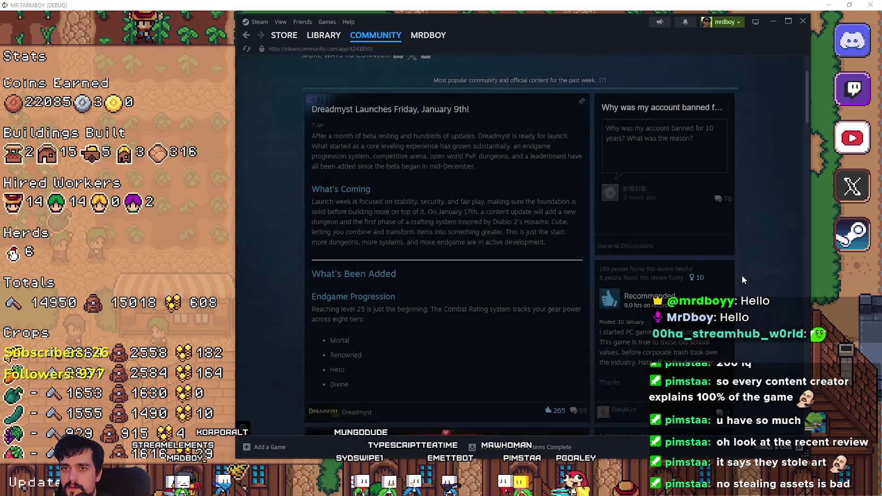
{"action": "scroll", "coordinate": [755, 271], "scroll_direction": "down", "scroll_amount": 5}
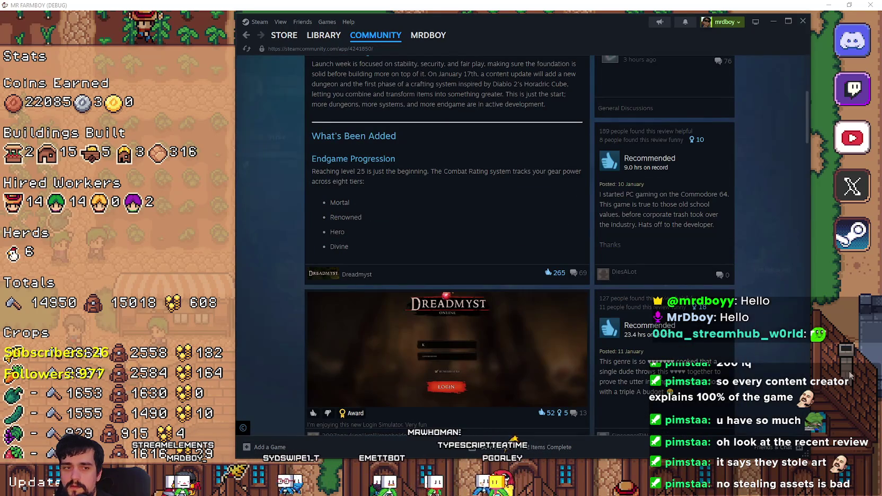
{"action": "key", "text": "shift+Tab"}
{"action": "left_click", "coordinate": [492, 162]}
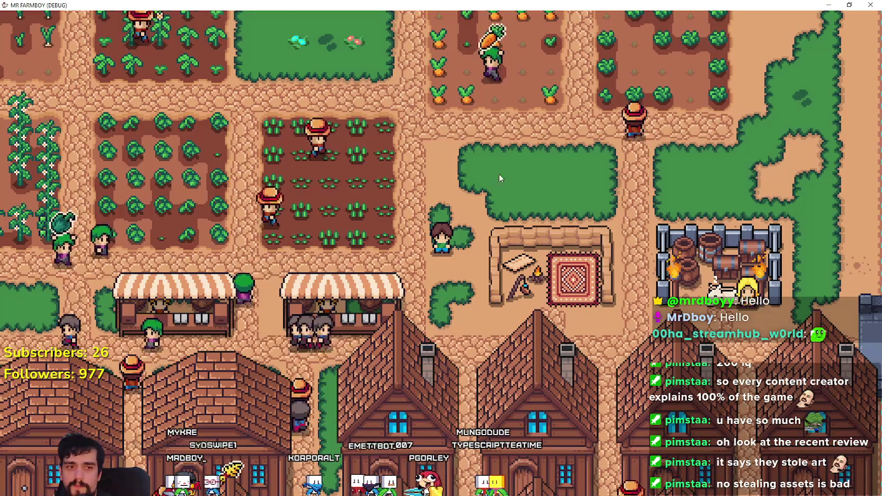
Step: Walk the farmer north and read the Turnip advancement's unlock requirements in the Advancements panel
{"action": "key", "text": "w"}
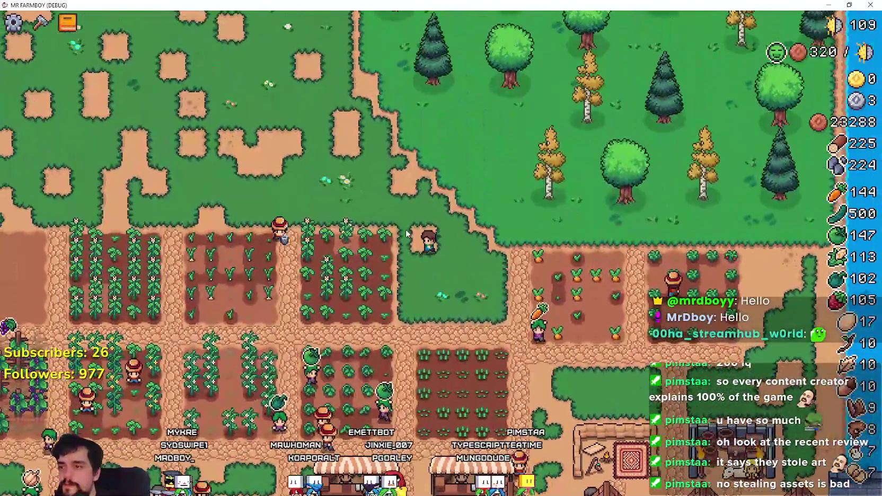
{"action": "key", "text": "b"}
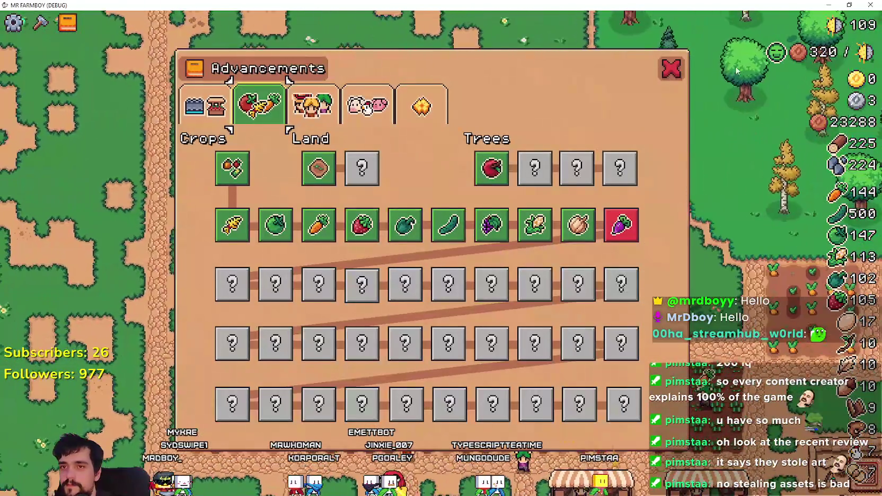
{"action": "mouse_move", "coordinate": [638, 225]}
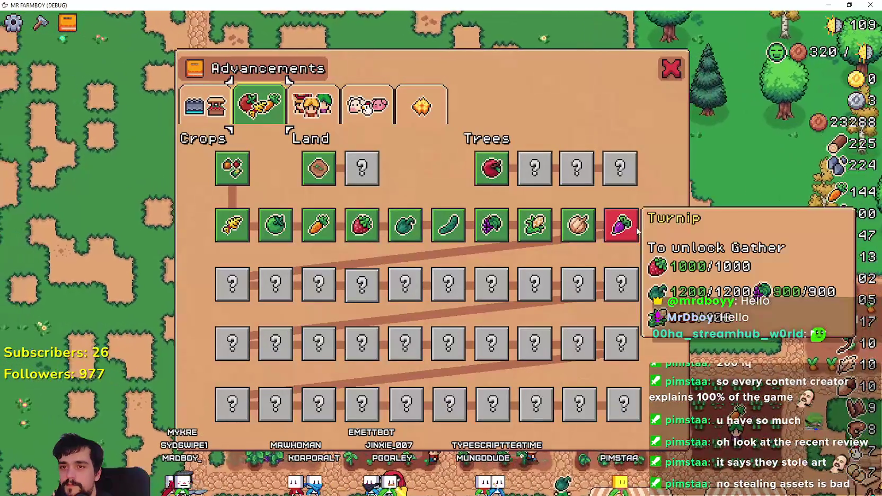
{"action": "key", "text": "b"}
{"action": "key", "text": "b"}
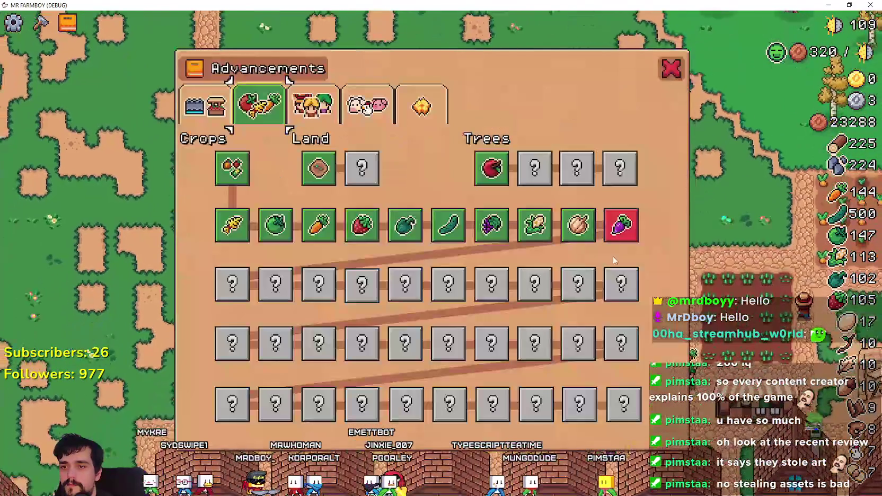
{"action": "key", "text": "b"}
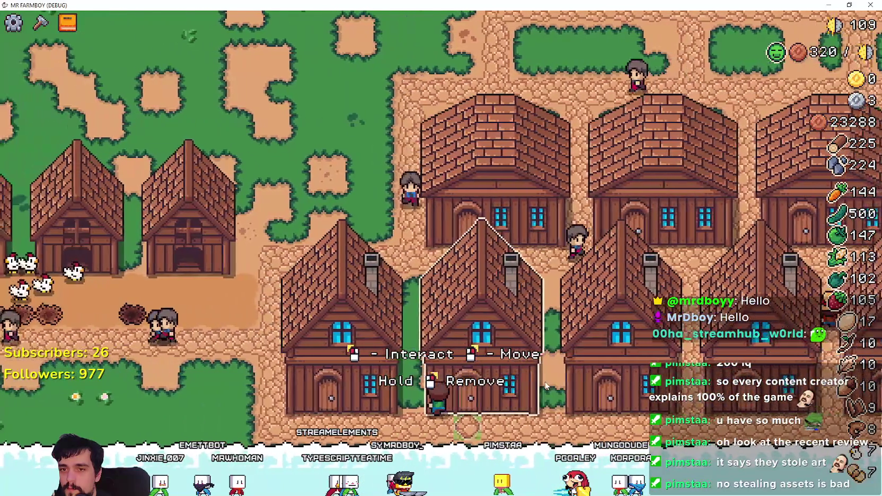
{"action": "scroll", "coordinate": [545, 381], "scroll_direction": "down", "scroll_amount": 3}
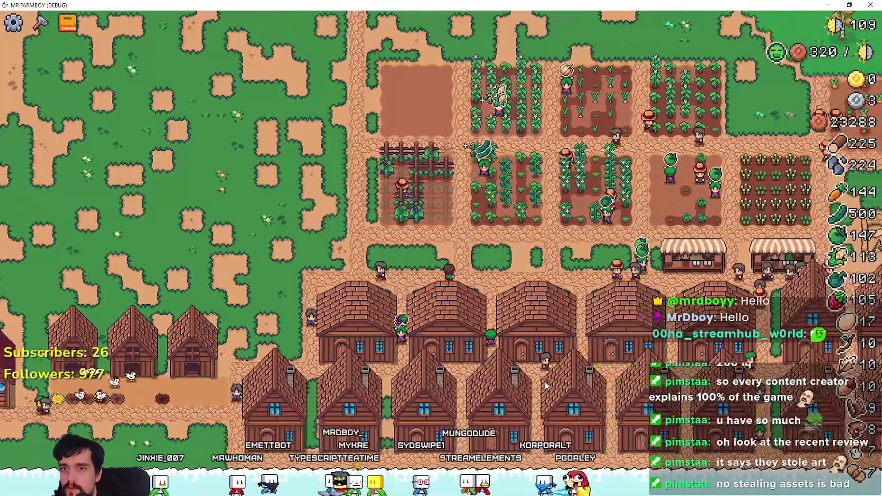
{"action": "scroll", "coordinate": [440, 315], "scroll_direction": "down", "scroll_amount": 3}
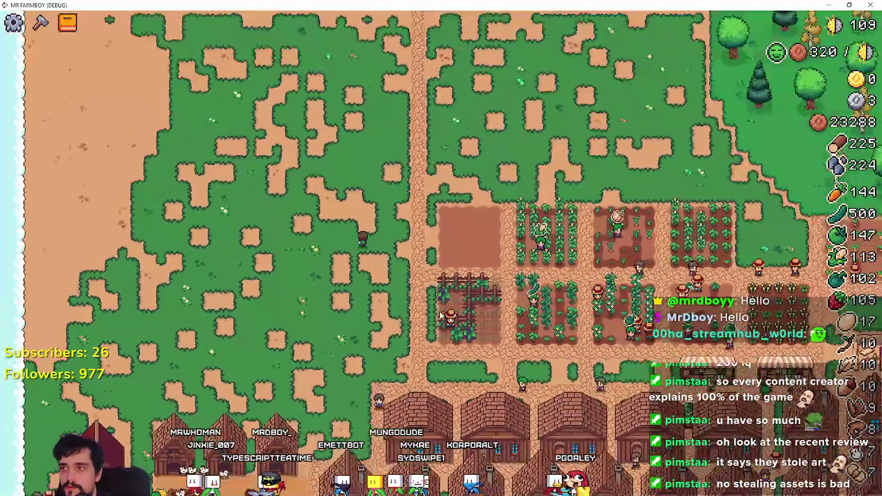
{"action": "scroll", "coordinate": [440, 316], "scroll_direction": "up", "scroll_amount": 5}
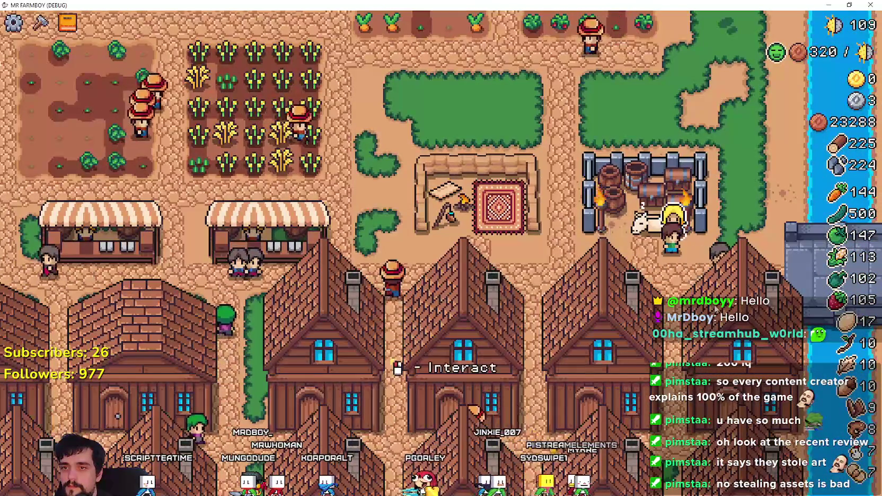
Step: Give all wood and stone to the King's Envoy task, then unlock the Turnip advancement
{"action": "key", "text": "e"}
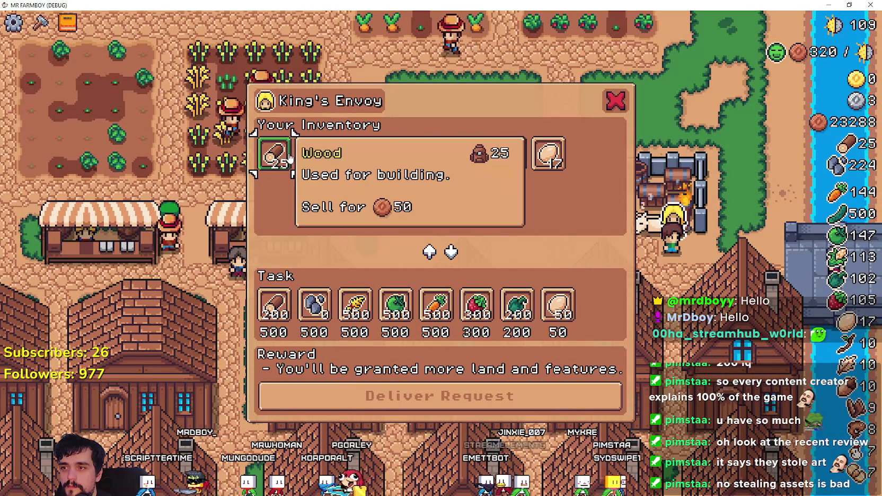
{"action": "left_click", "coordinate": [273, 154]}
{"action": "left_click", "coordinate": [314, 165]}
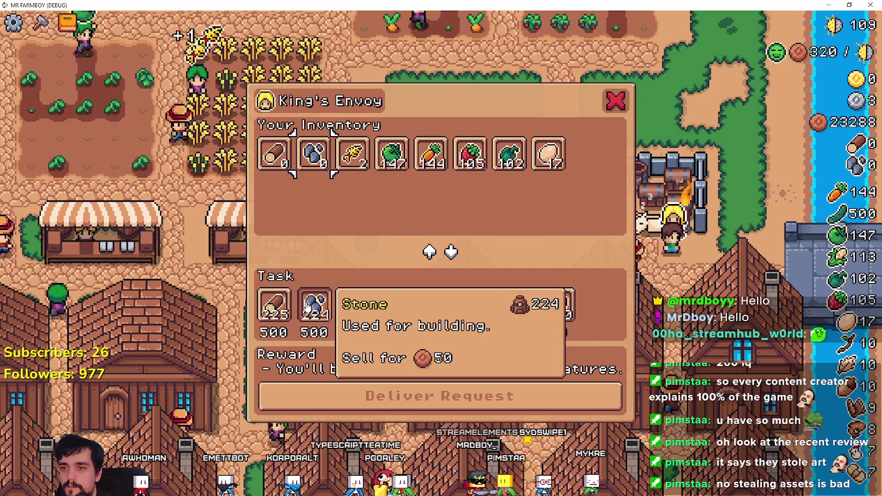
{"action": "left_click", "coordinate": [614, 102]}
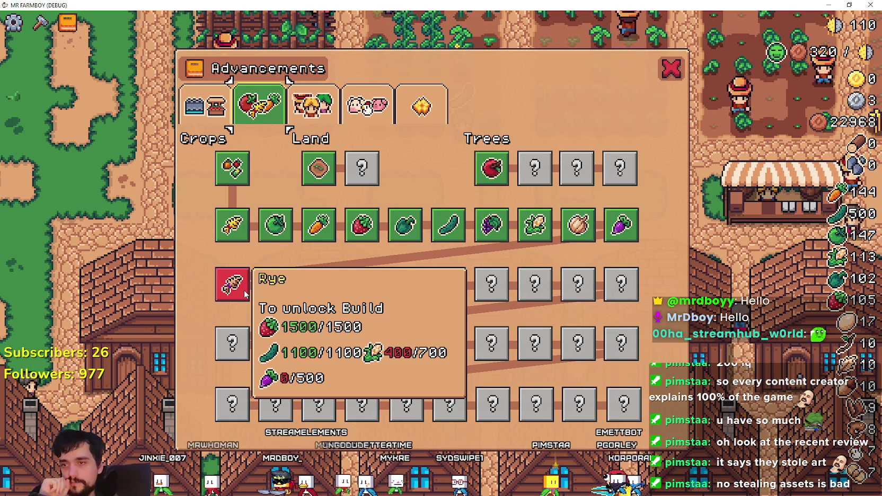
Step: Read the Wheat and Rye unlock requirements, then switch to the Godot editor
{"action": "mouse_move", "coordinate": [242, 229]}
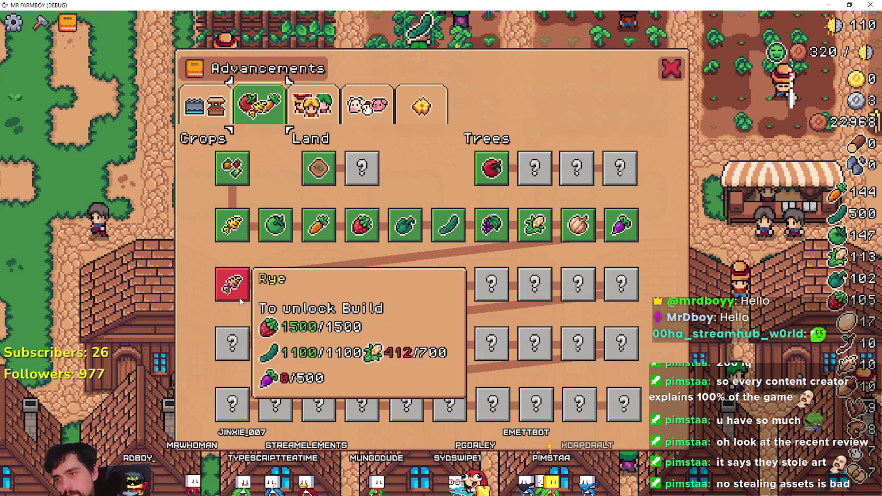
{"action": "mouse_move", "coordinate": [240, 292]}
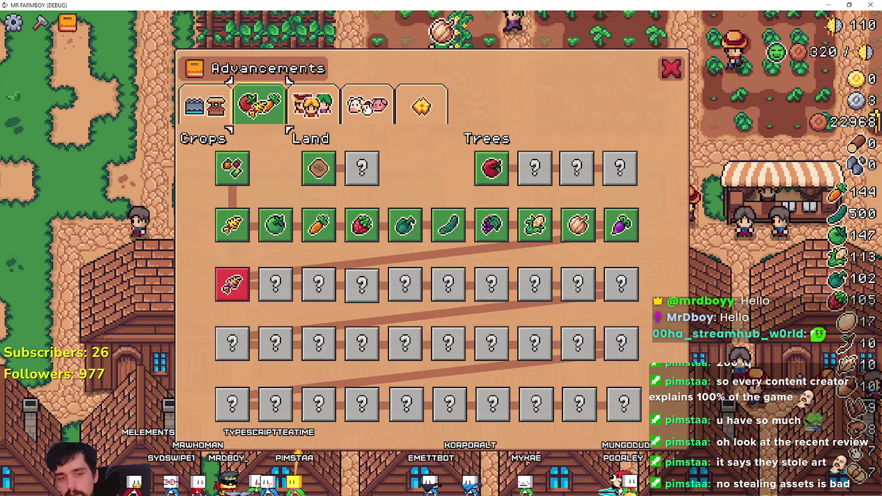
{"action": "key", "text": "alt+Tab"}
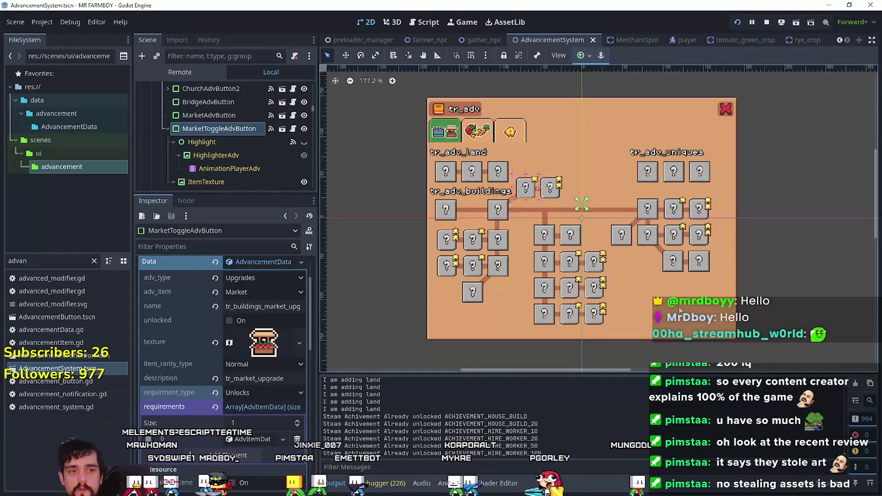
Step: Open advancement_button.gd and review the cucumber, pinto bean and black bean checks on lines 125–142
{"action": "left_click", "coordinate": [293, 117]}
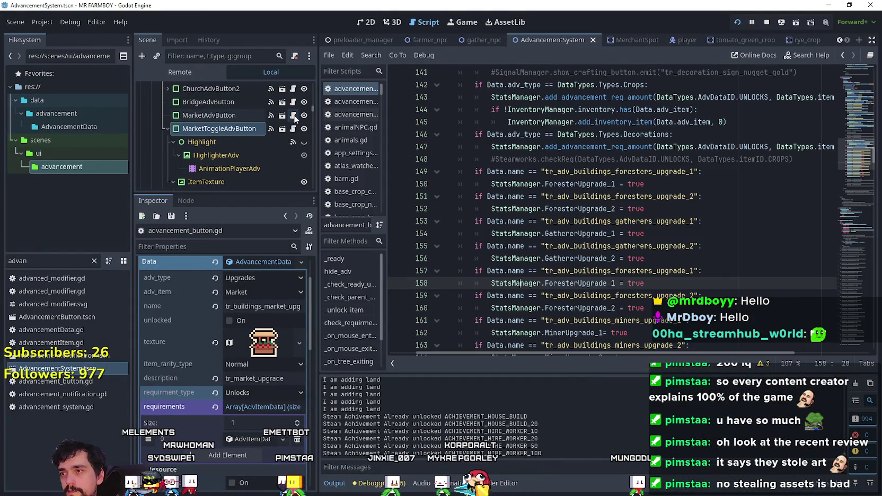
{"action": "scroll", "coordinate": [751, 257], "scroll_direction": "up", "scroll_amount": 4}
{"action": "left_click", "coordinate": [718, 234]}
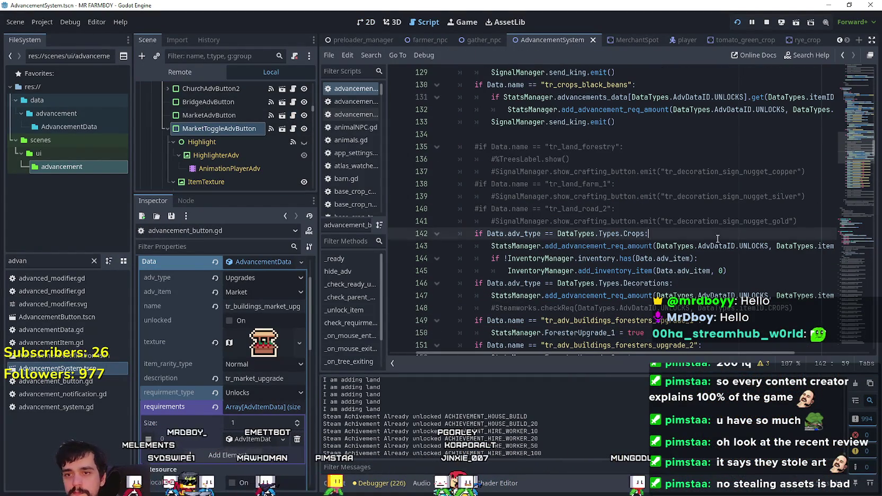
{"action": "scroll", "coordinate": [700, 227], "scroll_direction": "up", "scroll_amount": 2}
{"action": "scroll", "coordinate": [701, 227], "scroll_direction": "up", "scroll_amount": 2}
{"action": "left_click", "coordinate": [701, 226]}
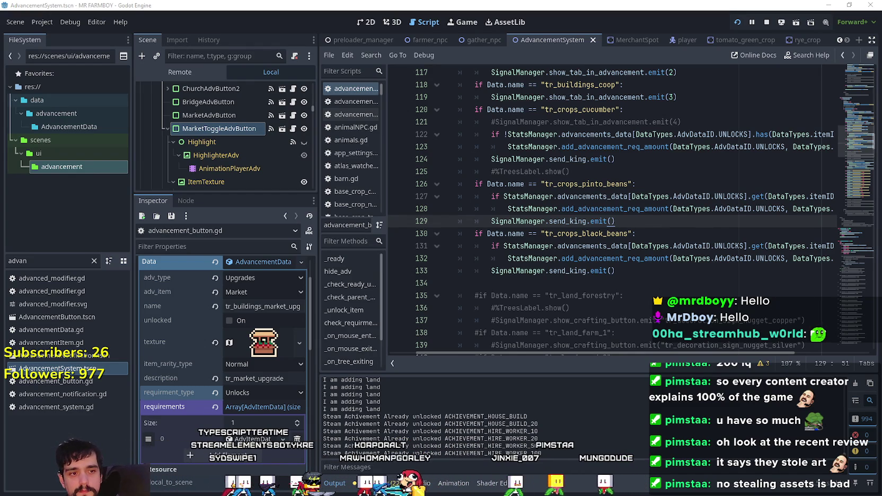
{"action": "left_click", "coordinate": [623, 196]}
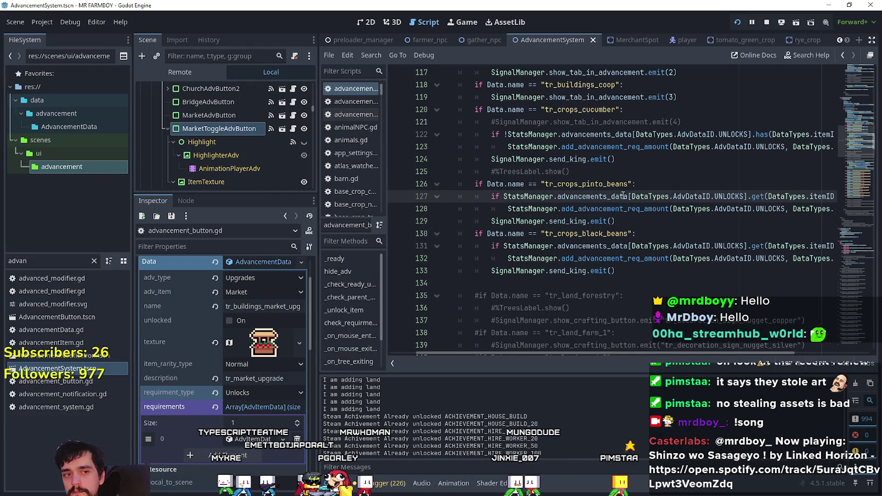
{"action": "left_click", "coordinate": [647, 171]}
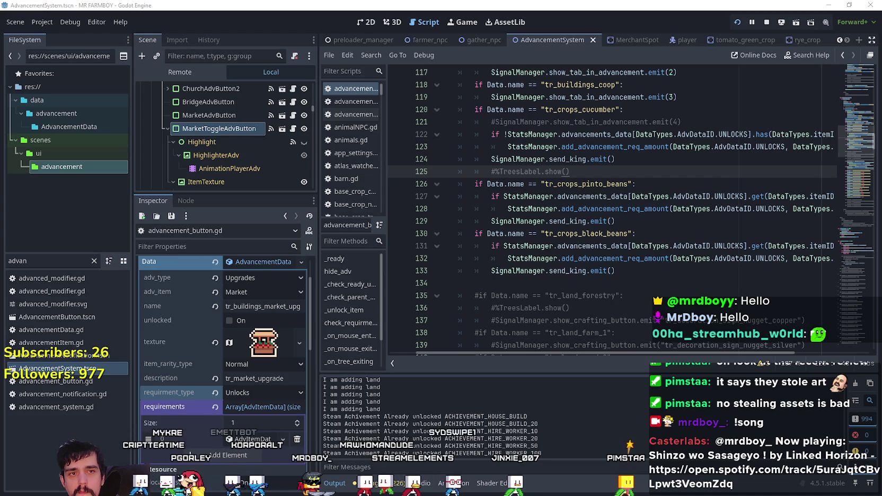
{"action": "key", "text": "alt+Tab"}
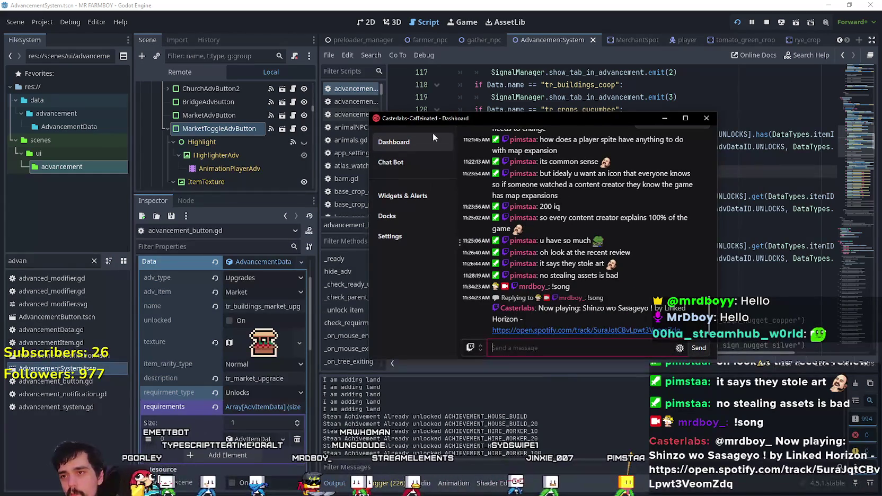
Step: Browse the Casterlabs chat bot's Commands list and Settings, then close it and return to Godot
{"action": "left_click", "coordinate": [403, 163]}
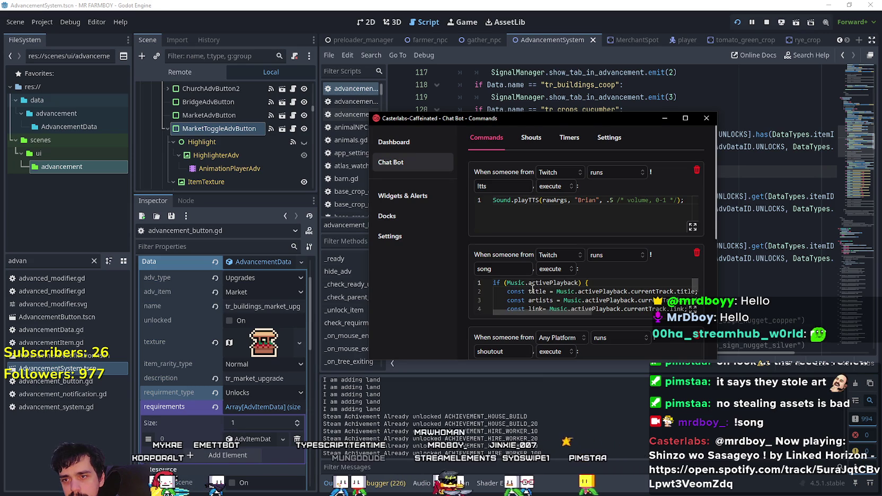
{"action": "scroll", "coordinate": [695, 346], "scroll_direction": "down", "scroll_amount": 1}
{"action": "scroll", "coordinate": [694, 348], "scroll_direction": "down", "scroll_amount": 2}
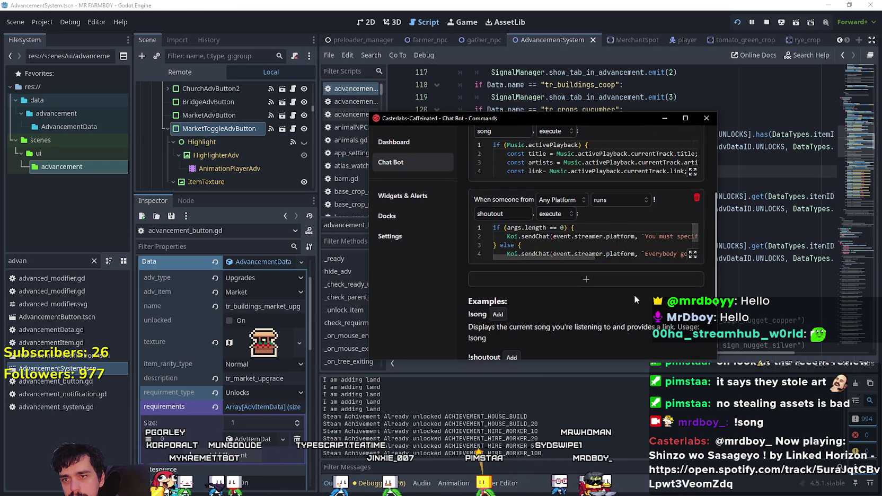
{"action": "scroll", "coordinate": [631, 295], "scroll_direction": "down", "scroll_amount": 2}
{"action": "scroll", "coordinate": [632, 294], "scroll_direction": "up", "scroll_amount": 4}
{"action": "scroll", "coordinate": [632, 296], "scroll_direction": "up", "scroll_amount": 1}
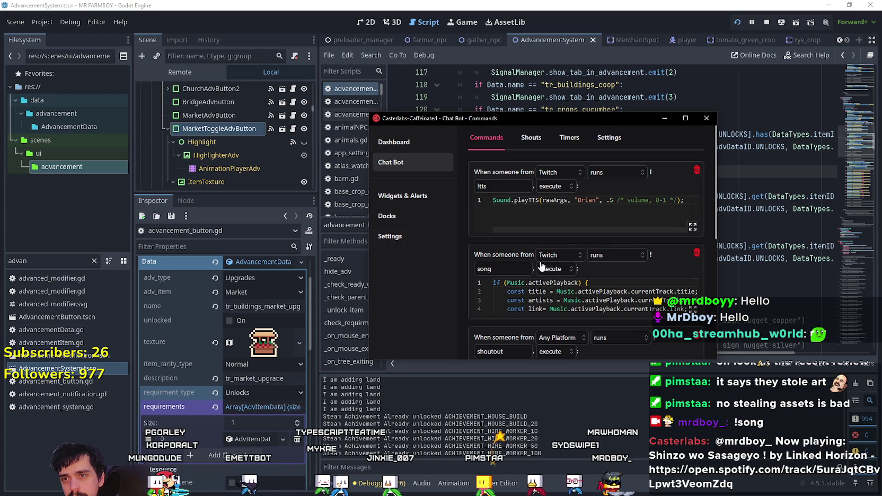
{"action": "left_click", "coordinate": [606, 141]}
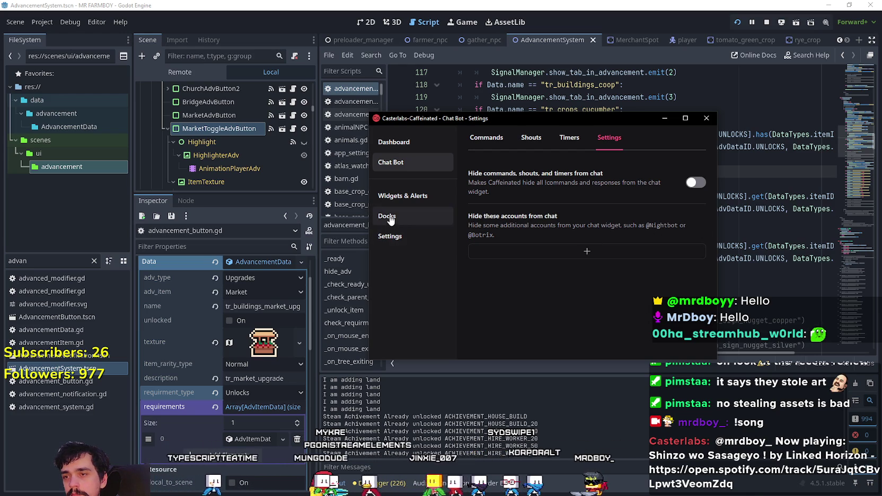
{"action": "left_click", "coordinate": [395, 243]}
{"action": "key", "text": "alt+Tab"}
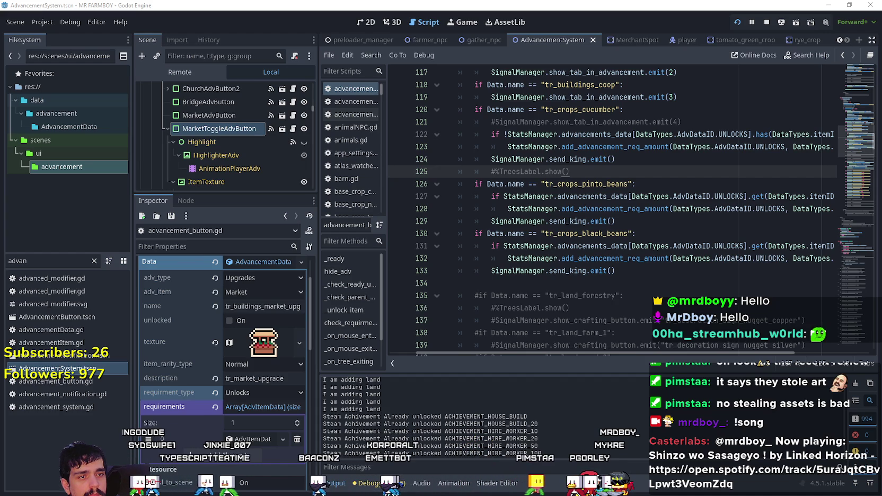
{"action": "left_click", "coordinate": [473, 201]}
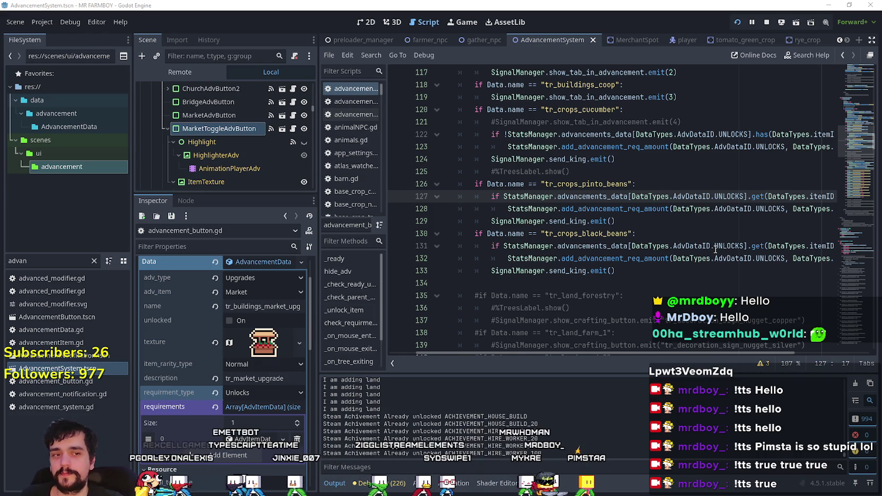
Step: Review the black beans, king-signal and TreesLabel script lines and the Data resource, then launch Mr Farmboy
{"action": "left_click", "coordinate": [662, 256]}
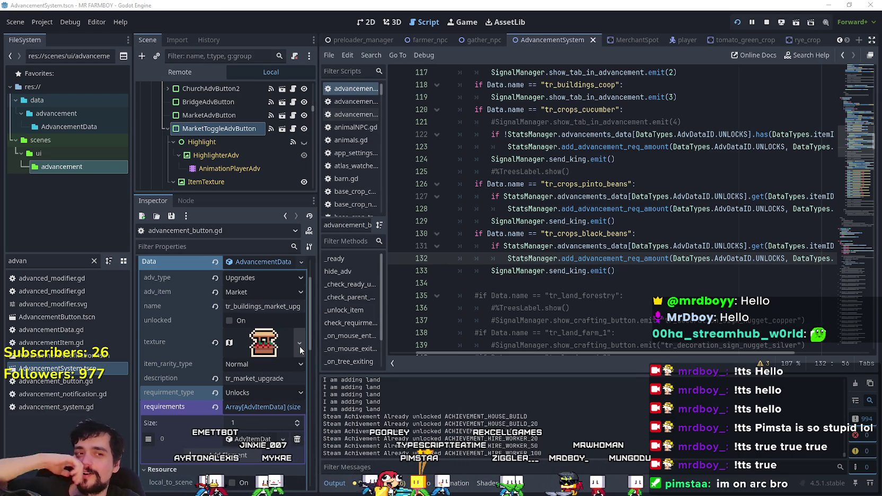
{"action": "left_click", "coordinate": [627, 158]}
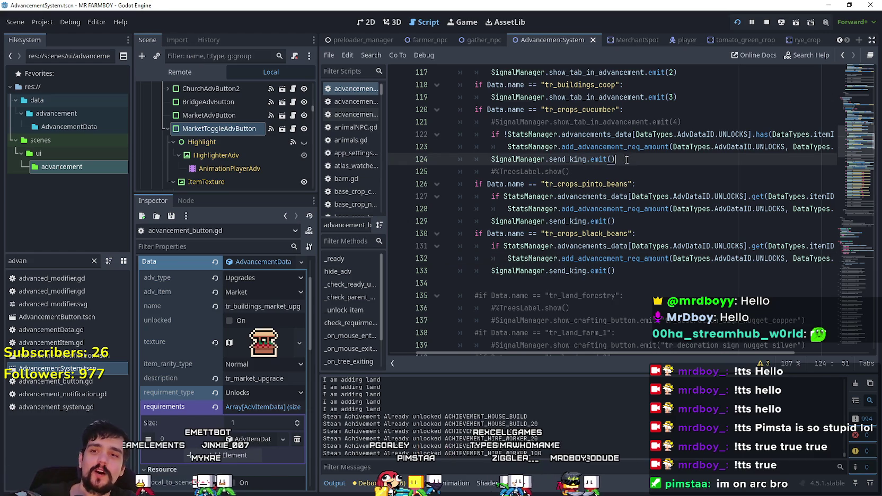
{"action": "left_click", "coordinate": [625, 173]}
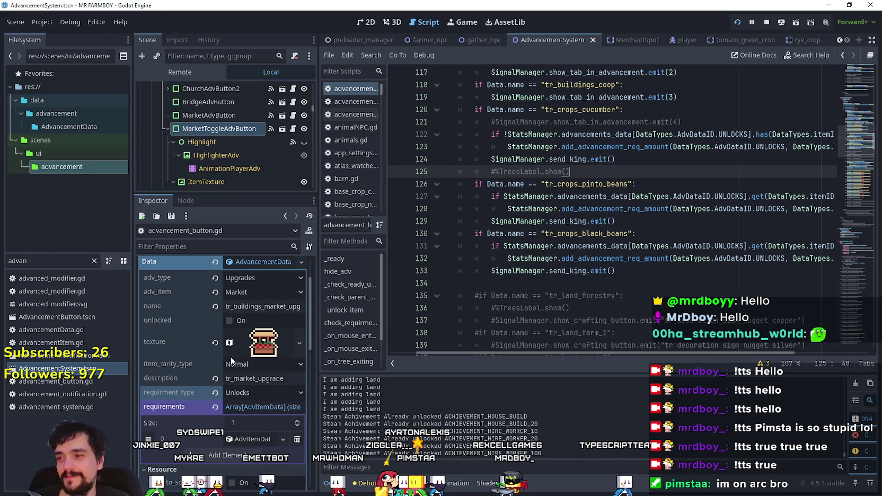
{"action": "left_click", "coordinate": [259, 442]}
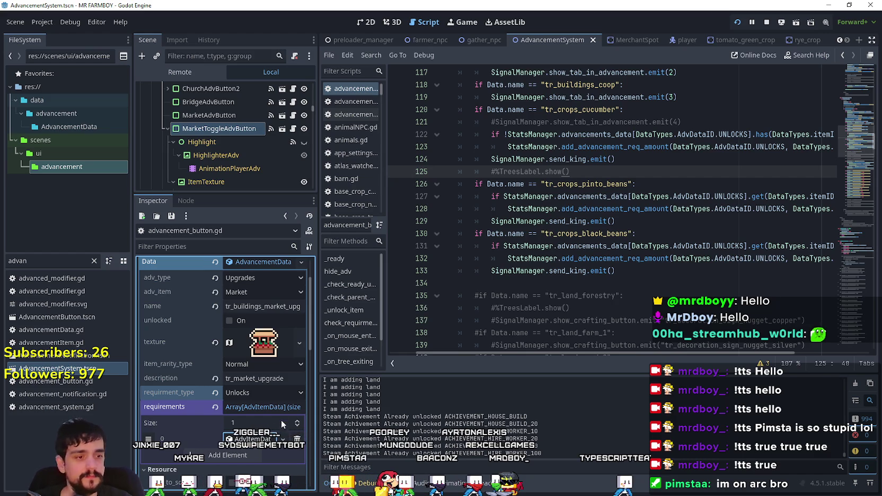
{"action": "key", "text": "alt+Tab"}
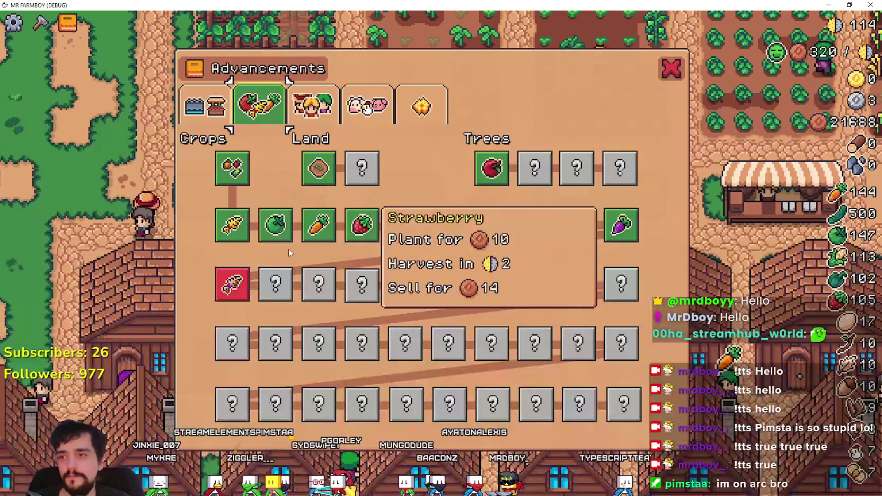
Step: Read Rye's unlock requirements on the Crops tree, then view the Land, Buildings and Uniques tree
{"action": "mouse_move", "coordinate": [232, 285]}
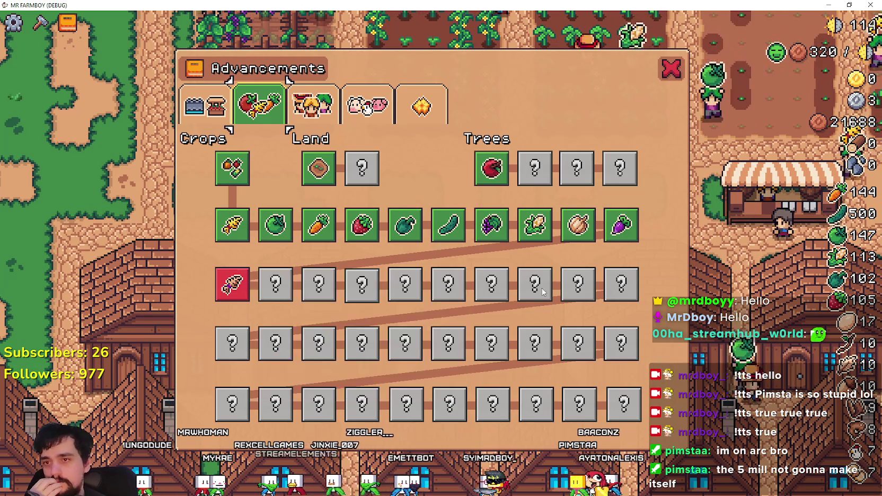
{"action": "mouse_move", "coordinate": [629, 233]}
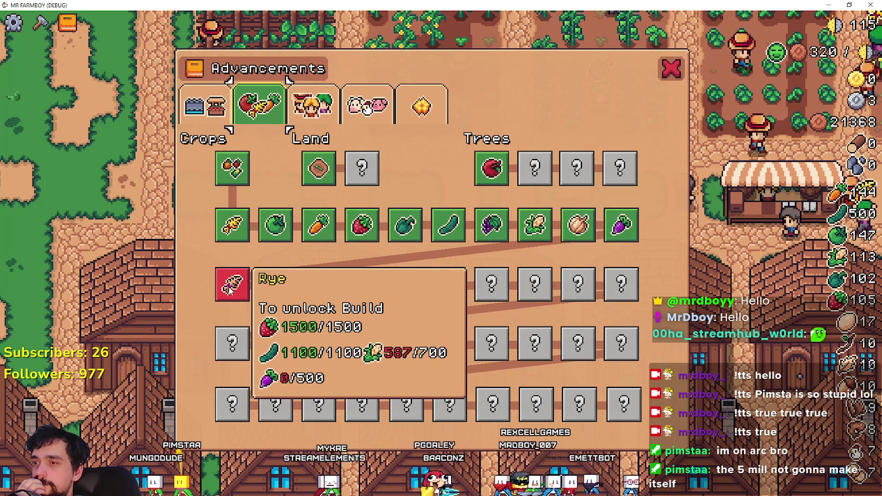
{"action": "left_click", "coordinate": [225, 120]}
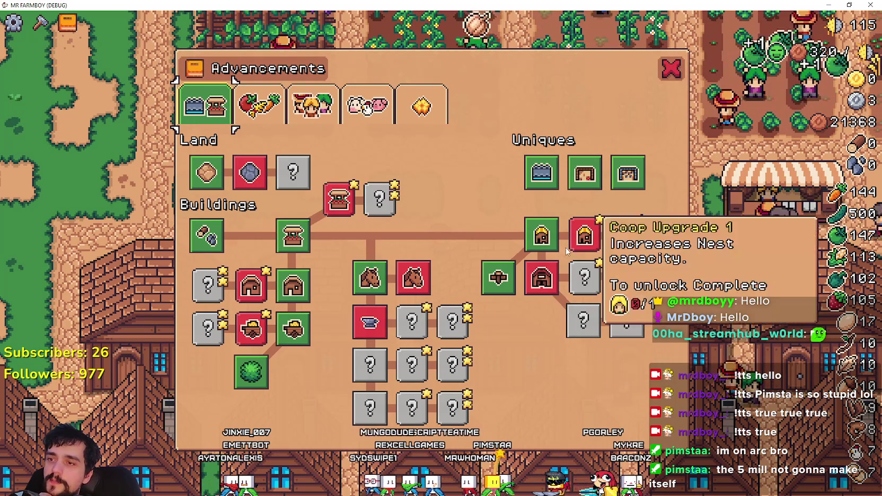
{"action": "left_click", "coordinate": [261, 109]}
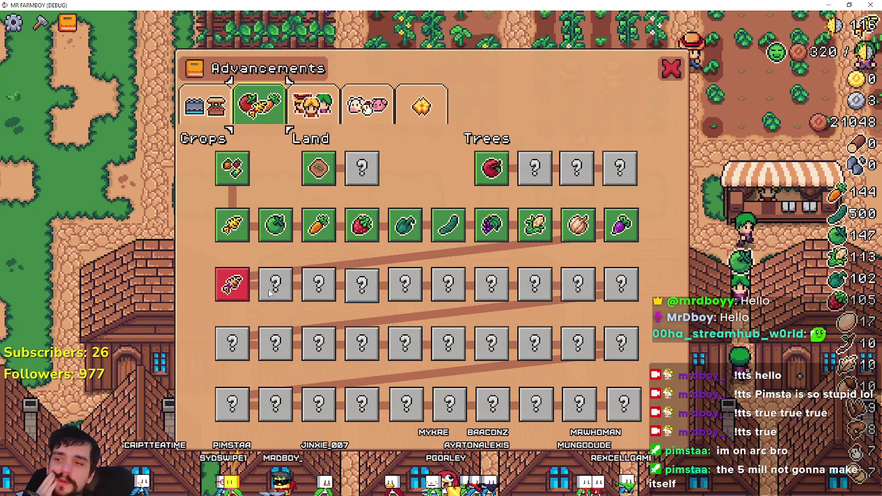
{"action": "mouse_move", "coordinate": [636, 231]}
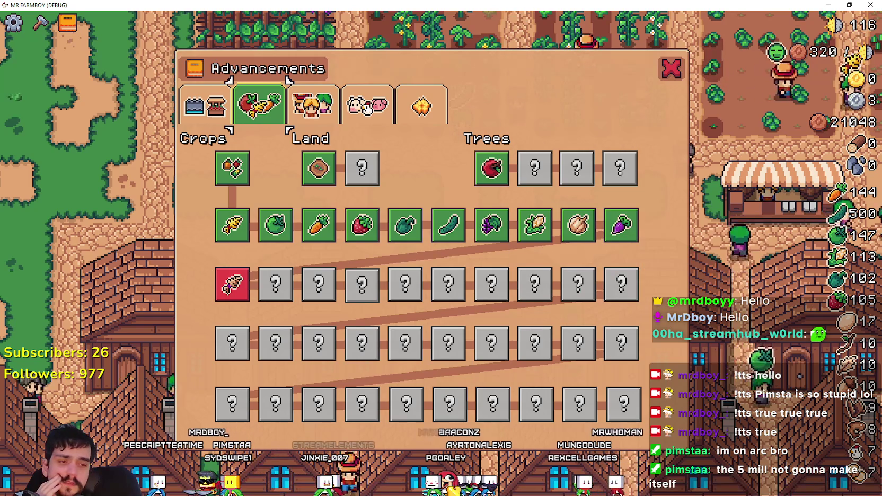
Step: Return to the editor's 2D canvas and unhide the AdvancementsCrops tree
{"action": "key", "text": "alt+Tab"}
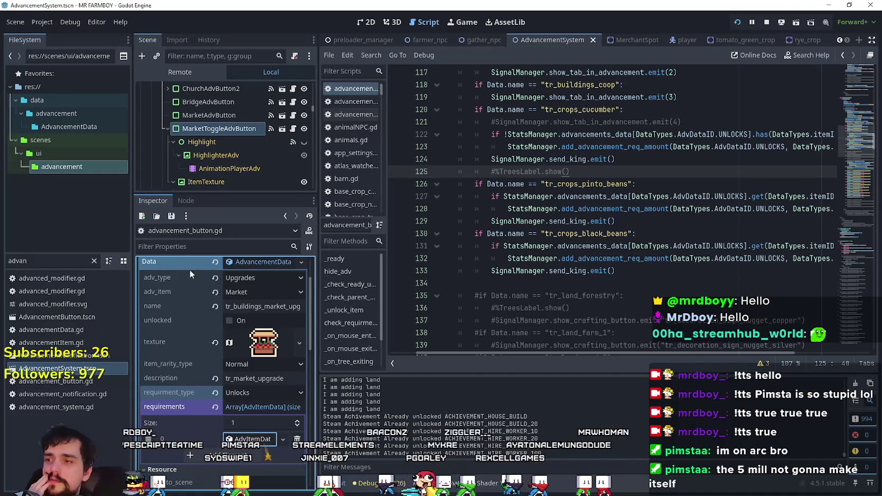
{"action": "left_click", "coordinate": [374, 25]}
{"action": "scroll", "coordinate": [281, 139], "scroll_direction": "down", "scroll_amount": 2}
{"action": "scroll", "coordinate": [281, 138], "scroll_direction": "up", "scroll_amount": 2}
{"action": "scroll", "coordinate": [282, 136], "scroll_direction": "down", "scroll_amount": 1}
{"action": "scroll", "coordinate": [283, 136], "scroll_direction": "down", "scroll_amount": 8}
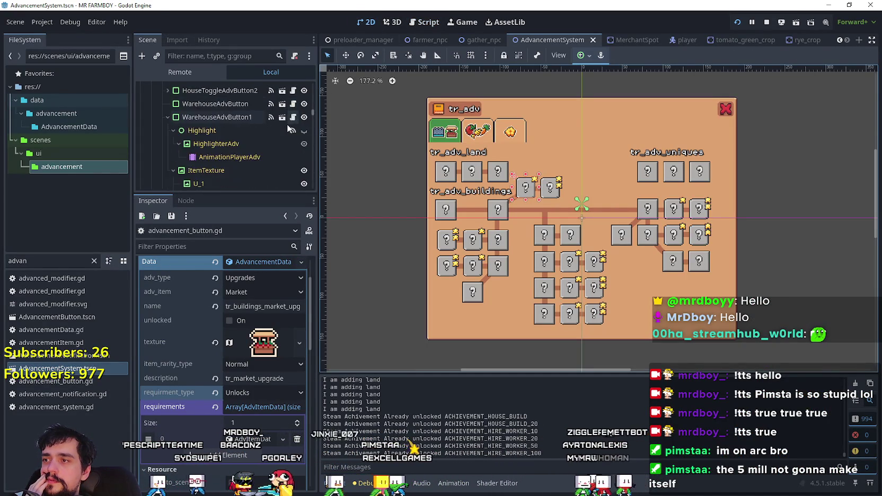
{"action": "scroll", "coordinate": [275, 133], "scroll_direction": "up", "scroll_amount": 2}
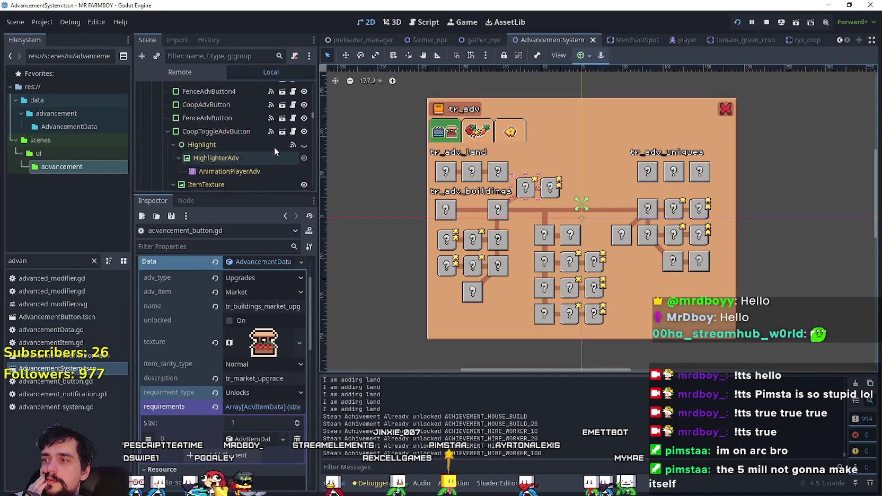
{"action": "scroll", "coordinate": [273, 147], "scroll_direction": "down", "scroll_amount": 4}
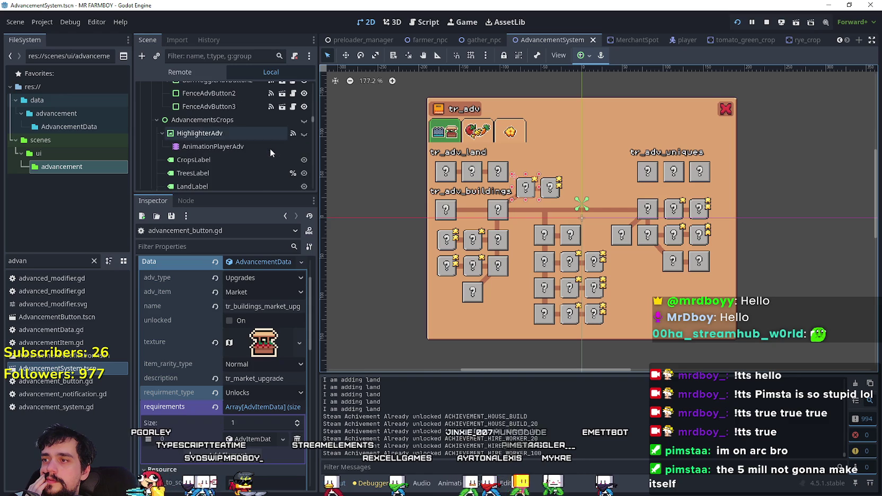
{"action": "left_click", "coordinate": [304, 121]}
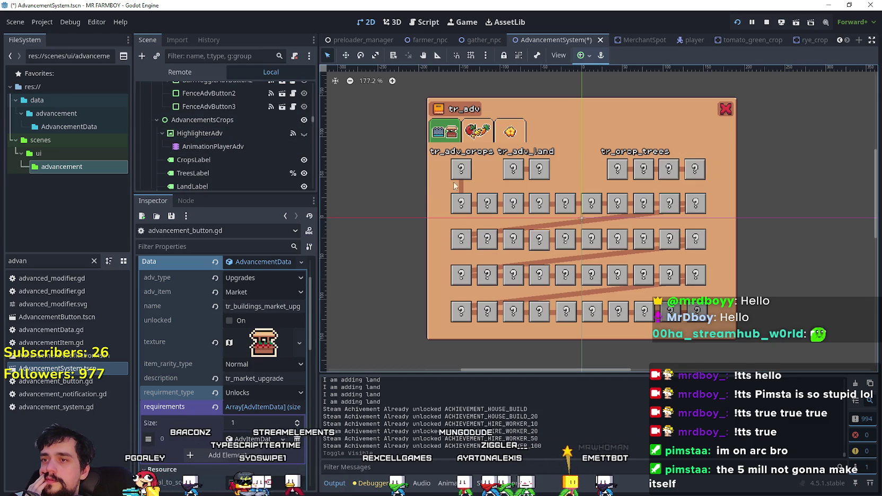
Step: Select RyeAdvButton and set its requirment_type to Gathered
{"action": "left_click", "coordinate": [459, 244]}
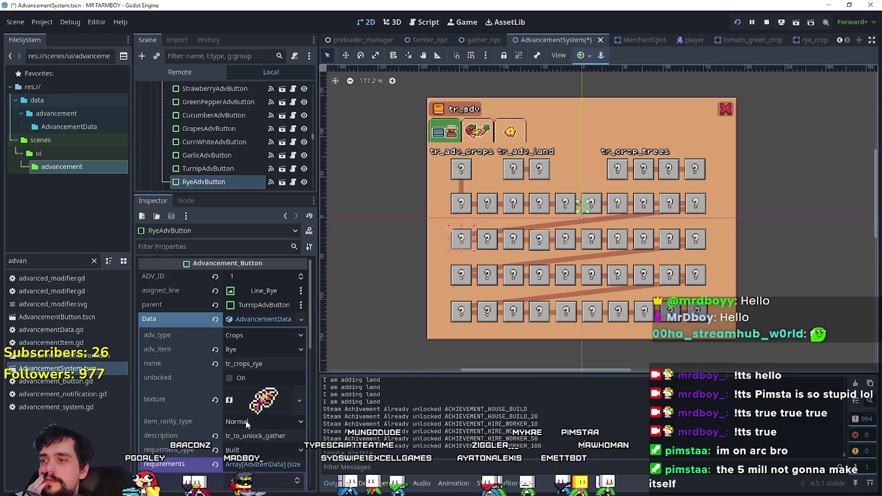
{"action": "left_click", "coordinate": [252, 447]}
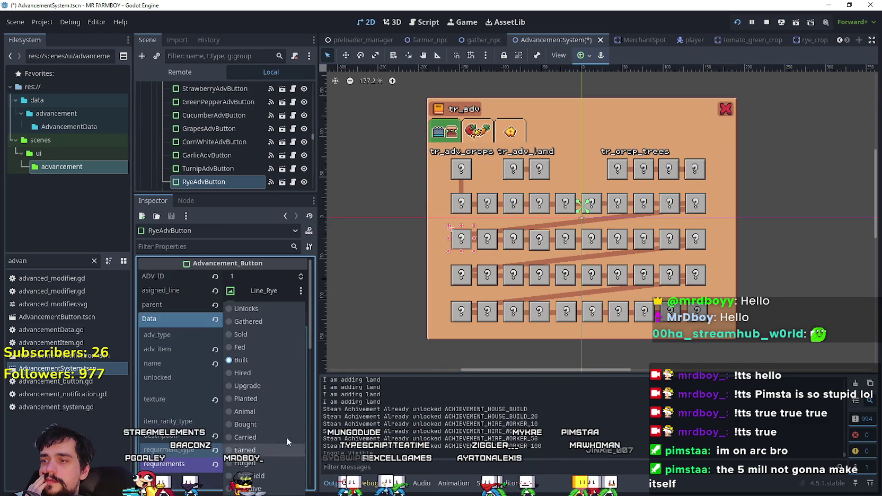
{"action": "left_click", "coordinate": [274, 321]}
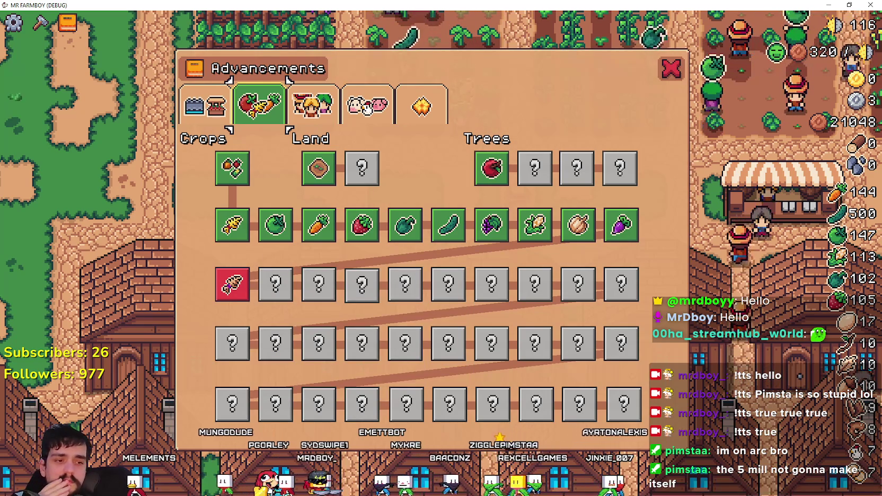
Step: Check the Leek and Corn advancement buttons, save AdvancementSystem.tscn, and return to the game
{"action": "key", "text": "F8"}
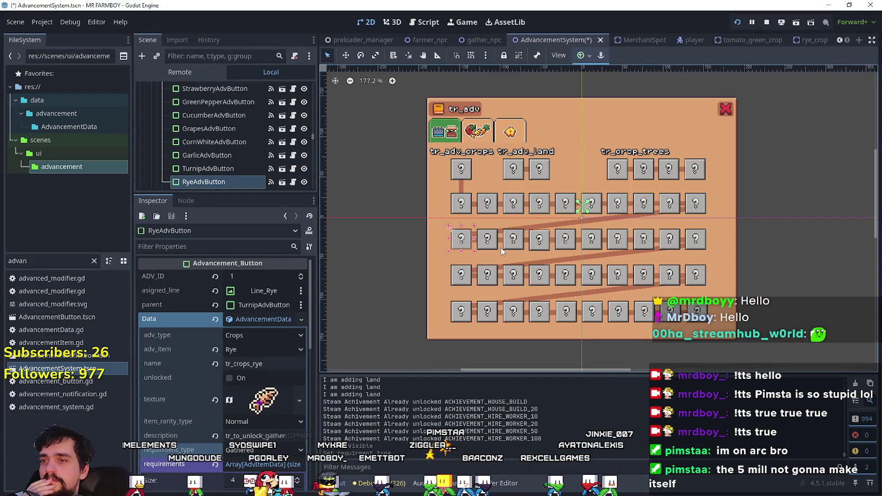
{"action": "left_click", "coordinate": [496, 249]}
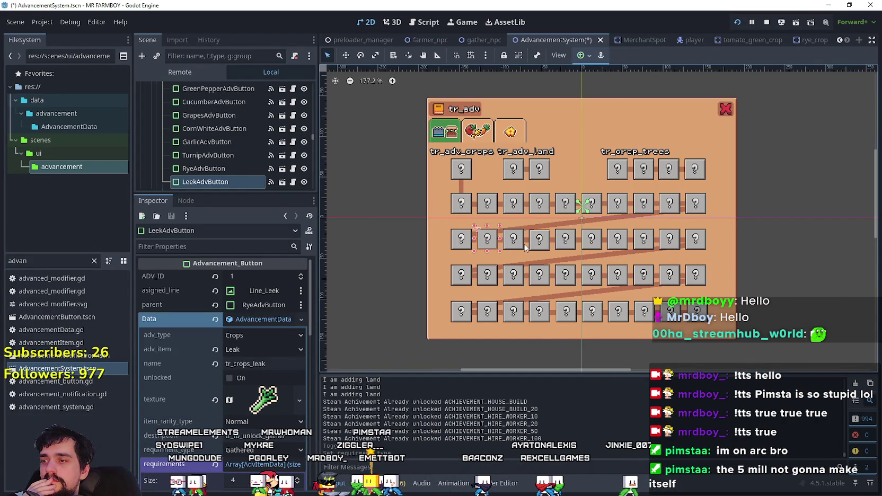
{"action": "left_click", "coordinate": [519, 246]}
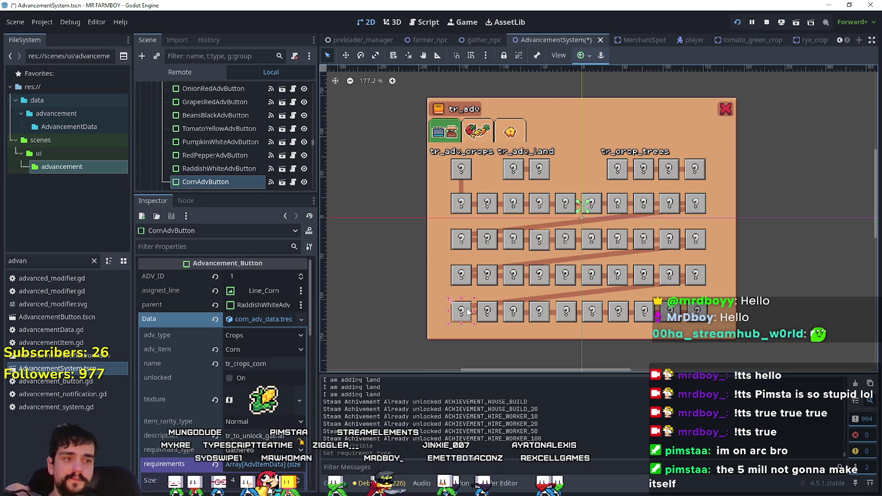
{"action": "key", "text": "ctrl+s"}
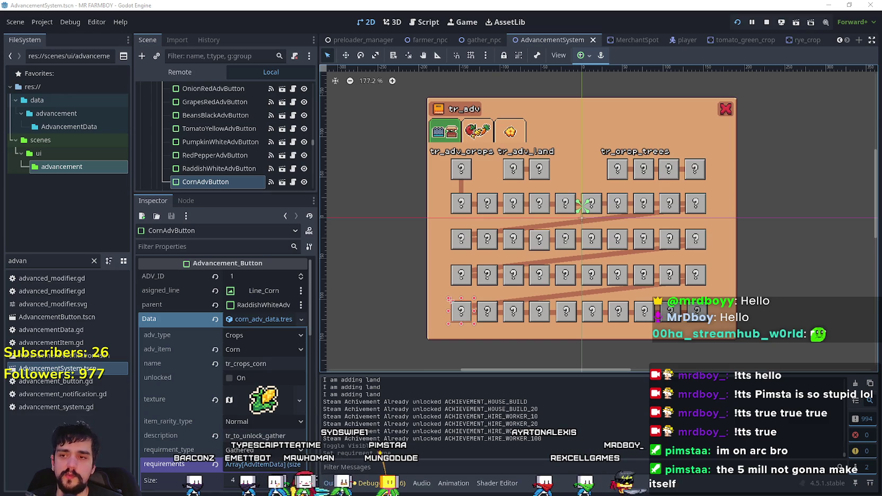
{"action": "key", "text": "alt+Tab"}
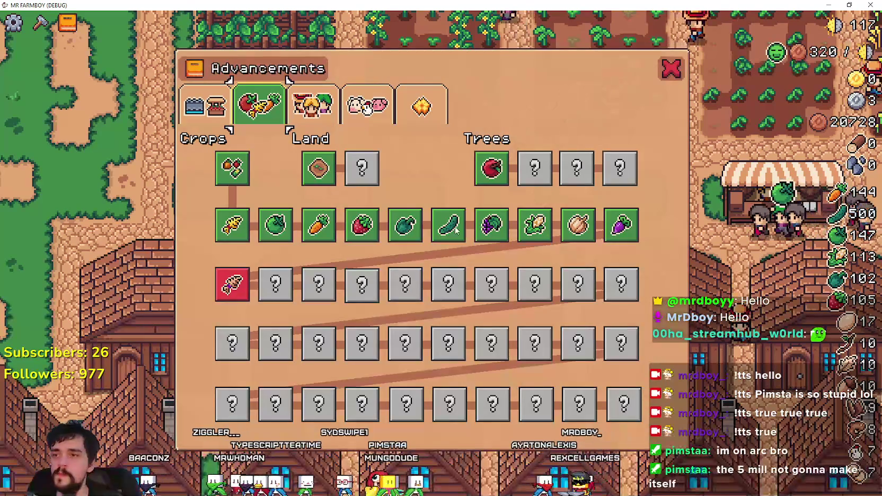
Step: Check the Road Tile advancement's requirements in the Advancements panel
{"action": "mouse_move", "coordinate": [220, 293]}
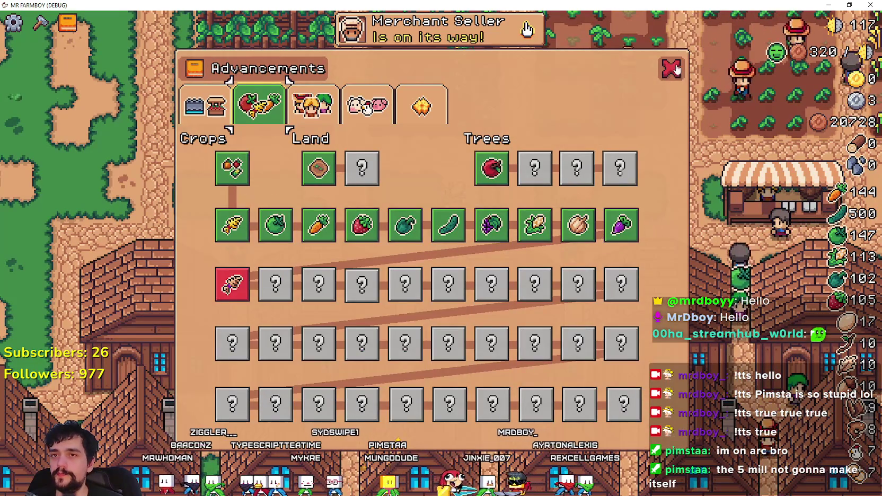
{"action": "left_click", "coordinate": [672, 67]}
{"action": "key", "text": "a"}
{"action": "mouse_move", "coordinate": [269, 183]}
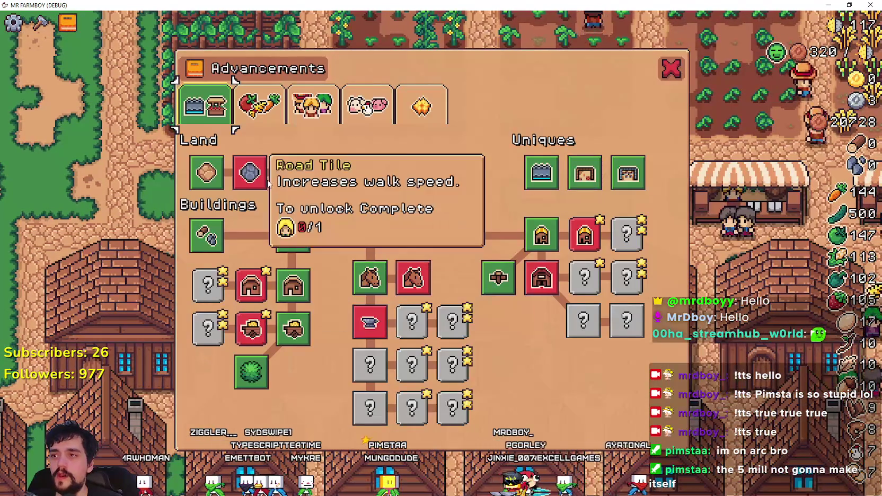
{"action": "key", "text": "a"}
{"action": "scroll", "coordinate": [505, 253], "scroll_direction": "up", "scroll_amount": 3}
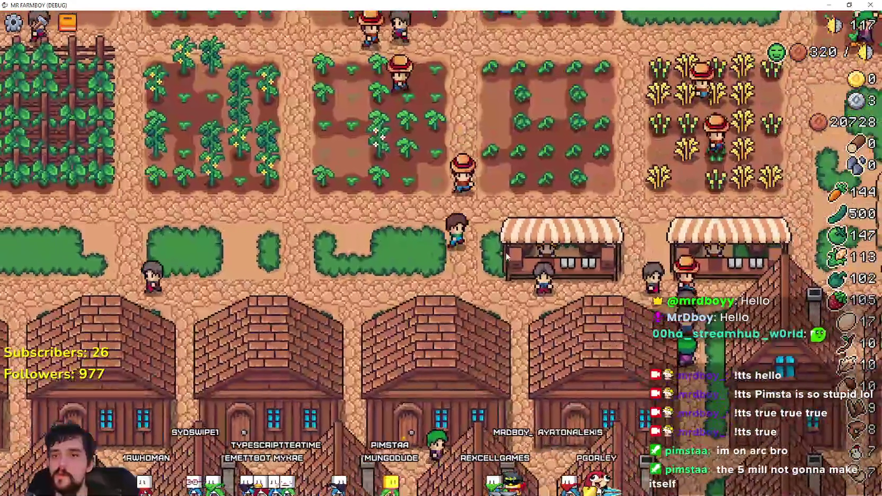
{"action": "key", "text": "a"}
{"action": "key", "text": "a"}
{"action": "scroll", "coordinate": [507, 246], "scroll_direction": "up", "scroll_amount": 3}
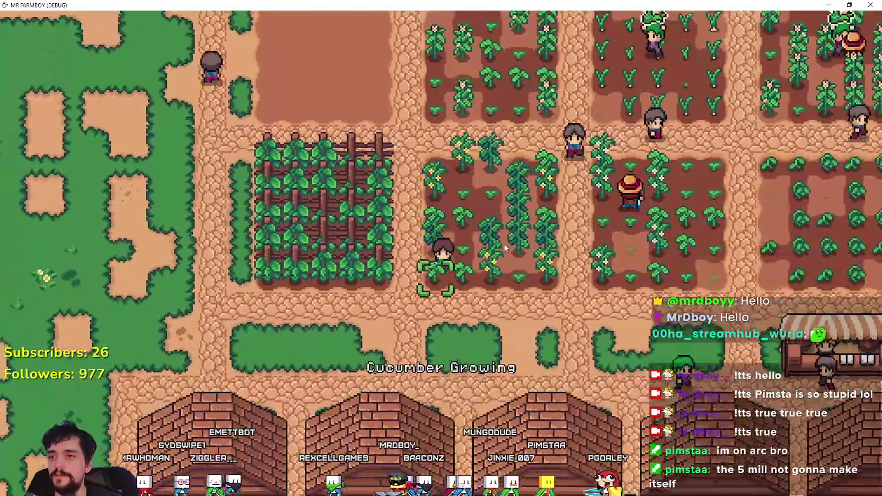
Step: Check the Warehouse build cost in the Crafting list, then bring up the King's Envoy request
{"action": "key", "text": "c"}
{"action": "scroll", "coordinate": [79, 265], "scroll_direction": "down", "scroll_amount": 2}
{"action": "mouse_move", "coordinate": [115, 381]}
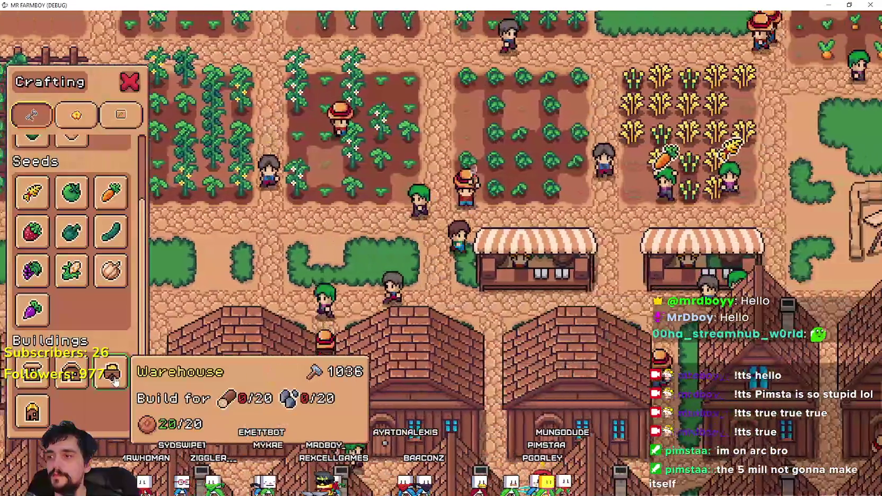
{"action": "key", "text": "a"}
{"action": "key", "text": "a"}
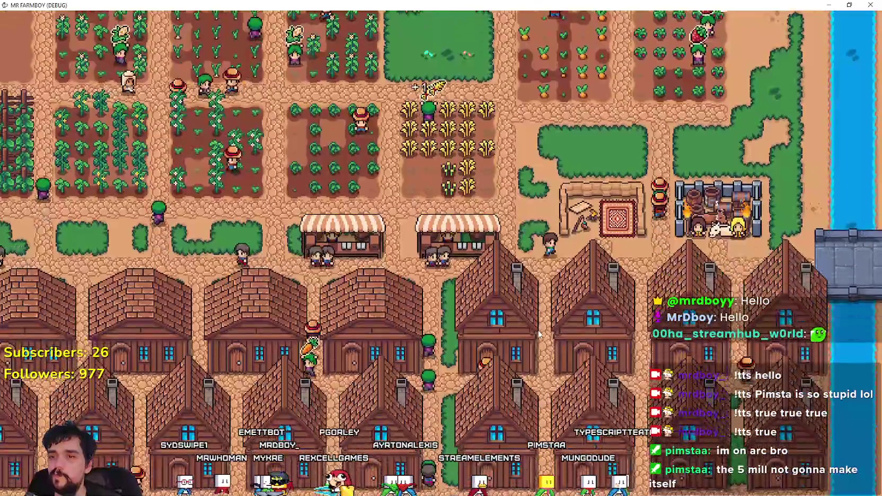
{"action": "key", "text": "e"}
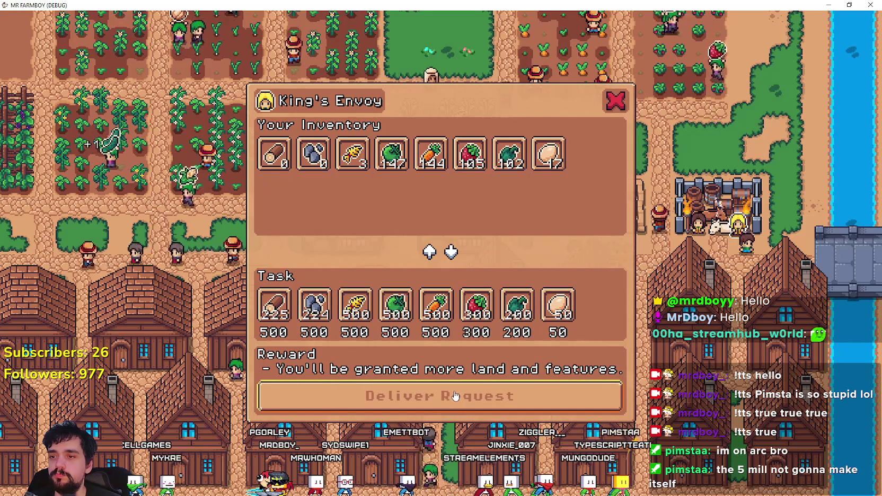
Step: Close the envoy request, walk the farmer past the crop fields, and browse the crafting list
{"action": "key", "text": "Escape"}
{"action": "key", "text": "Escape"}
{"action": "key", "text": "Escape"}
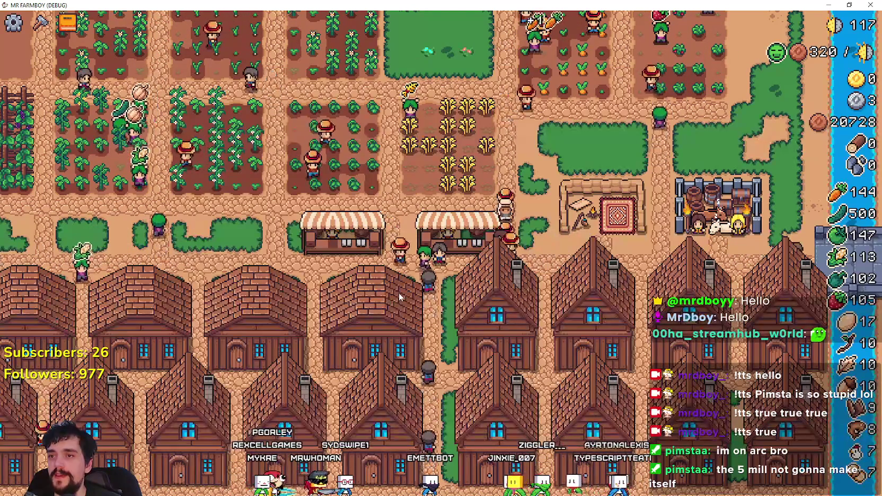
{"action": "key", "text": "w"}
{"action": "key", "text": "w"}
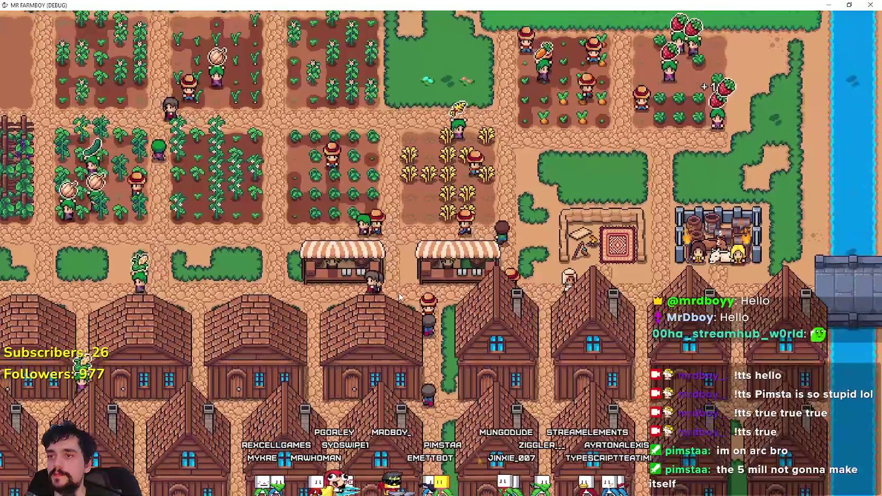
{"action": "scroll", "coordinate": [399, 295], "scroll_direction": "down", "scroll_amount": 3}
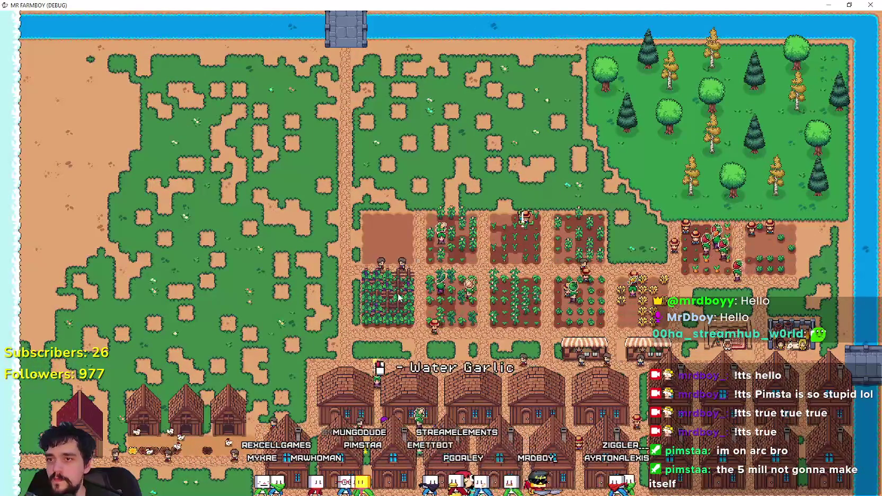
{"action": "key", "text": "s"}
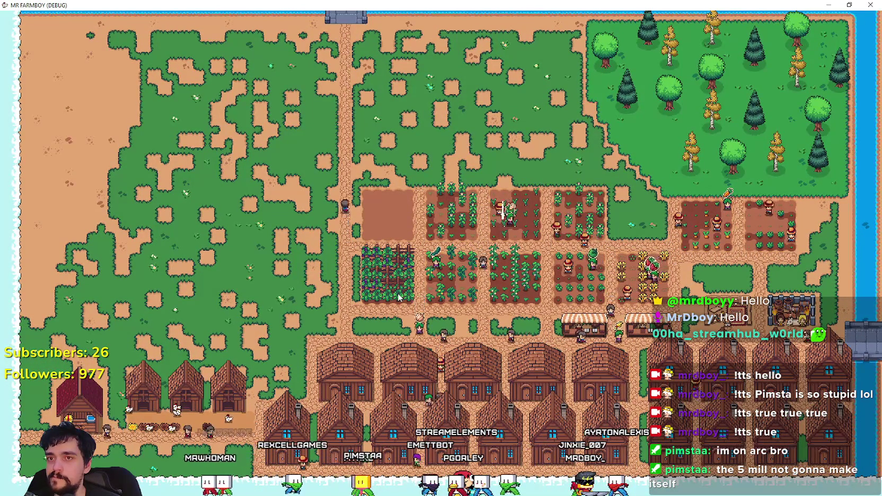
{"action": "scroll", "coordinate": [397, 292], "scroll_direction": "up", "scroll_amount": 2}
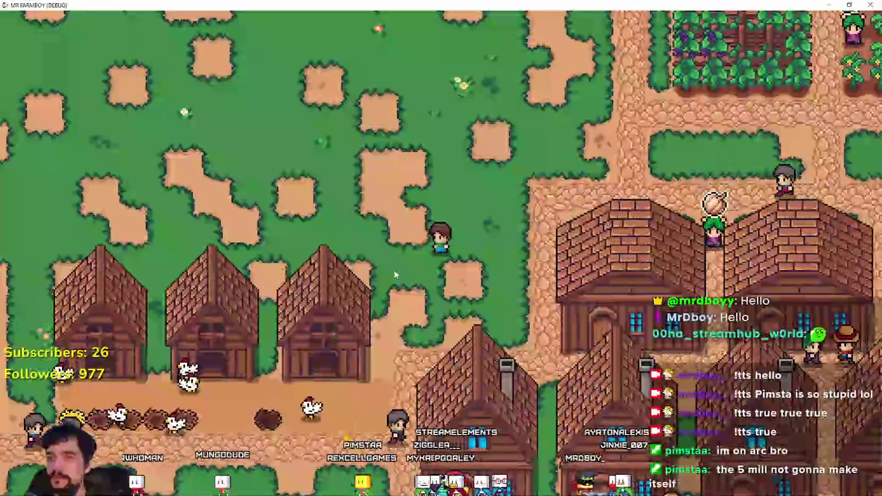
{"action": "key", "text": "c"}
{"action": "scroll", "coordinate": [395, 274], "scroll_direction": "down", "scroll_amount": 3}
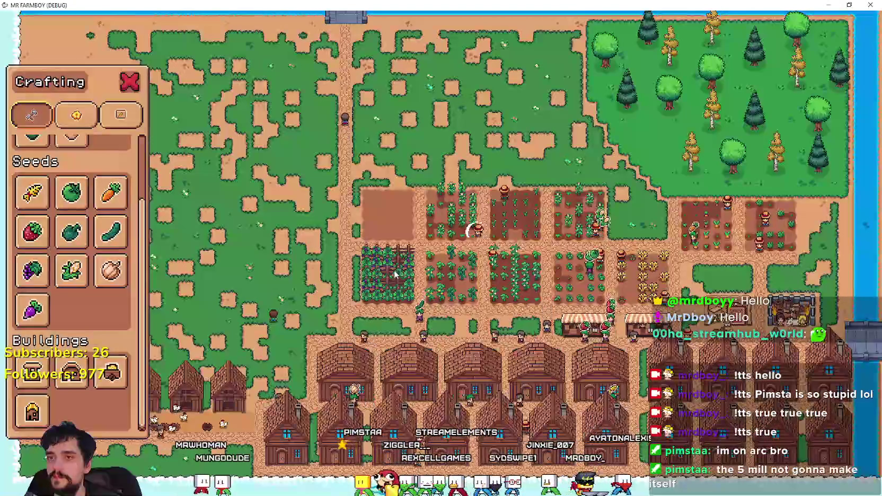
{"action": "scroll", "coordinate": [394, 273], "scroll_direction": "up", "scroll_amount": 2}
{"action": "scroll", "coordinate": [111, 270], "scroll_direction": "up", "scroll_amount": 1}
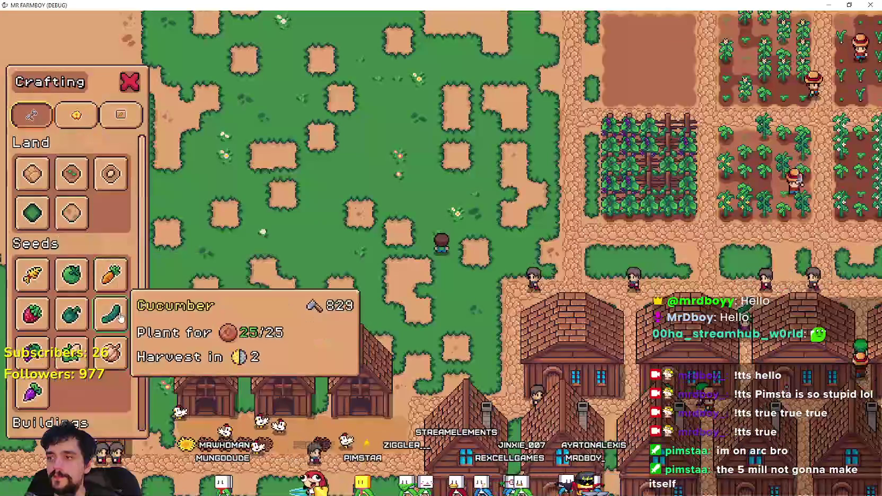
{"action": "key", "text": "c"}
{"action": "scroll", "coordinate": [510, 321], "scroll_direction": "up", "scroll_amount": 3}
{"action": "scroll", "coordinate": [507, 325], "scroll_direction": "down", "scroll_amount": 1}
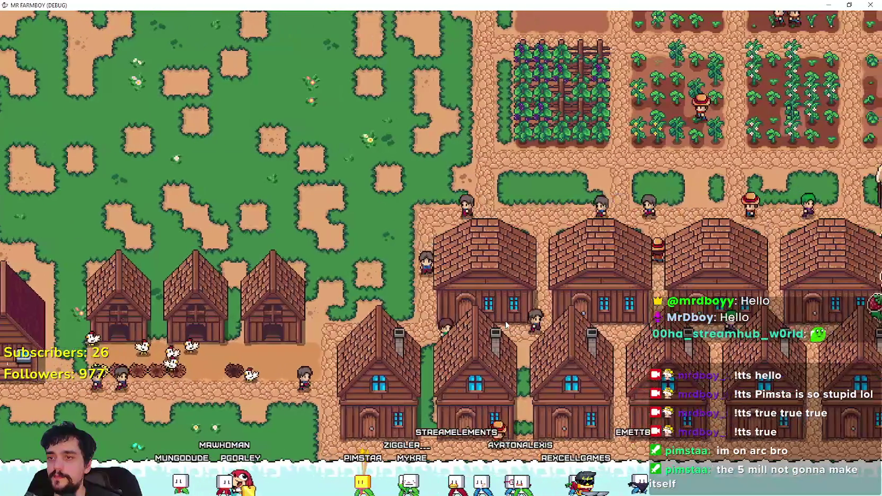
{"action": "scroll", "coordinate": [506, 325], "scroll_direction": "up", "scroll_amount": 1}
{"action": "scroll", "coordinate": [506, 324], "scroll_direction": "down", "scroll_amount": 2}
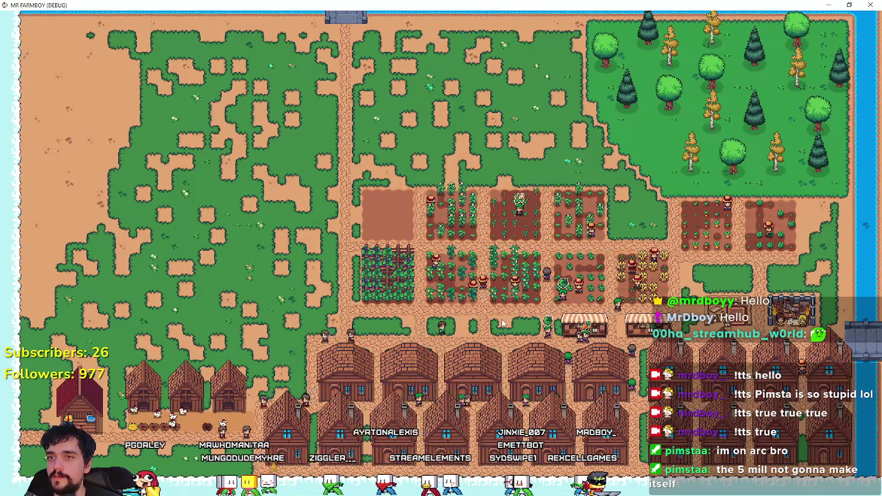
Step: Walk to the King's Envoy, review the request again, then pick a building from crafting
{"action": "key", "text": "c"}
{"action": "scroll", "coordinate": [502, 322], "scroll_direction": "up", "scroll_amount": 3}
{"action": "scroll", "coordinate": [80, 265], "scroll_direction": "down", "scroll_amount": 2}
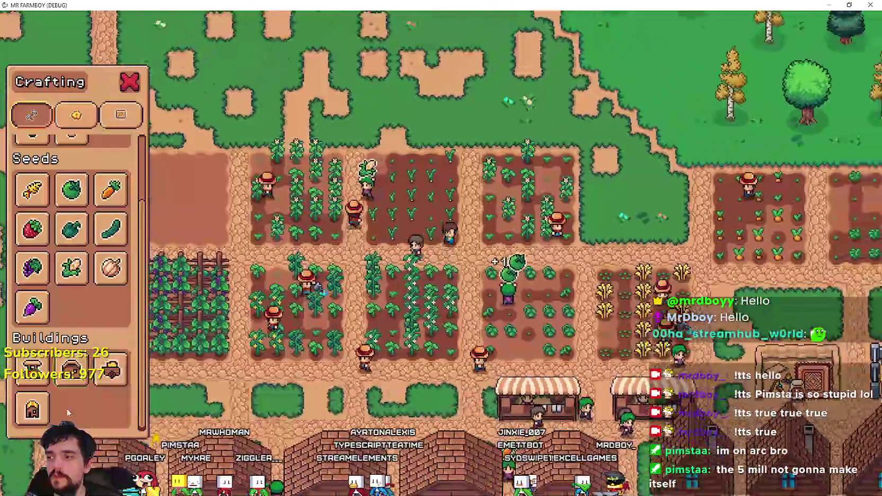
{"action": "key", "text": "d"}
{"action": "key", "text": "s"}
{"action": "key", "text": "c"}
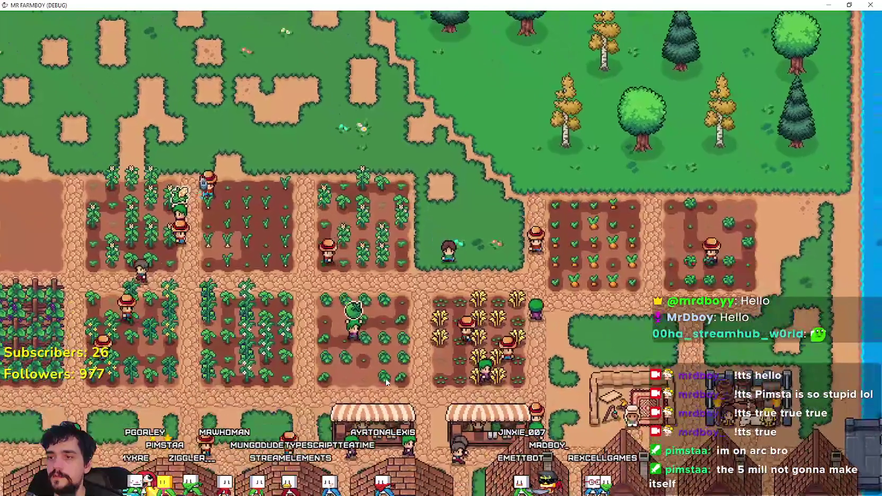
{"action": "key", "text": "s"}
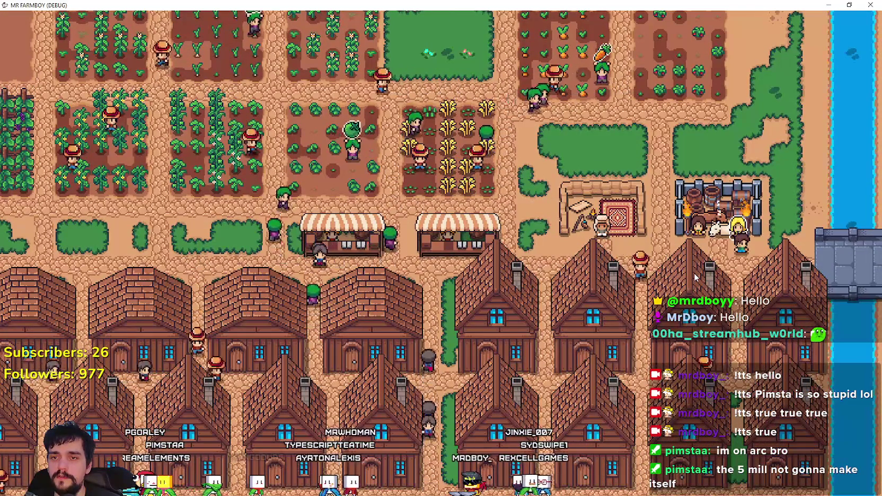
{"action": "key", "text": "e"}
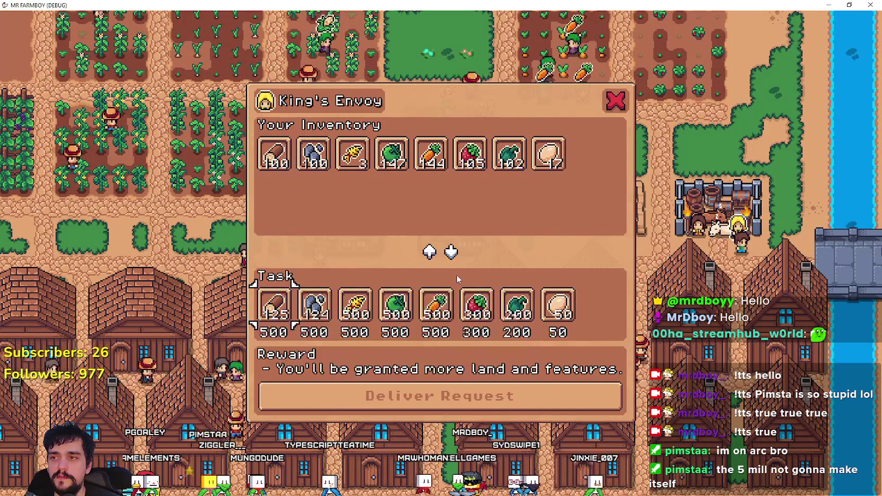
{"action": "key", "text": "c"}
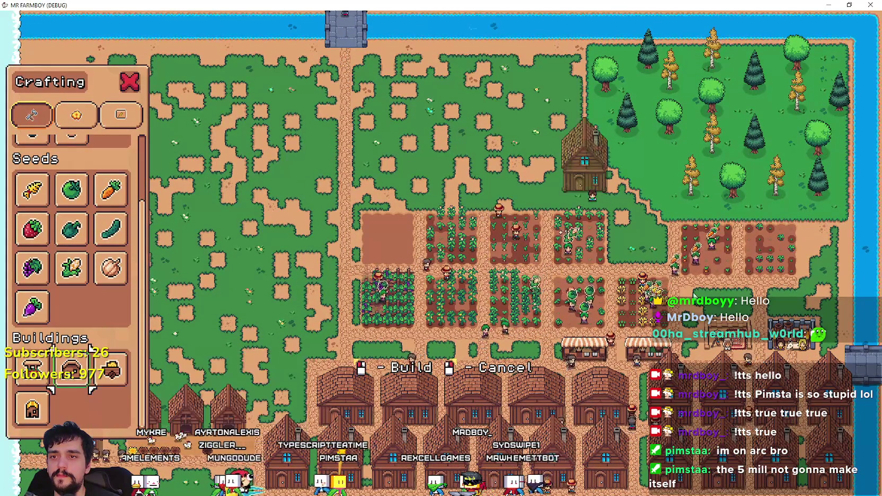
Step: Place the Warehouse beside the wooden house
{"action": "scroll", "coordinate": [671, 280], "scroll_direction": "up", "scroll_amount": 3}
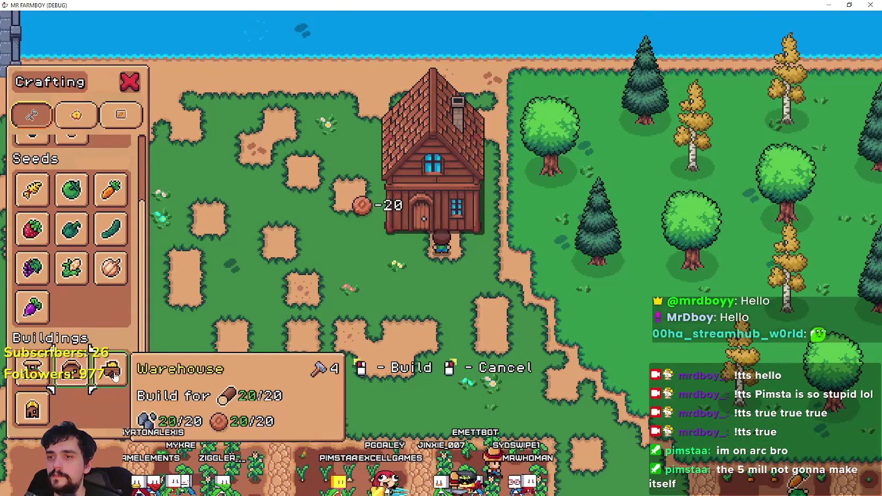
{"action": "key", "text": "a"}
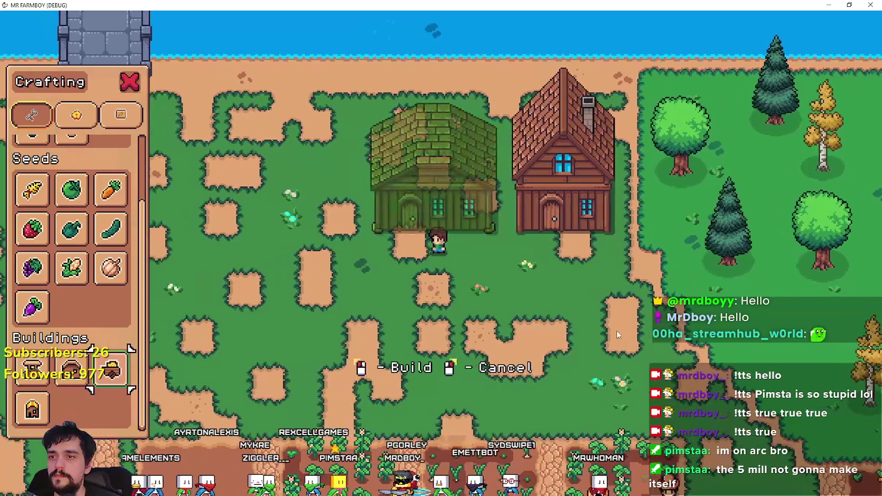
{"action": "left_click", "coordinate": [366, 207]}
Step: Lay cobblestone road tiles along the fronts of both buildings
{"action": "scroll", "coordinate": [43, 179], "scroll_direction": "up", "scroll_amount": 2}
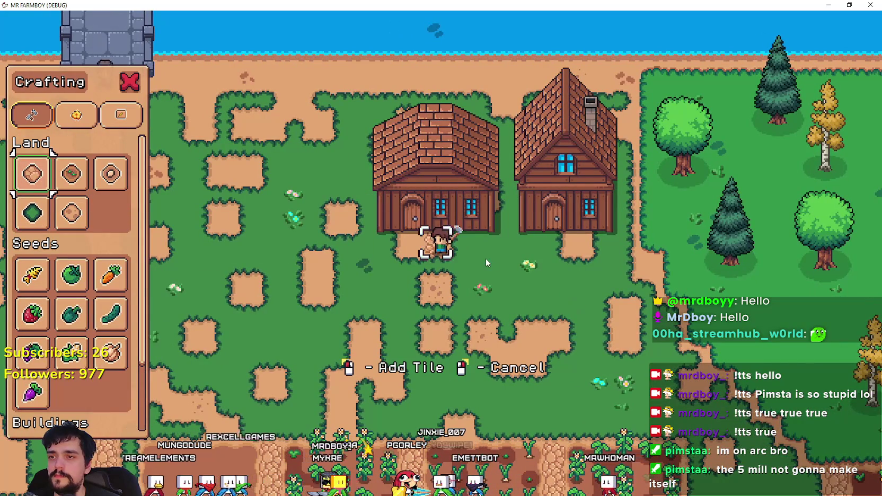
{"action": "key", "text": "a"}
{"action": "left_click", "coordinate": [485, 262]}
{"action": "key", "text": "d"}
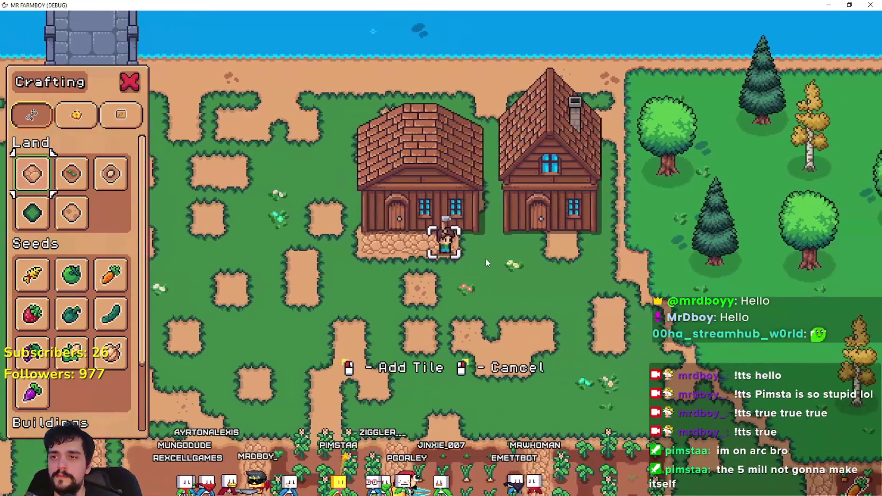
{"action": "key", "text": "d"}
{"action": "left_click", "coordinate": [486, 259]}
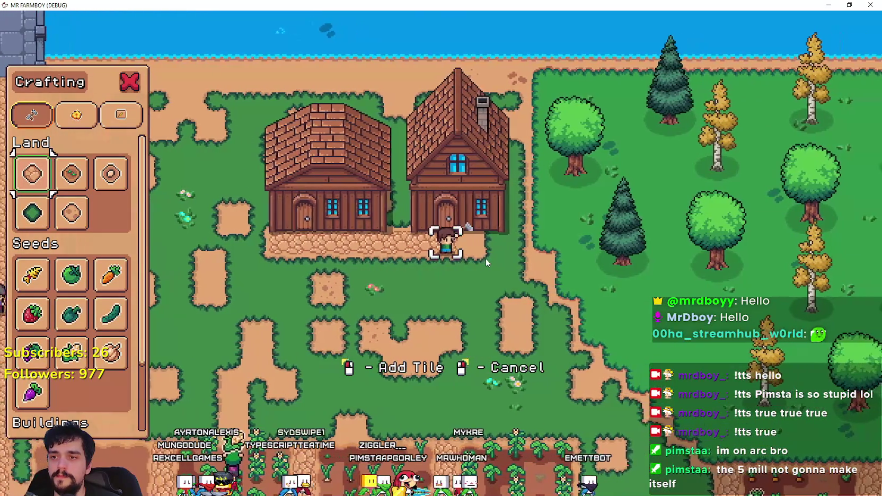
{"action": "key", "text": "d"}
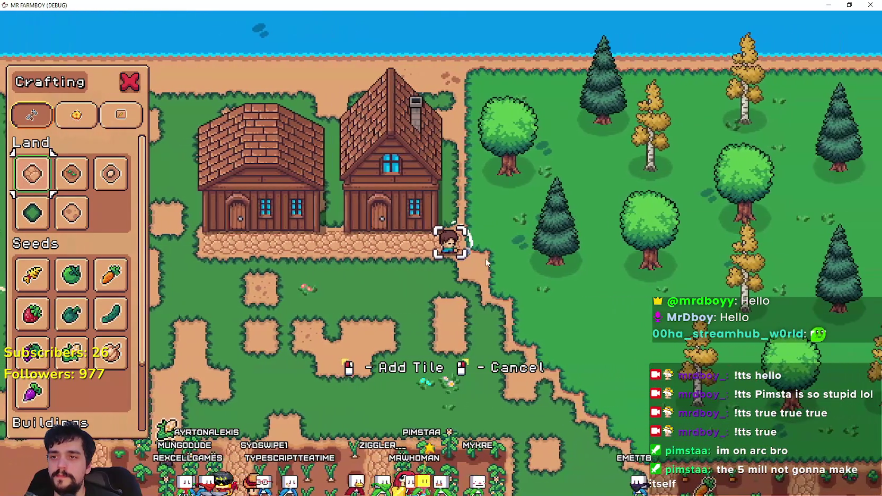
{"action": "left_click", "coordinate": [485, 259]}
Step: Close the crafting list and bring up the house's hireable workers
{"action": "key", "text": "a"}
{"action": "key", "text": "Escape"}
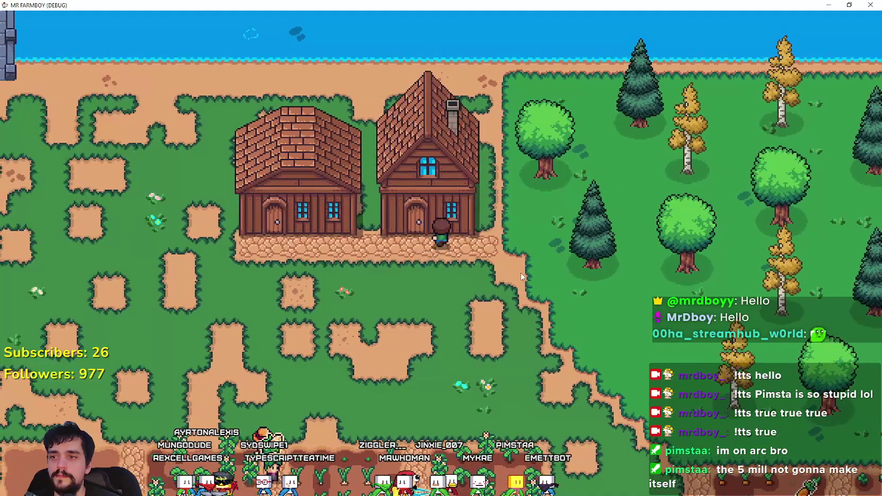
{"action": "left_click", "coordinate": [449, 213]}
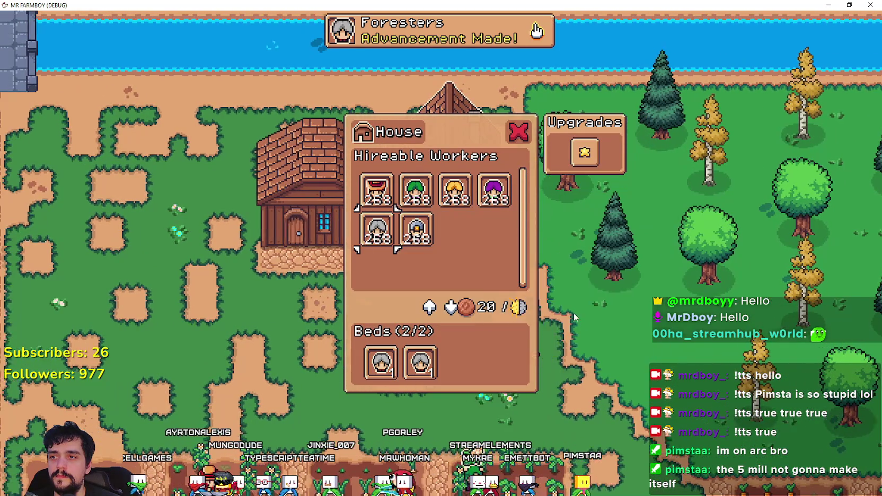
Step: Close the house panel and put wood into the Warehouse stock
{"action": "key", "text": "Escape"}
{"action": "key", "text": "a"}
{"action": "left_click", "coordinate": [431, 237]}
{"action": "left_click", "coordinate": [376, 200]}
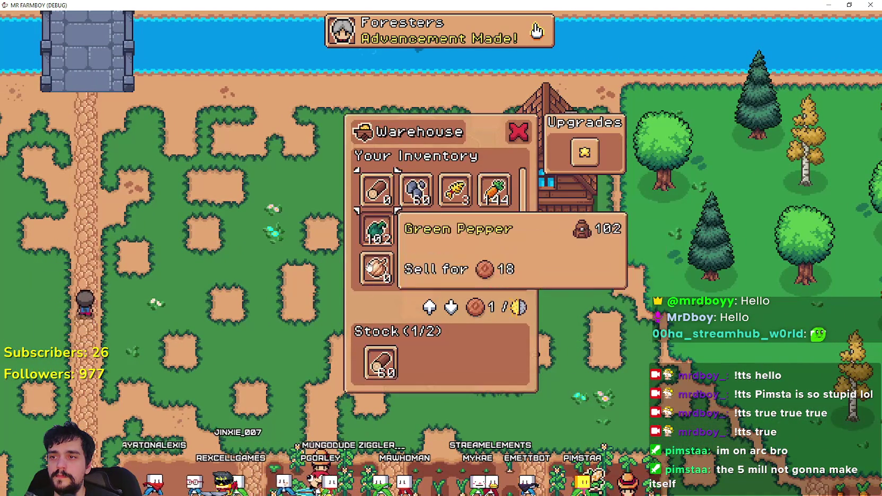
{"action": "key", "text": "Escape"}
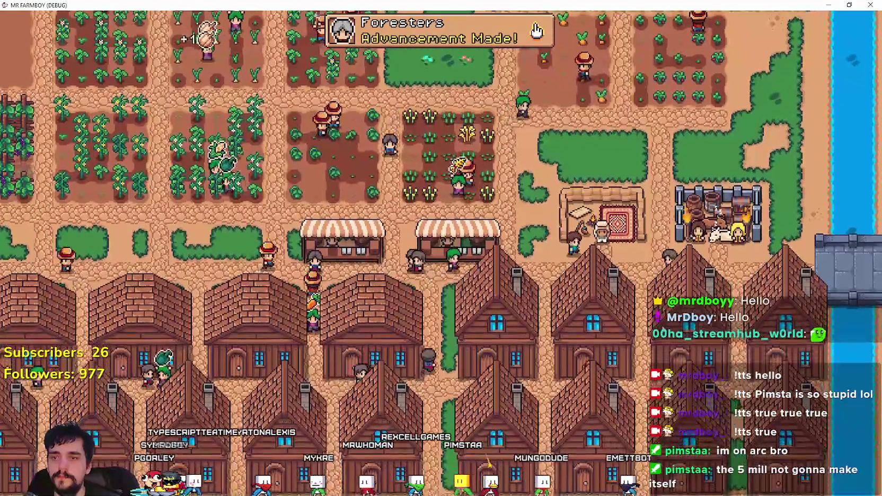
Step: Review the merchant's goods and the King's Envoy request, then pan north to the forest
{"action": "left_click", "coordinate": [345, 248]}
{"action": "mouse_move", "coordinate": [375, 221]}
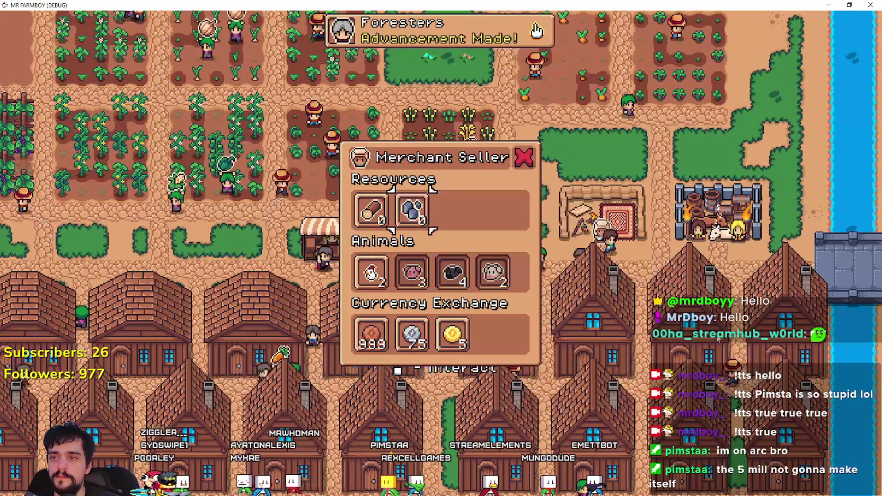
{"action": "key", "text": "Escape"}
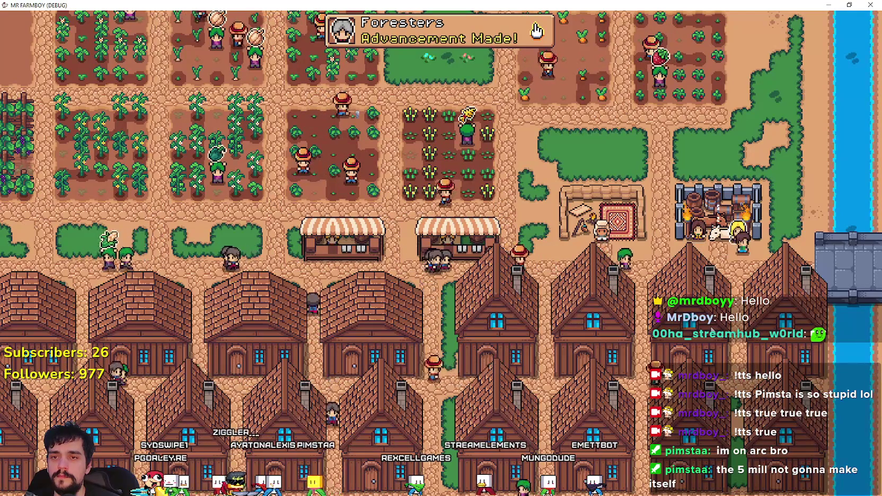
{"action": "key", "text": "e"}
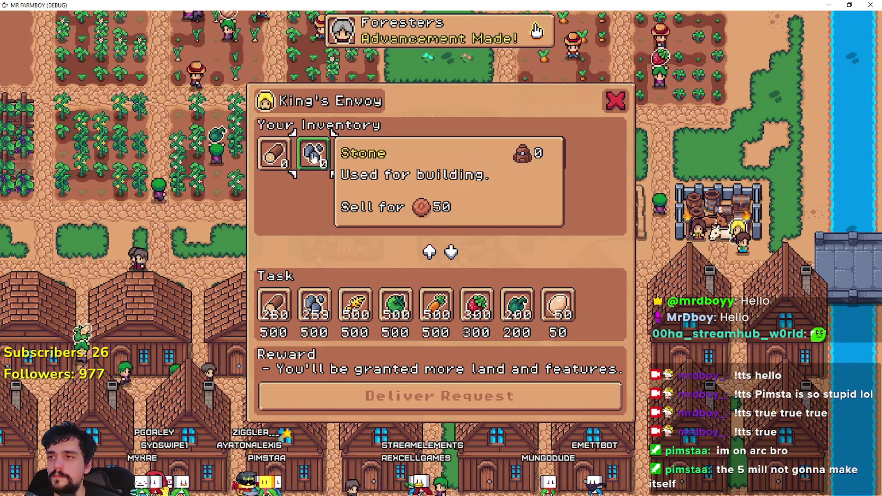
{"action": "key", "text": "Escape"}
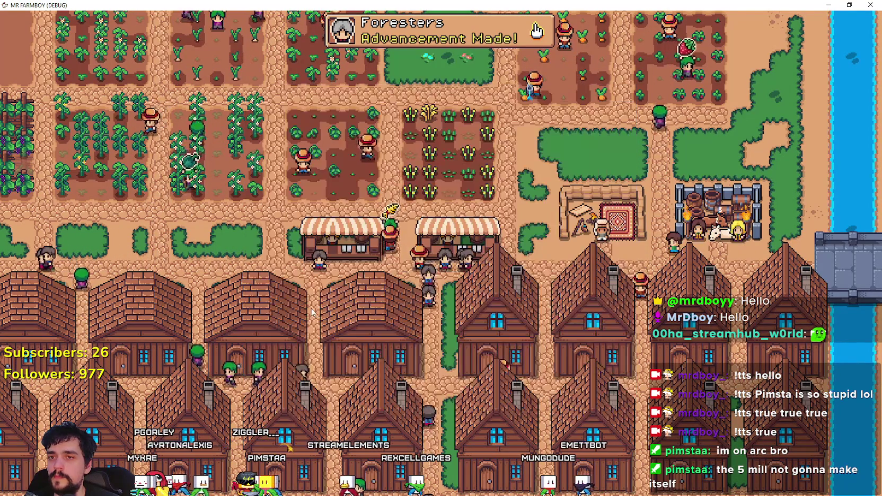
{"action": "key", "text": "w"}
{"action": "key", "text": "w"}
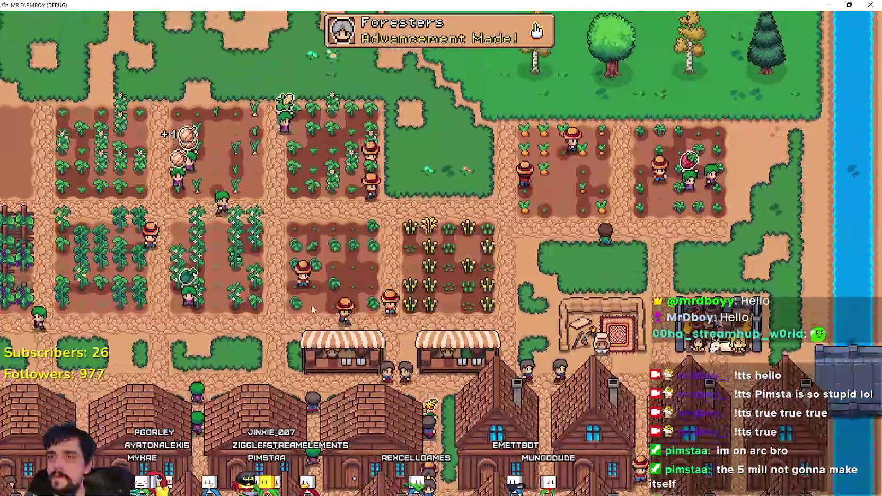
{"action": "key", "text": "w"}
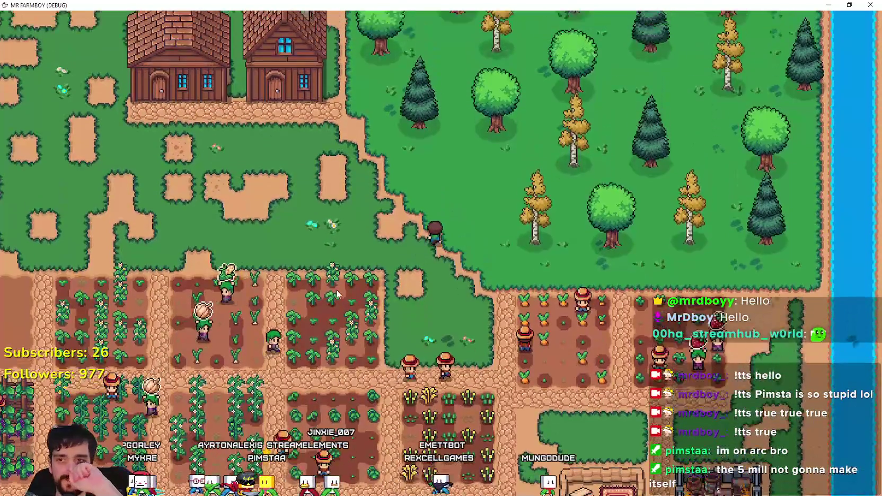
Step: Pan the map back toward the houses and restore the resource counters display
{"action": "key", "text": "a"}
{"action": "scroll", "coordinate": [336, 290], "scroll_direction": "down", "scroll_amount": 3}
{"action": "key", "text": "s"}
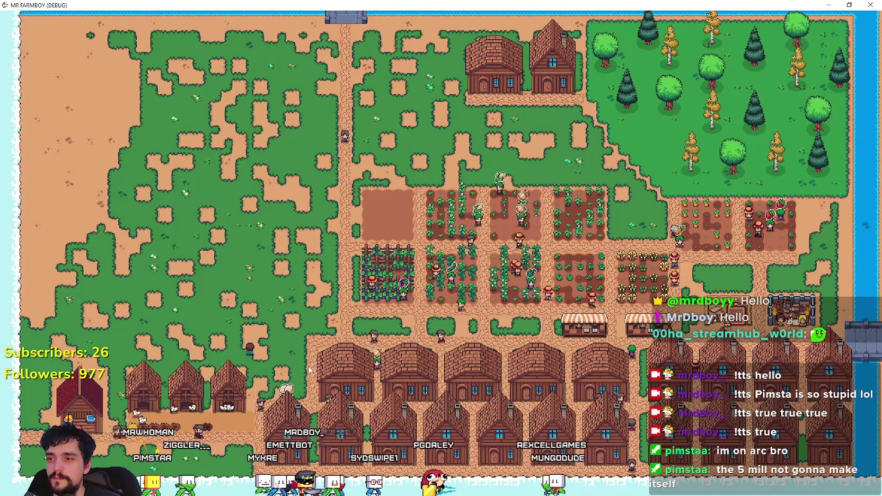
{"action": "key", "text": "c"}
{"action": "key", "text": "Escape"}
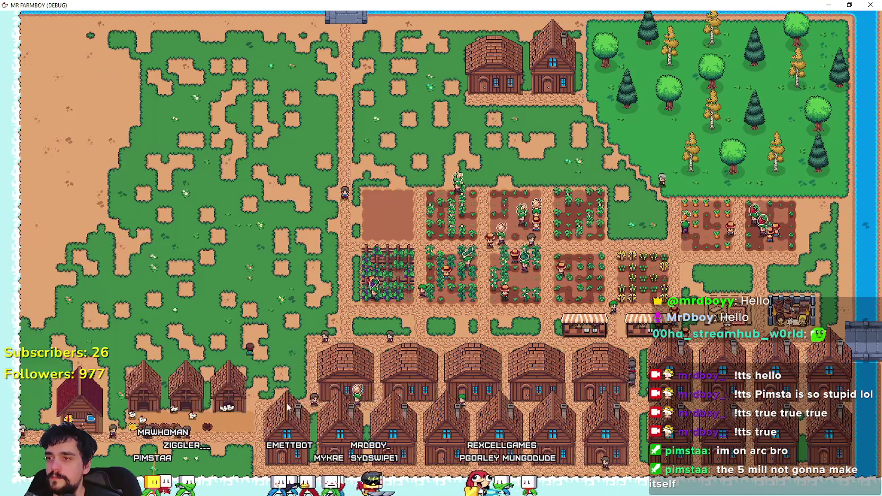
{"action": "key", "text": "a"}
{"action": "key", "text": "Escape"}
{"action": "key", "text": "h"}
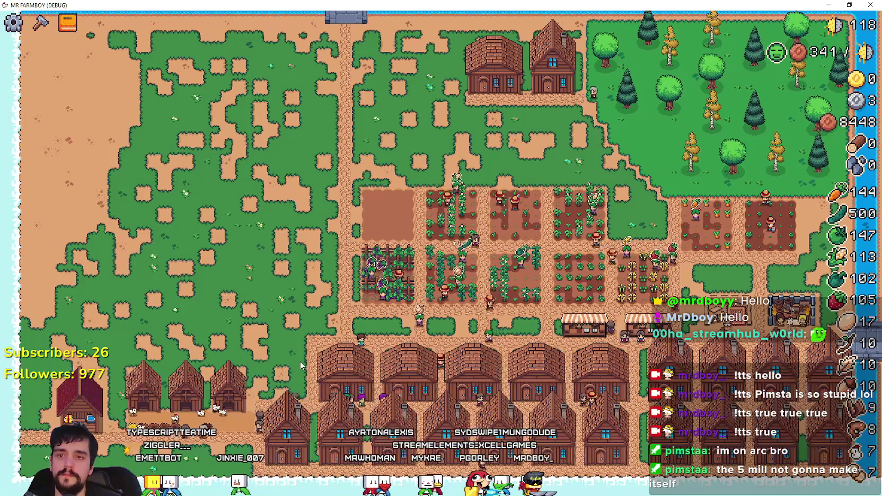
Step: Read Rye's unlock costs in Crops advancements (881/700 corn, 0/500 turnips), then stop the game
{"action": "key", "text": "a"}
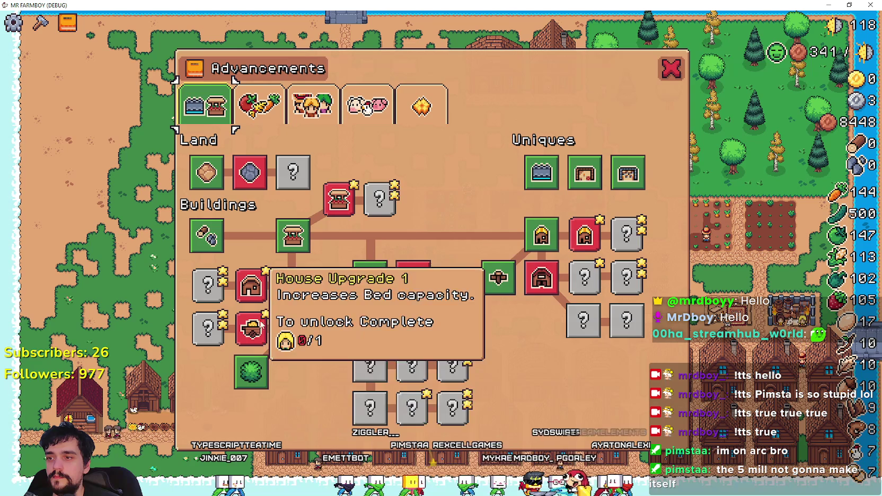
{"action": "left_click", "coordinate": [271, 110]}
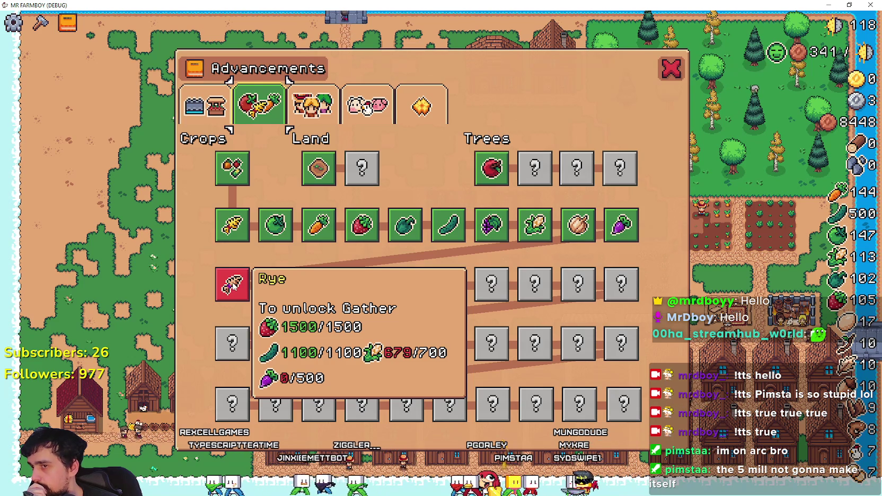
{"action": "mouse_move", "coordinate": [242, 287]}
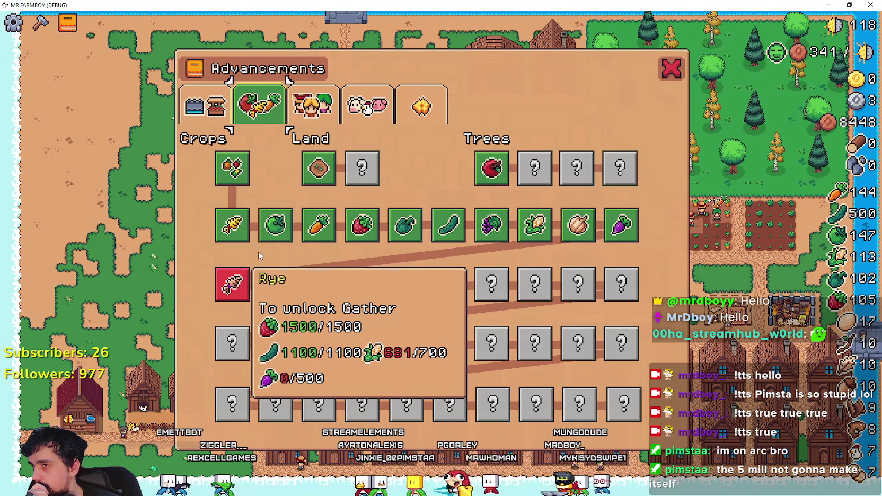
{"action": "mouse_move", "coordinate": [276, 238]}
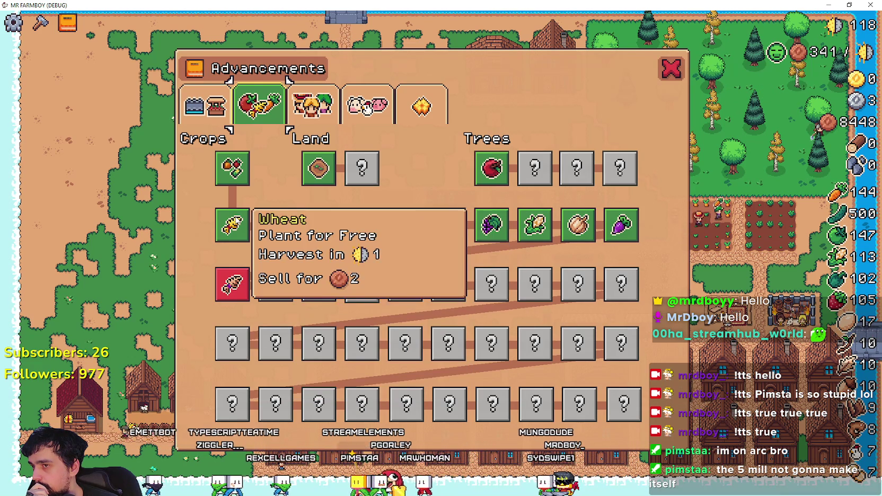
{"action": "mouse_move", "coordinate": [619, 226]}
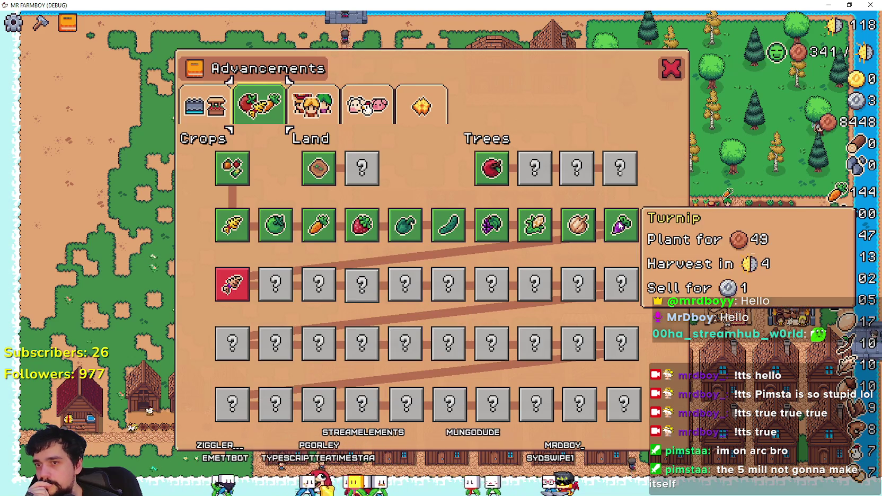
{"action": "mouse_move", "coordinate": [264, 225]}
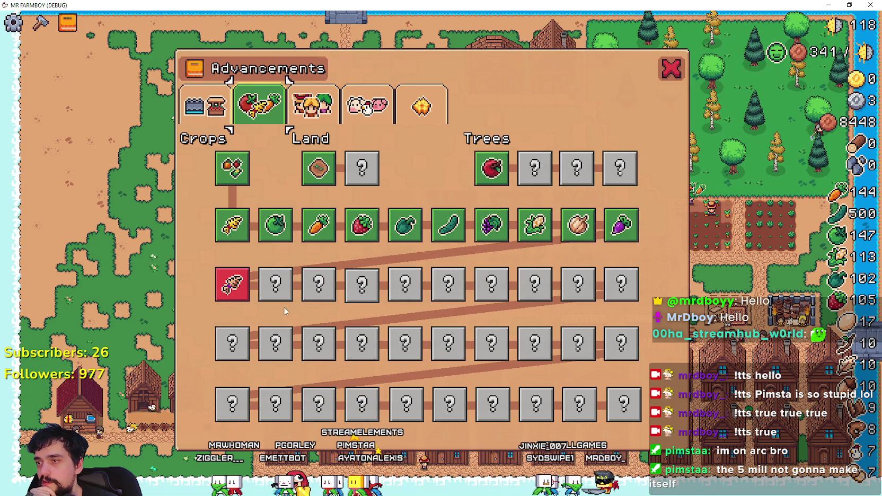
{"action": "key", "text": "F8"}
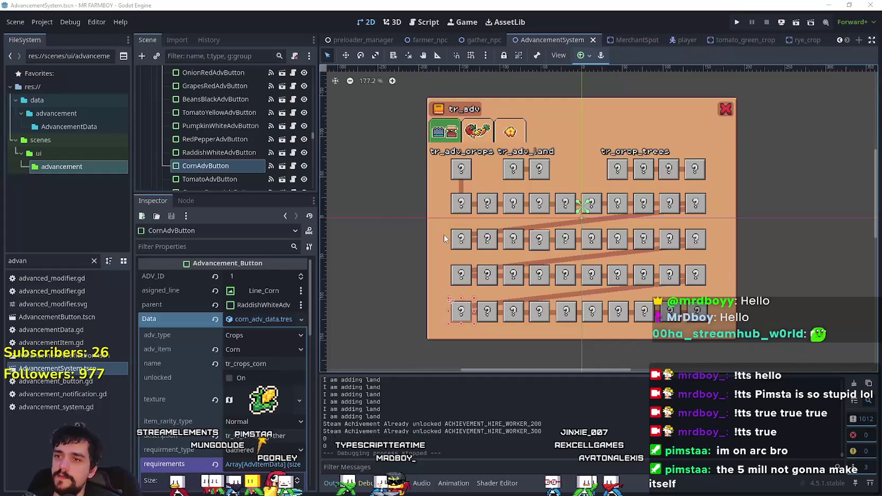
Step: Inspect the four existing requirement elements of the Rye advancement
{"action": "left_click", "coordinate": [460, 240]}
{"action": "left_click", "coordinate": [255, 464]}
{"action": "scroll", "coordinate": [233, 433], "scroll_direction": "down", "scroll_amount": 3}
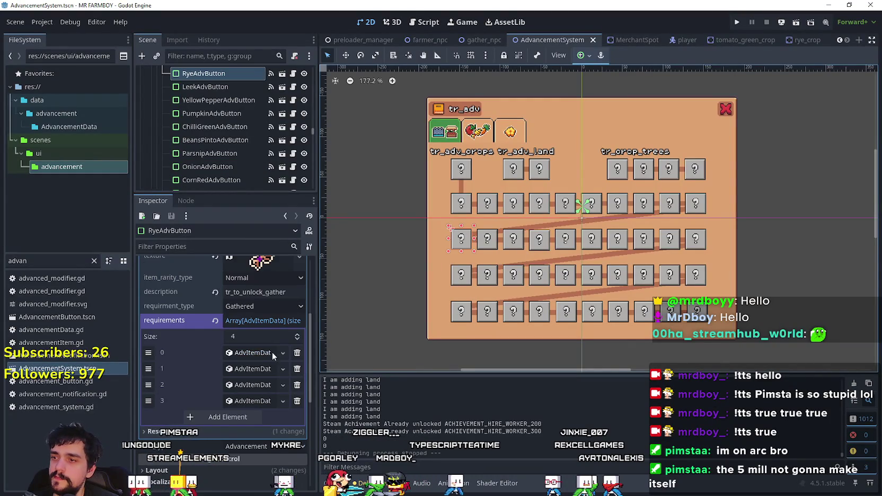
{"action": "left_click", "coordinate": [265, 353]}
{"action": "left_click", "coordinate": [265, 353]}
{"action": "left_click", "coordinate": [249, 369]}
{"action": "left_click", "coordinate": [249, 368]}
{"action": "left_click", "coordinate": [249, 385]}
{"action": "left_click", "coordinate": [250, 385]}
{"action": "left_click", "coordinate": [250, 401]}
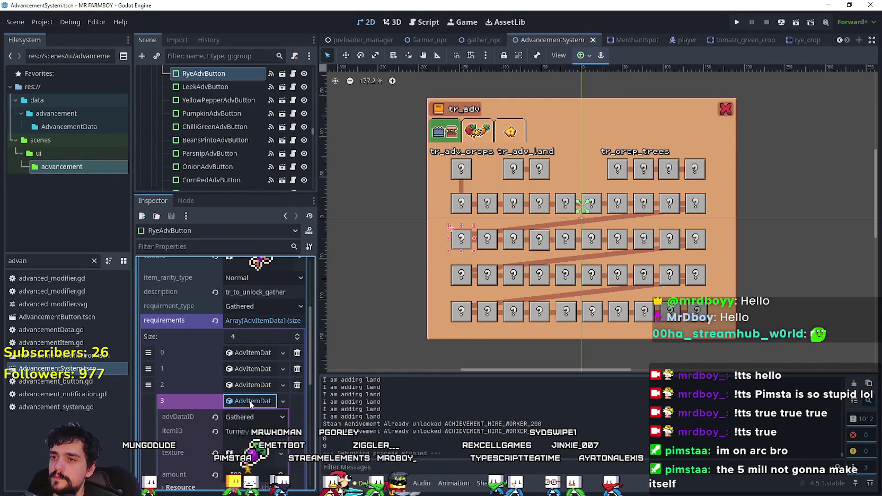
{"action": "left_click", "coordinate": [250, 402]}
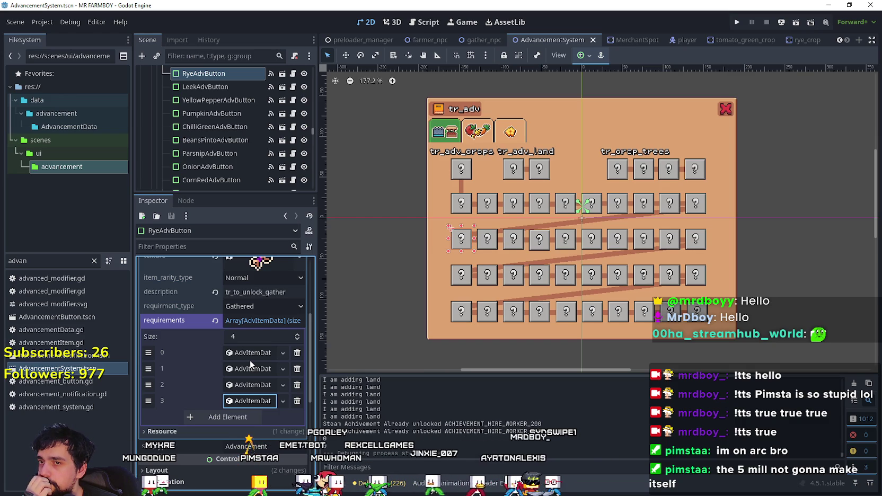
Step: Replace Rye's requirements with a single Unlocks-type requirement and save the scene
{"action": "left_click", "coordinate": [460, 241]}
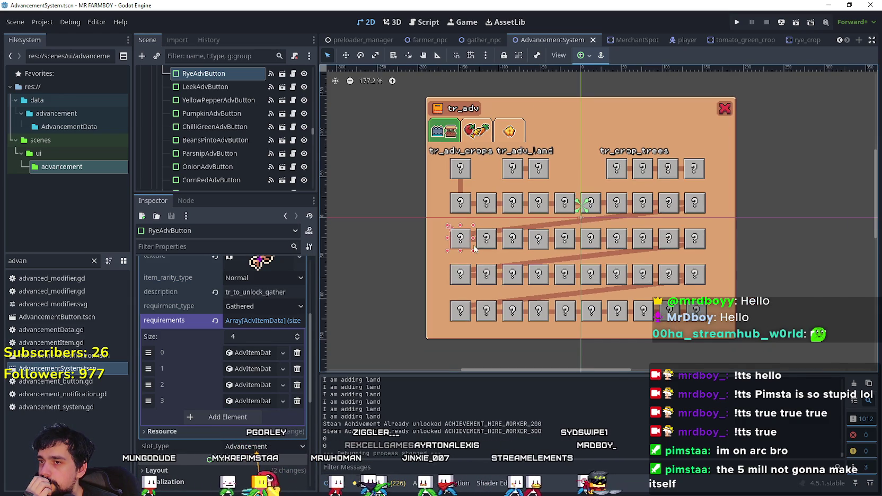
{"action": "scroll", "coordinate": [265, 361], "scroll_direction": "up", "scroll_amount": 4}
{"action": "scroll", "coordinate": [300, 381], "scroll_direction": "down", "scroll_amount": 3}
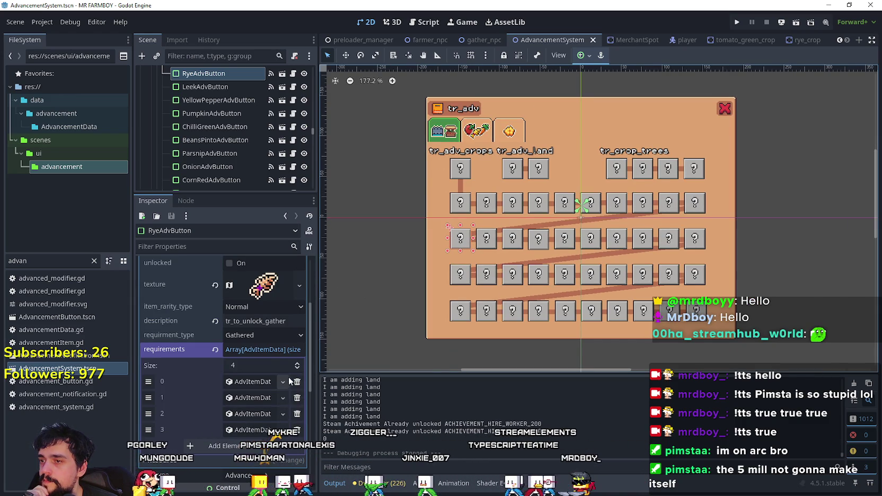
{"action": "left_click", "coordinate": [260, 365]}
{"action": "type", "text": "0"}
{"action": "key", "text": "Return"}
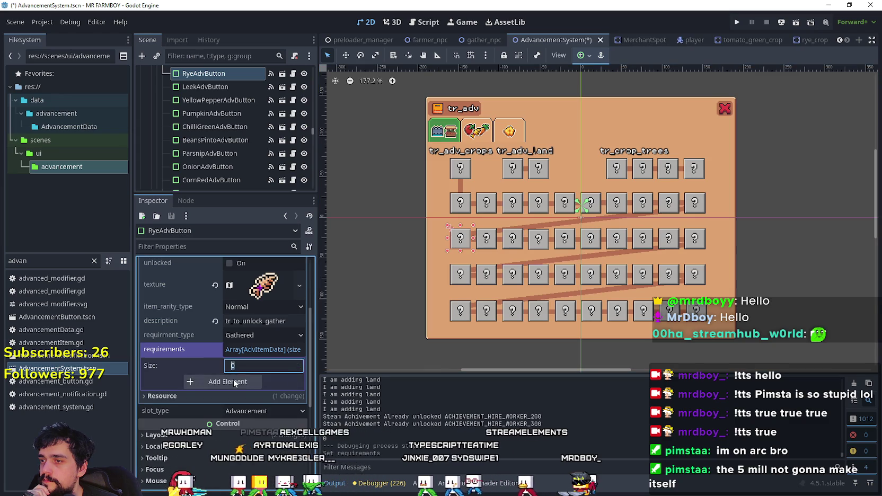
{"action": "left_click", "coordinate": [233, 379]}
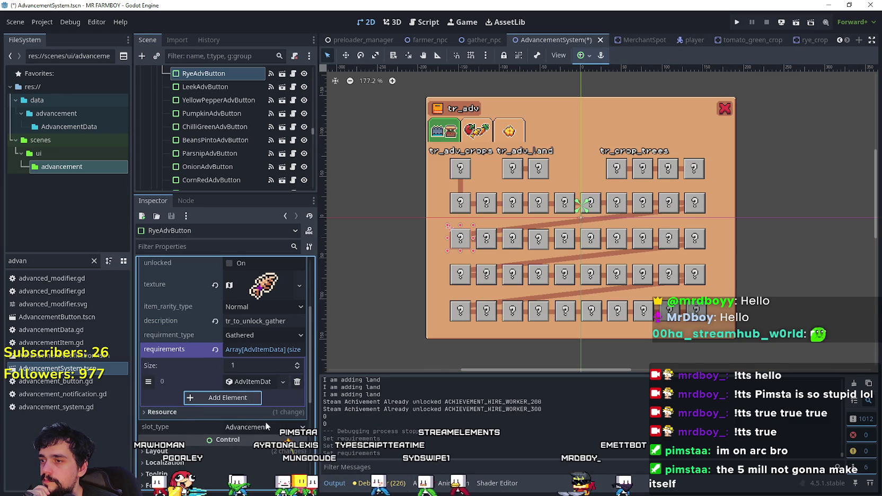
{"action": "left_click", "coordinate": [251, 383]}
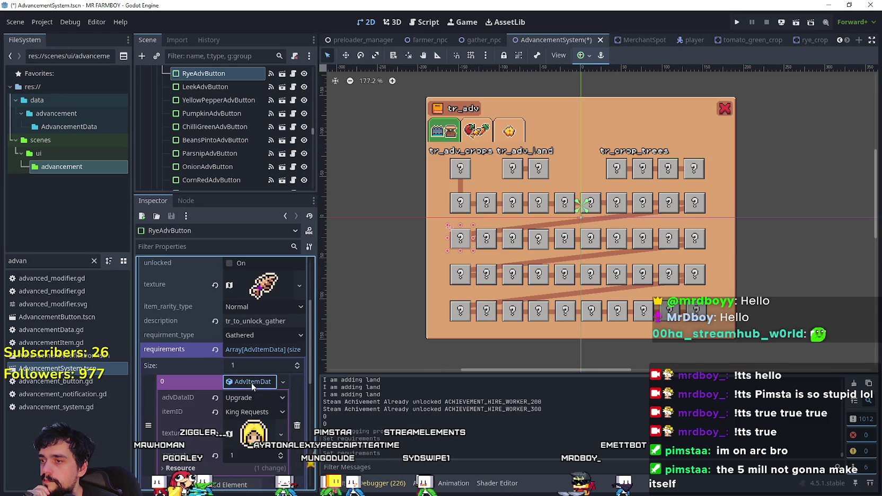
{"action": "left_click", "coordinate": [246, 335]}
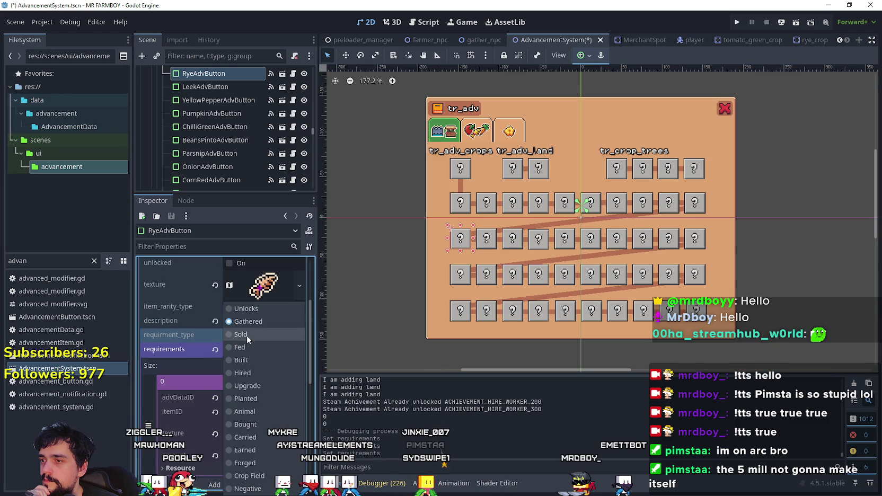
{"action": "left_click", "coordinate": [254, 308]}
{"action": "key", "text": "ctrl+s"}
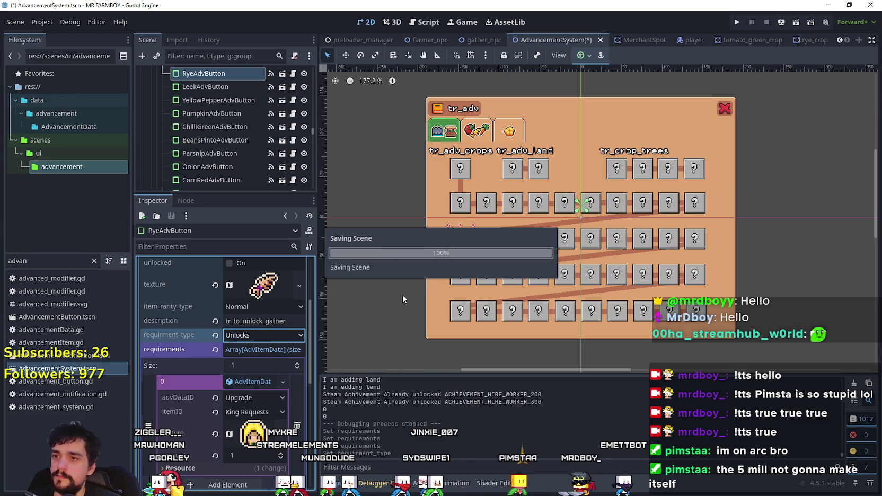
Step: Clear Barley's existing requirements and add a new AdvItemData requirement
{"action": "left_click", "coordinate": [460, 274]}
{"action": "scroll", "coordinate": [242, 370], "scroll_direction": "down", "scroll_amount": 3}
{"action": "left_click", "coordinate": [260, 292]}
{"action": "left_click", "coordinate": [253, 325]}
{"action": "left_click", "coordinate": [254, 325]}
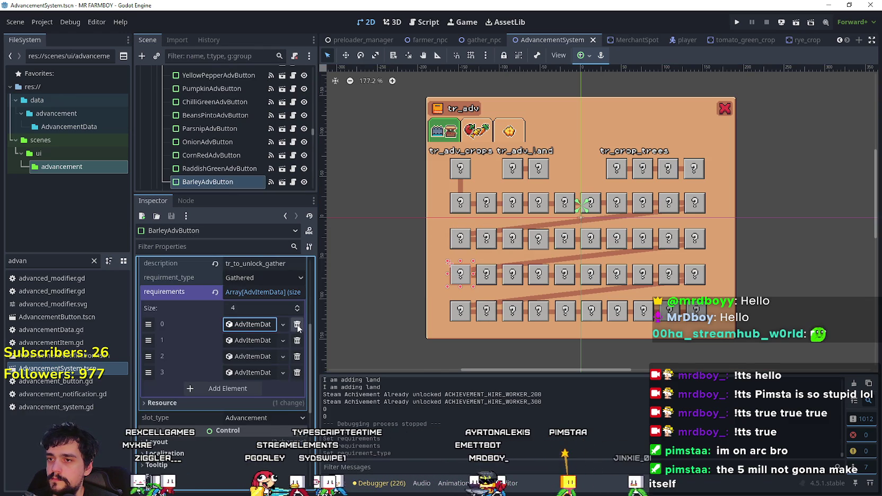
{"action": "left_click", "coordinate": [297, 325]}
{"action": "left_click", "coordinate": [297, 325]}
{"action": "left_click", "coordinate": [297, 324]}
{"action": "left_click", "coordinate": [297, 325]}
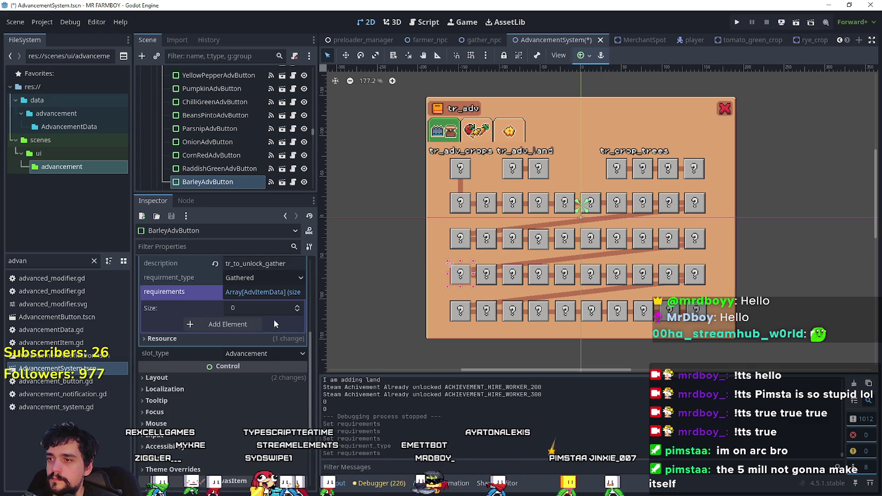
{"action": "left_click", "coordinate": [237, 326]}
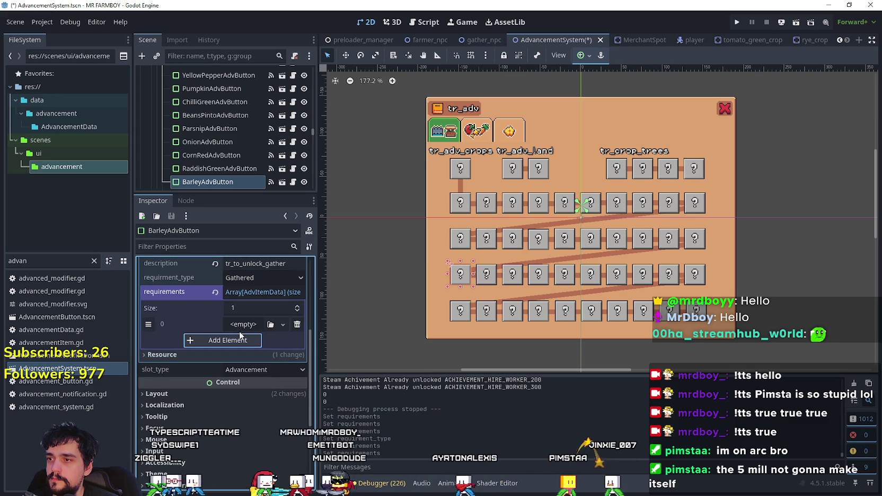
{"action": "left_click", "coordinate": [239, 329]}
{"action": "left_click", "coordinate": [272, 388]}
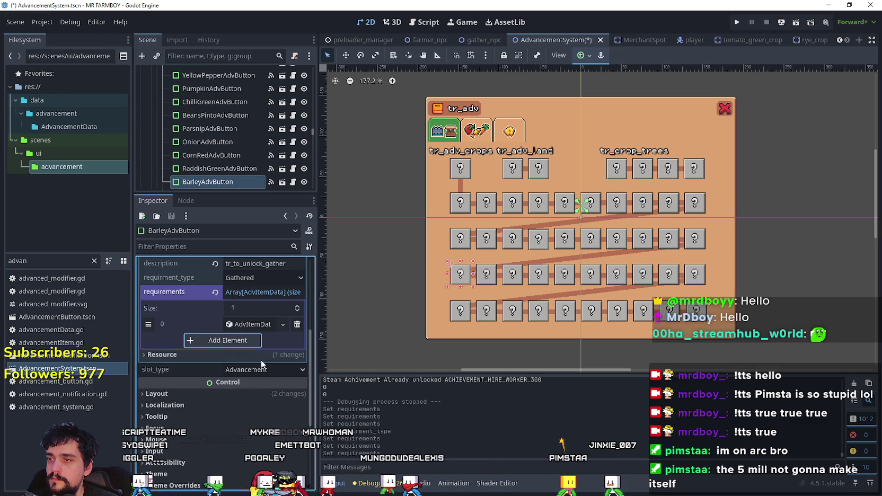
Step: Set Barley's requirement type to Unlocks with amount 2, then save
{"action": "right_click", "coordinate": [248, 326]}
{"action": "left_click", "coordinate": [284, 412]}
{"action": "left_click", "coordinate": [237, 279]}
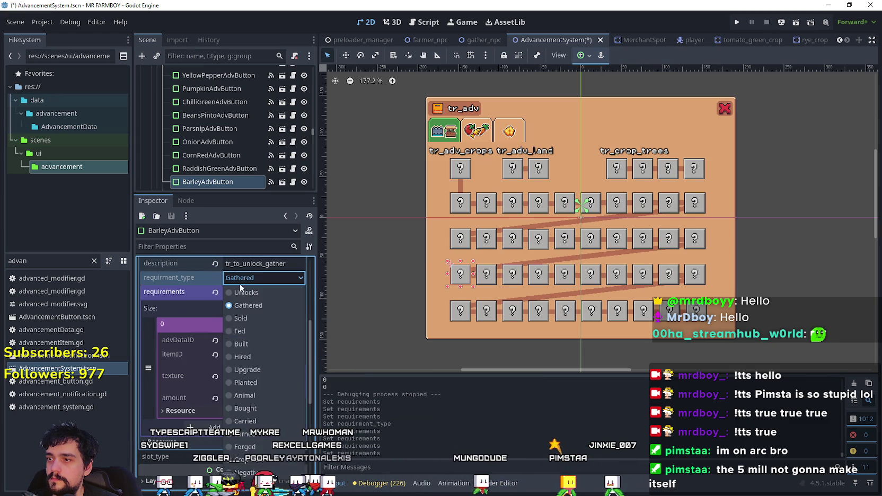
{"action": "left_click", "coordinate": [257, 292]}
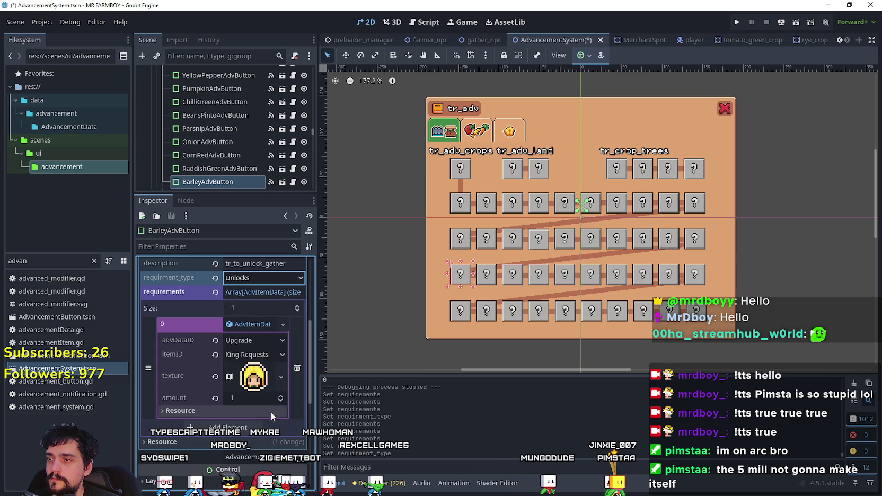
{"action": "left_click", "coordinate": [280, 396]}
{"action": "key", "text": "ctrl+s"}
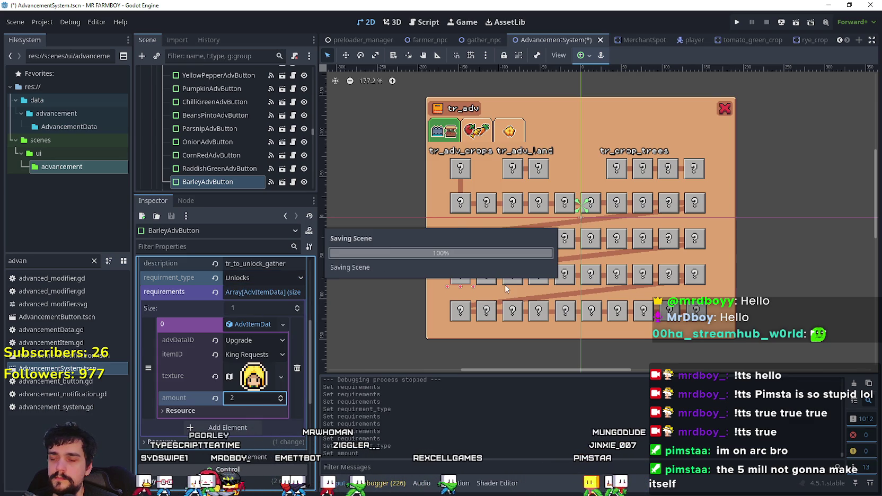
Step: Give Corn one pasted requirement of 3 King Requests upgrades, save, and run the project
{"action": "left_click", "coordinate": [460, 310]}
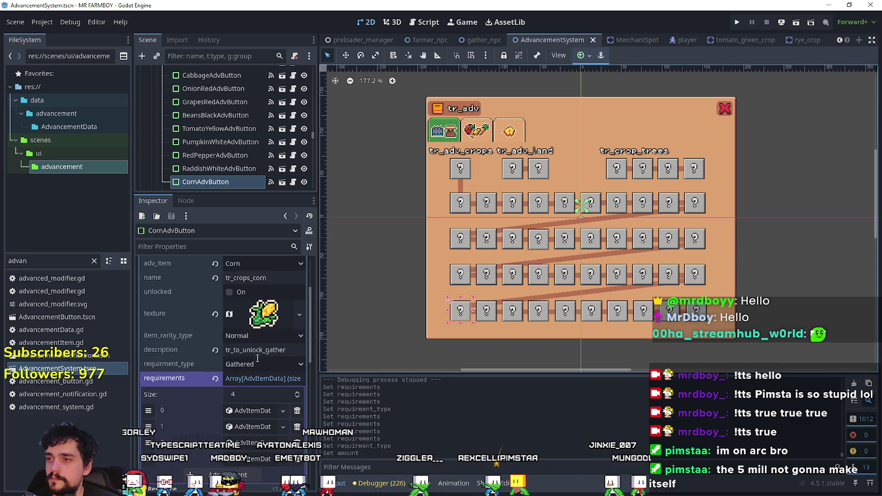
{"action": "left_click", "coordinate": [298, 411]}
{"action": "left_click", "coordinate": [297, 411]}
{"action": "left_click", "coordinate": [298, 411]}
{"action": "left_click", "coordinate": [298, 411]}
{"action": "left_click", "coordinate": [250, 411]}
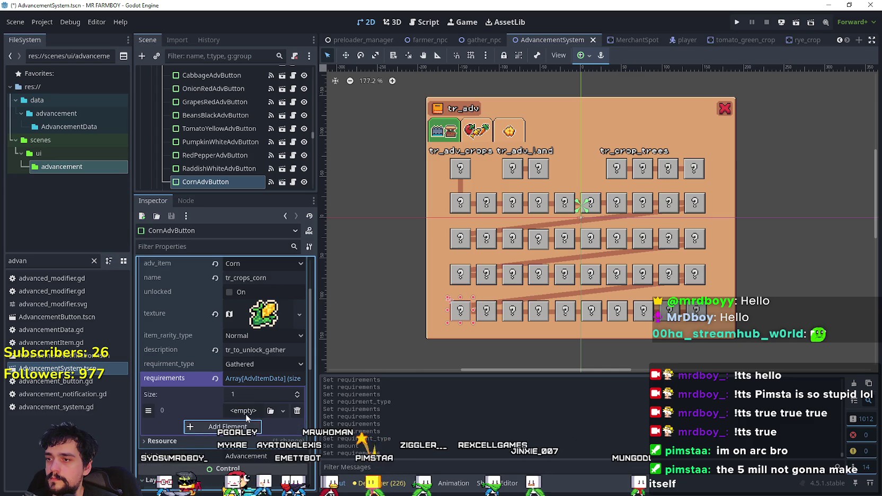
{"action": "left_click", "coordinate": [245, 409]}
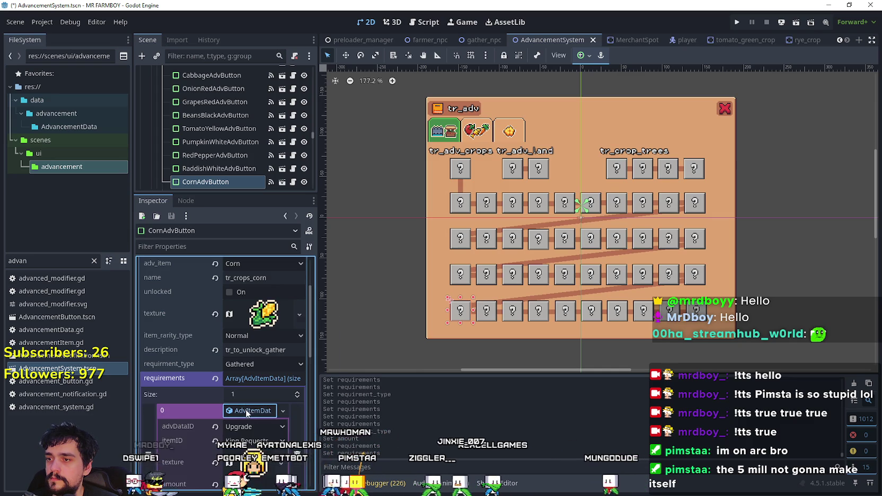
{"action": "left_click", "coordinate": [282, 411]}
{"action": "left_click", "coordinate": [285, 408]}
{"action": "scroll", "coordinate": [264, 430], "scroll_direction": "down", "scroll_amount": 2}
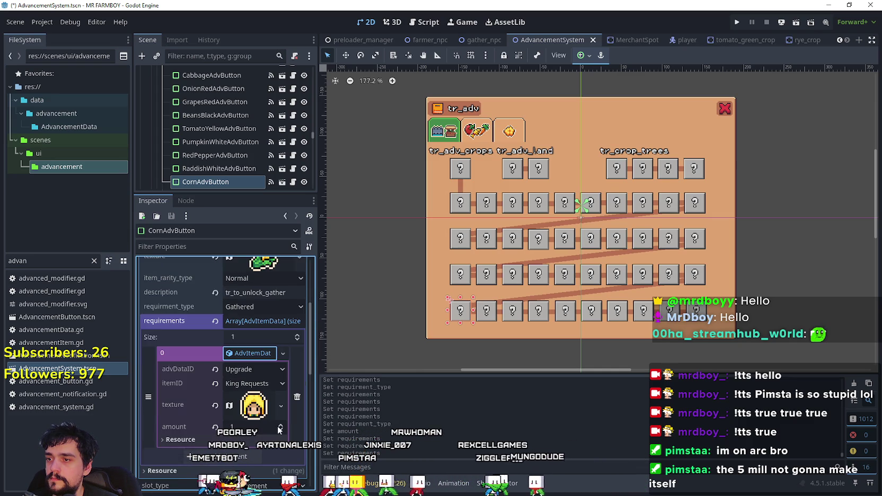
{"action": "left_click", "coordinate": [281, 427]}
{"action": "left_click", "coordinate": [281, 426]}
{"action": "left_click", "coordinate": [281, 426]}
{"action": "left_click", "coordinate": [280, 429]}
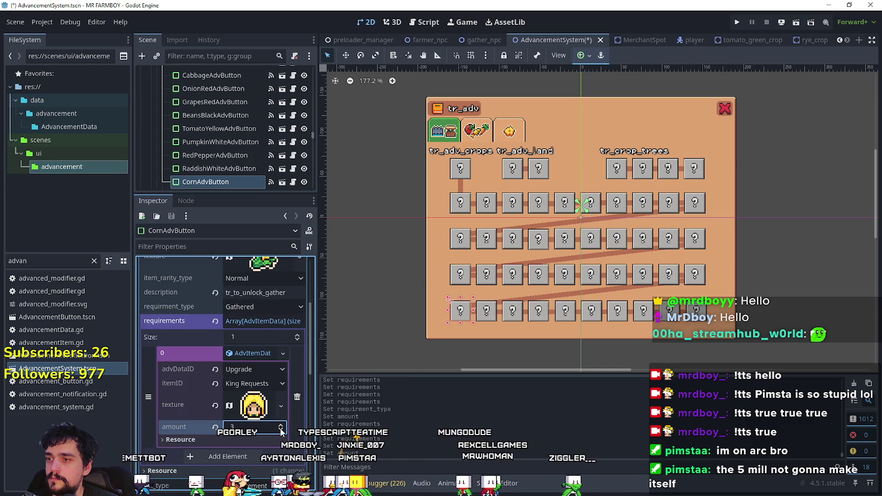
{"action": "key", "text": "ctrl+s"}
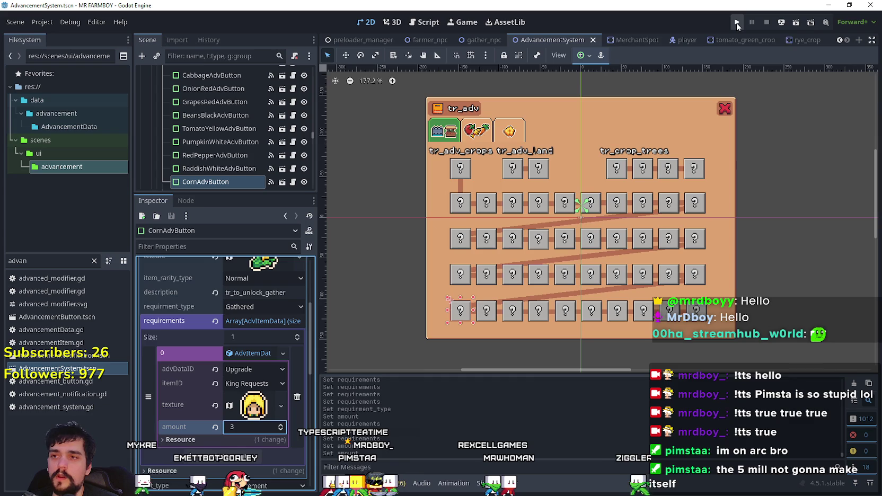
{"action": "left_click", "coordinate": [737, 22]}
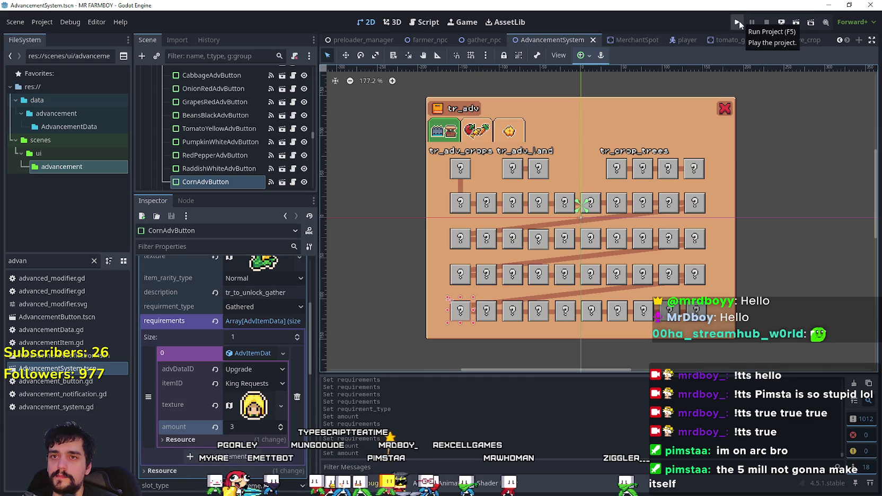
{"action": "left_click", "coordinate": [739, 20]}
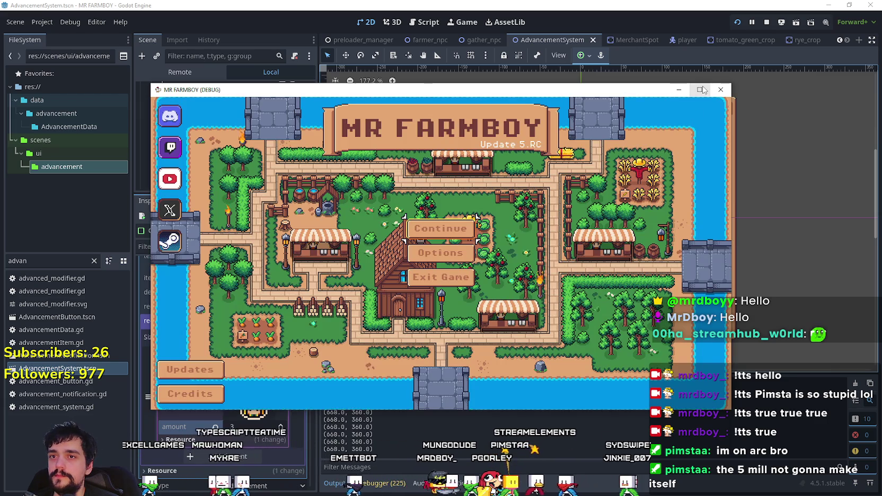
Step: Maximize the game window and load Save 10 through Continue
{"action": "left_click", "coordinate": [700, 89]}
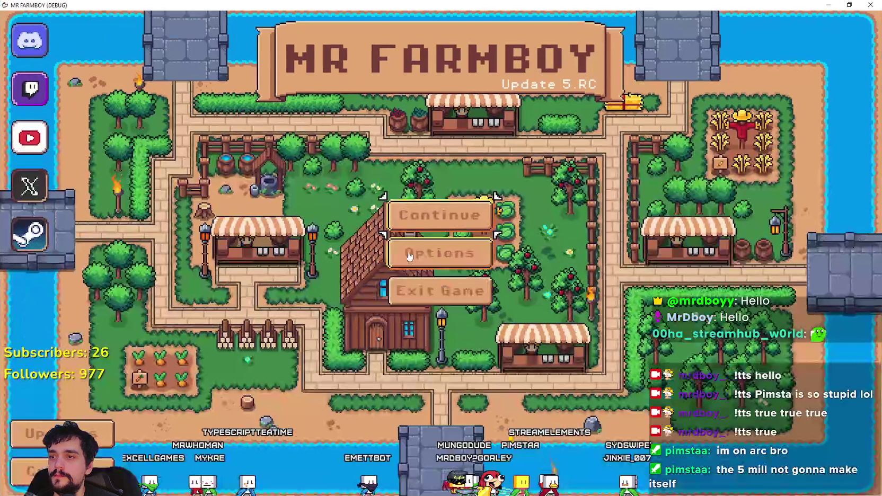
{"action": "left_click", "coordinate": [435, 212]}
{"action": "left_click", "coordinate": [443, 236]}
{"action": "left_click", "coordinate": [350, 246]}
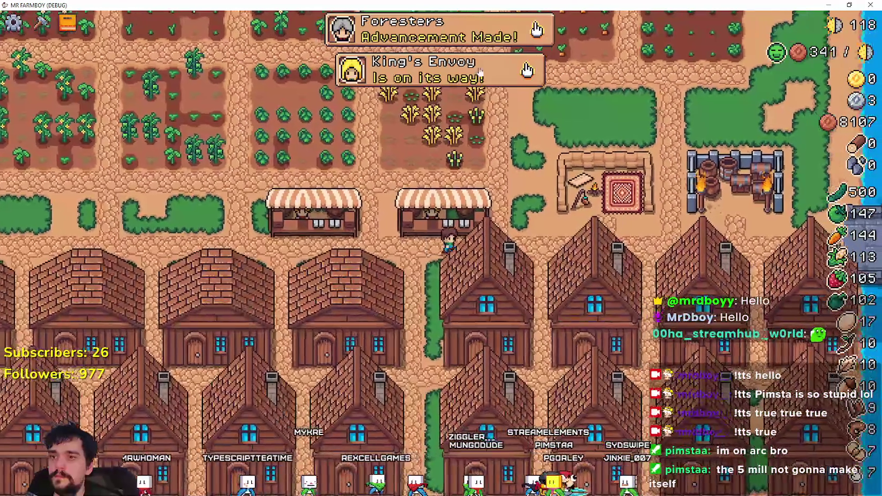
Step: View the Crops advancements, confirming Rye needs one King request (0/1), then close them
{"action": "key", "text": "t"}
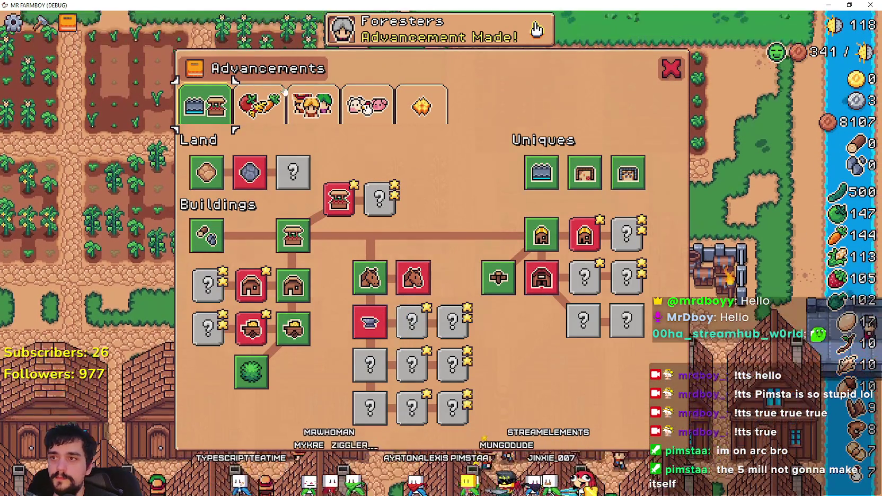
{"action": "left_click", "coordinate": [259, 105]}
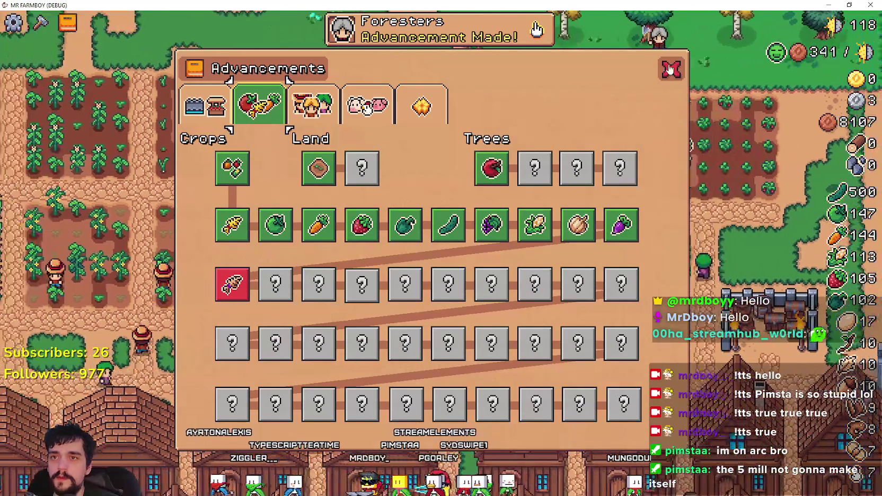
{"action": "left_click", "coordinate": [670, 69]}
{"action": "key", "text": "d"}
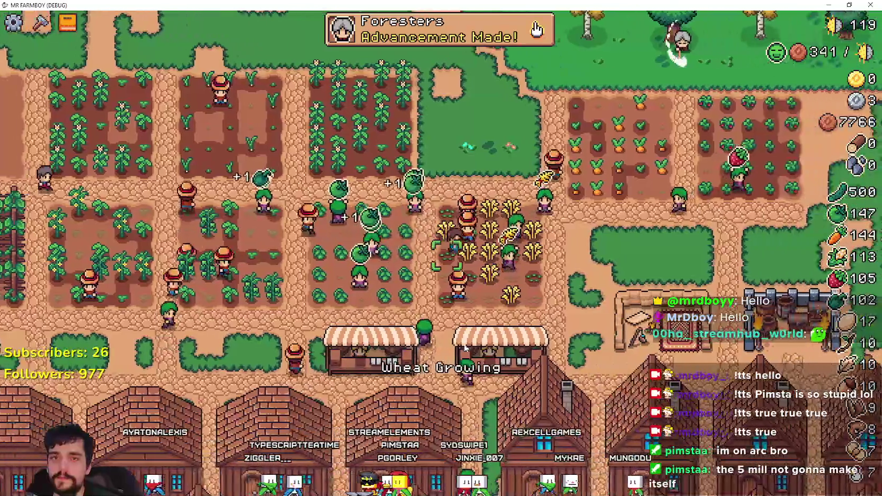
{"action": "key", "text": "d"}
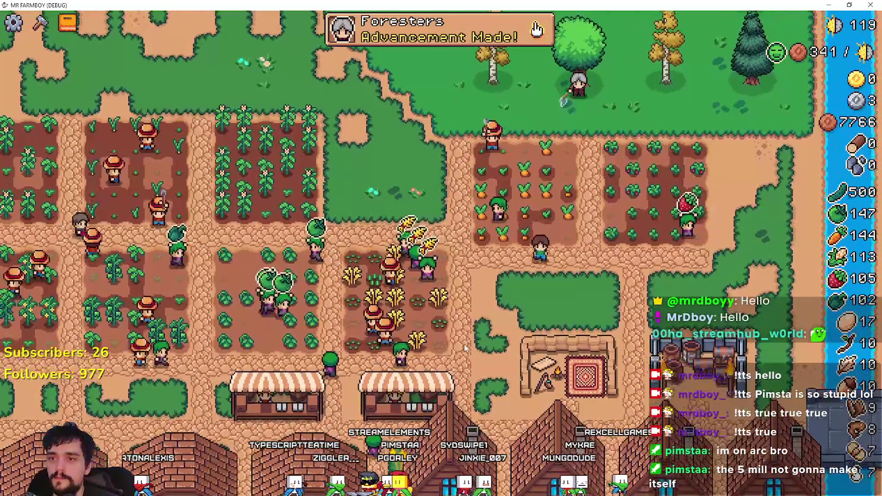
{"action": "key", "text": "s"}
{"action": "key", "text": "a"}
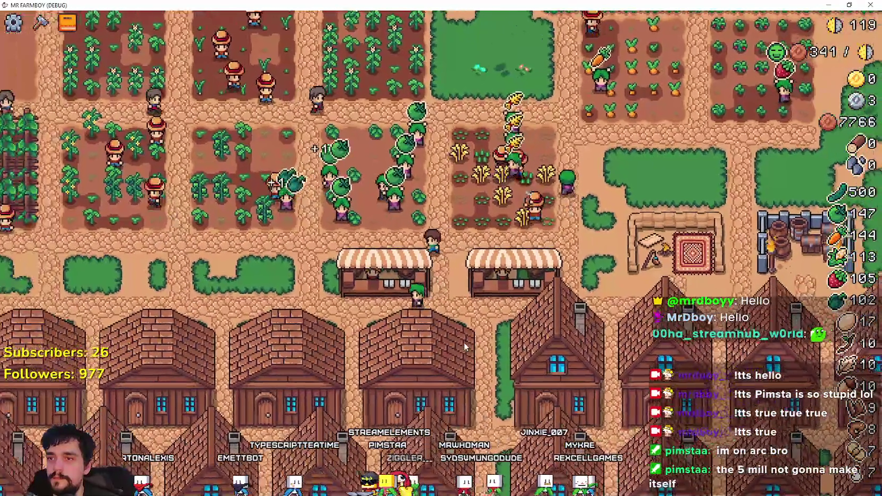
{"action": "scroll", "coordinate": [464, 342], "scroll_direction": "down", "scroll_amount": 4}
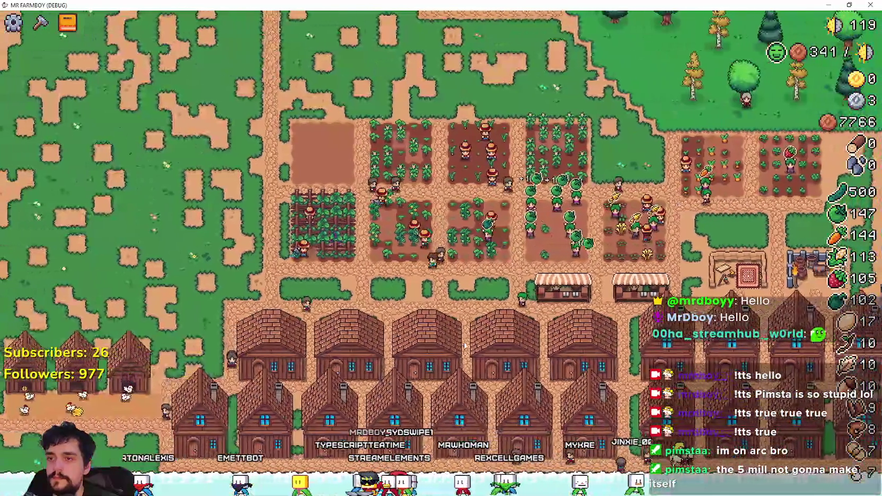
{"action": "left_click", "coordinate": [67, 22]}
{"action": "left_click", "coordinate": [670, 66]}
{"action": "left_click", "coordinate": [40, 22]}
{"action": "scroll", "coordinate": [114, 281], "scroll_direction": "up", "scroll_amount": 4}
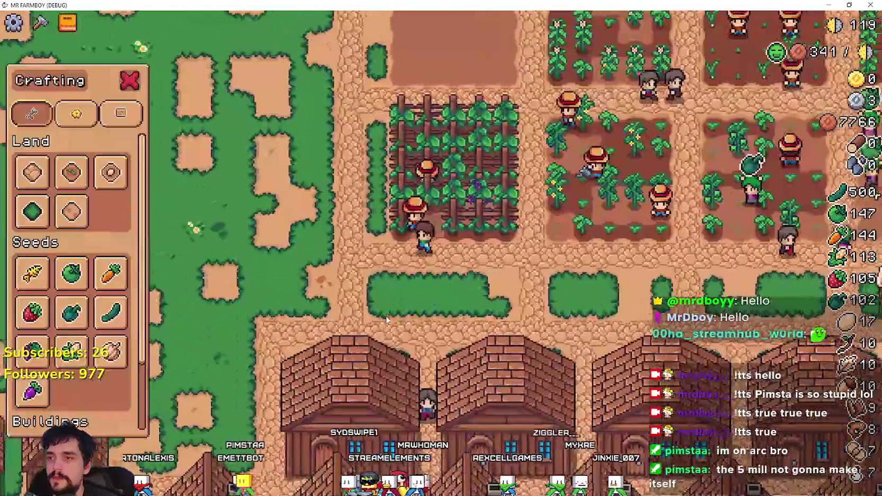
{"action": "scroll", "coordinate": [60, 284], "scroll_direction": "down", "scroll_amount": 2}
{"action": "scroll", "coordinate": [374, 340], "scroll_direction": "down", "scroll_amount": 4}
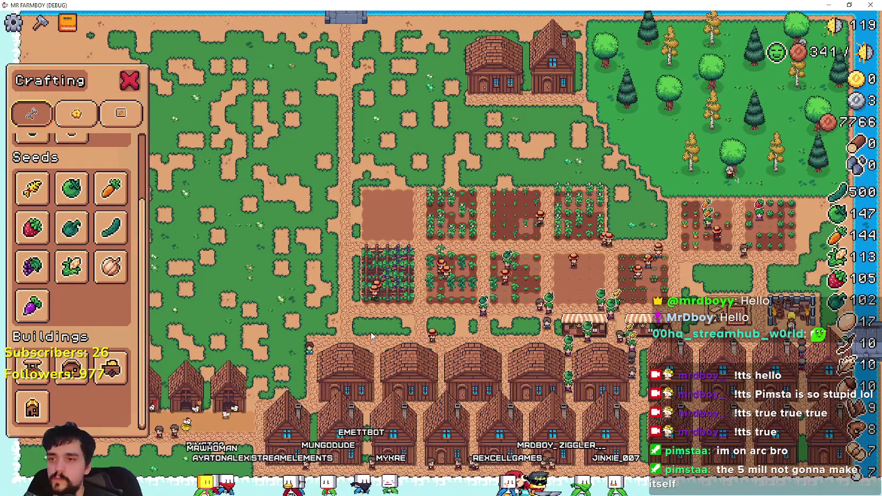
{"action": "key", "text": "Escape"}
{"action": "key", "text": "w"}
{"action": "key", "text": "a"}
{"action": "key", "text": "Escape"}
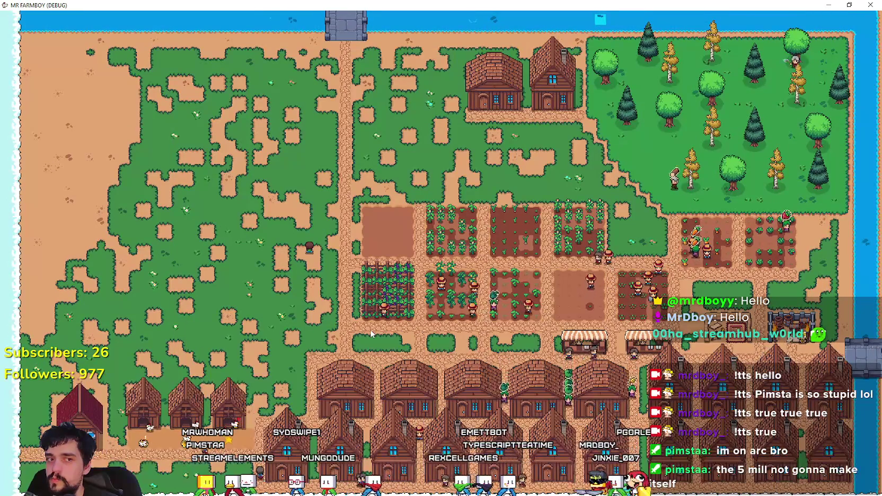
{"action": "scroll", "coordinate": [371, 334], "scroll_direction": "up", "scroll_amount": 2}
{"action": "scroll", "coordinate": [371, 333], "scroll_direction": "down", "scroll_amount": 2}
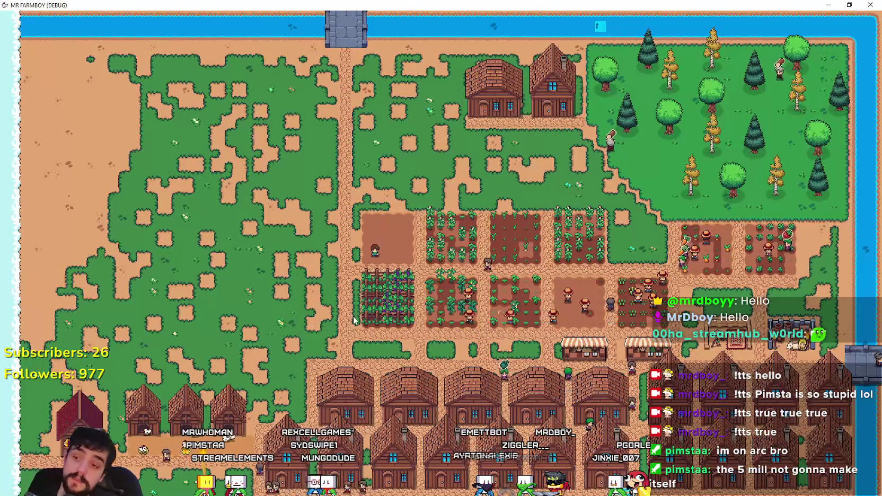
{"action": "key", "text": "s"}
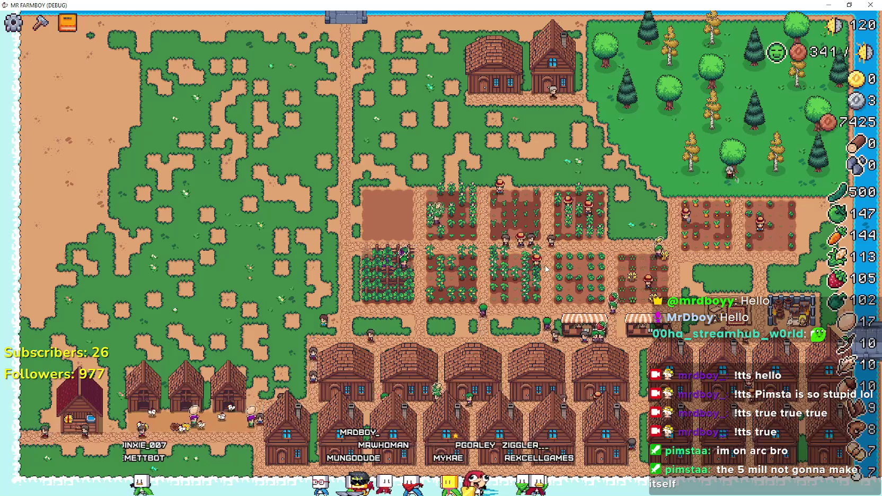
Step: Check the Merchant's Outpost info and the King's Envoy request (250/500 wood, 255/500 stone)
{"action": "scroll", "coordinate": [533, 227], "scroll_direction": "up", "scroll_amount": 3}
{"action": "scroll", "coordinate": [534, 226], "scroll_direction": "down", "scroll_amount": 3}
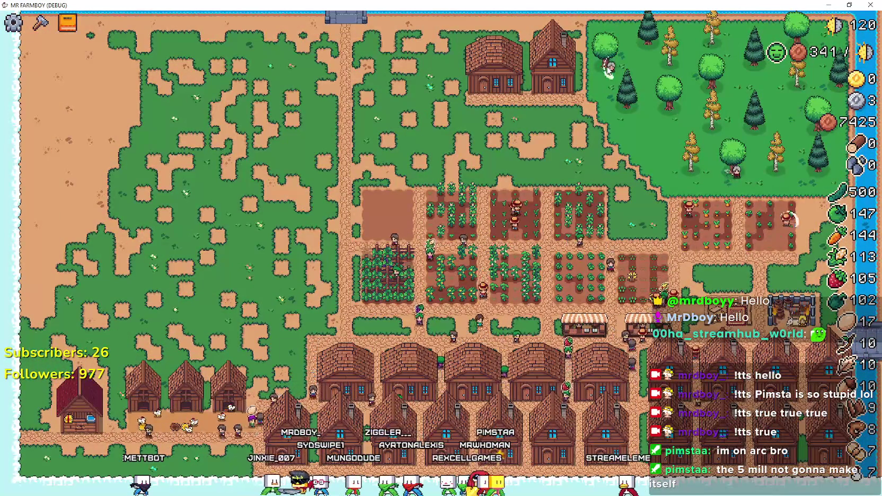
{"action": "scroll", "coordinate": [602, 387], "scroll_direction": "up", "scroll_amount": 5}
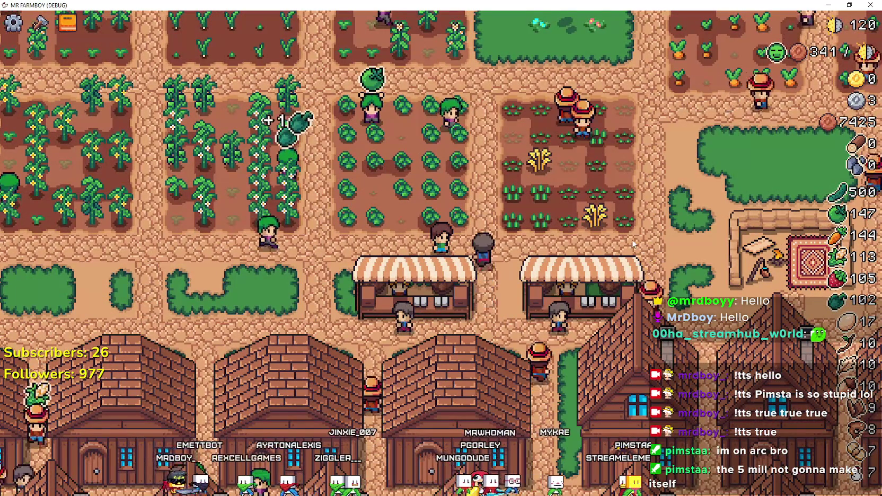
{"action": "scroll", "coordinate": [630, 238], "scroll_direction": "down", "scroll_amount": 2}
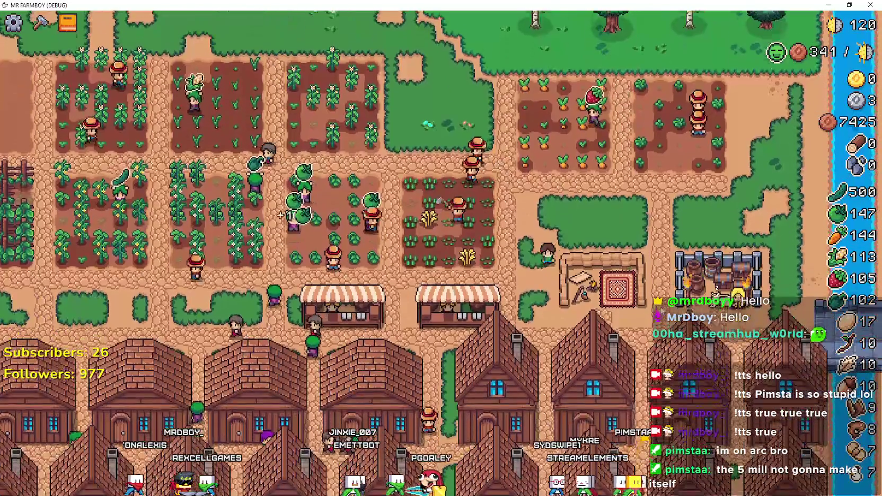
{"action": "left_click", "coordinate": [716, 276]}
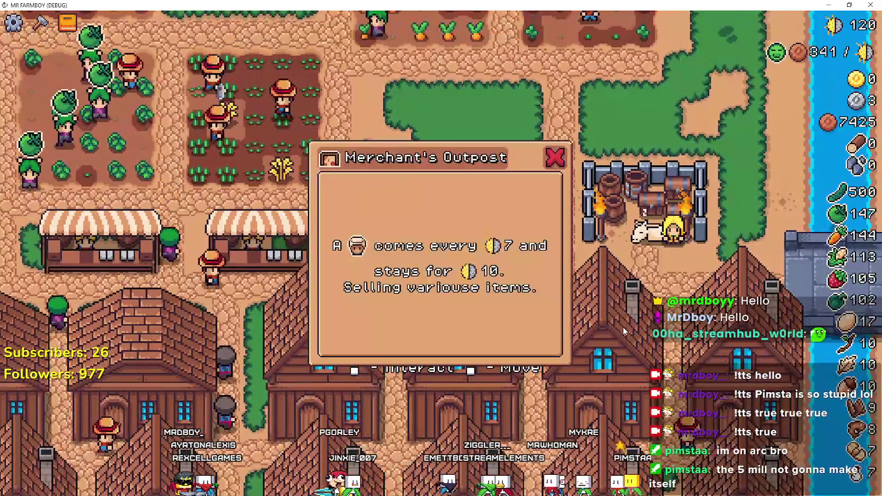
{"action": "left_click", "coordinate": [623, 327]}
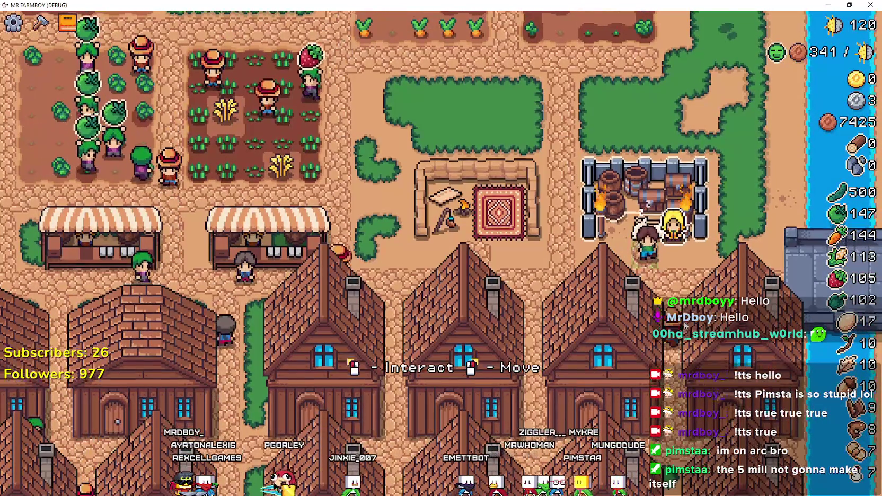
{"action": "left_click", "coordinate": [684, 325]}
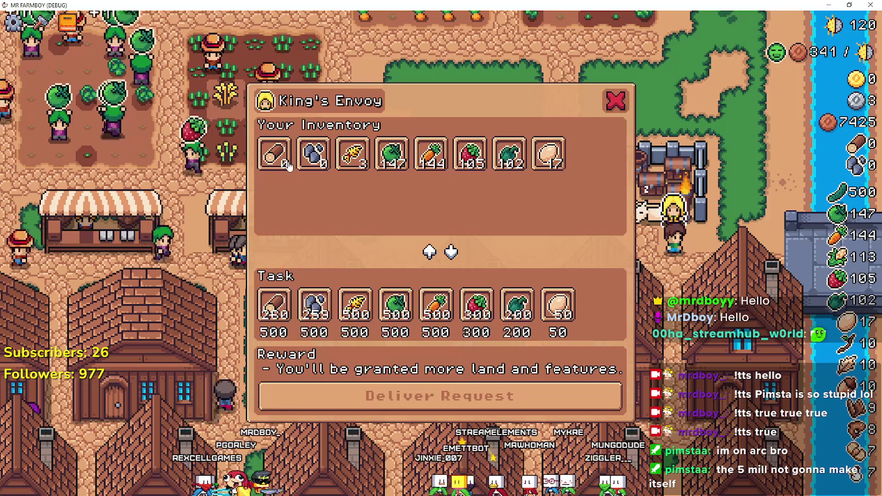
{"action": "key", "text": "Escape"}
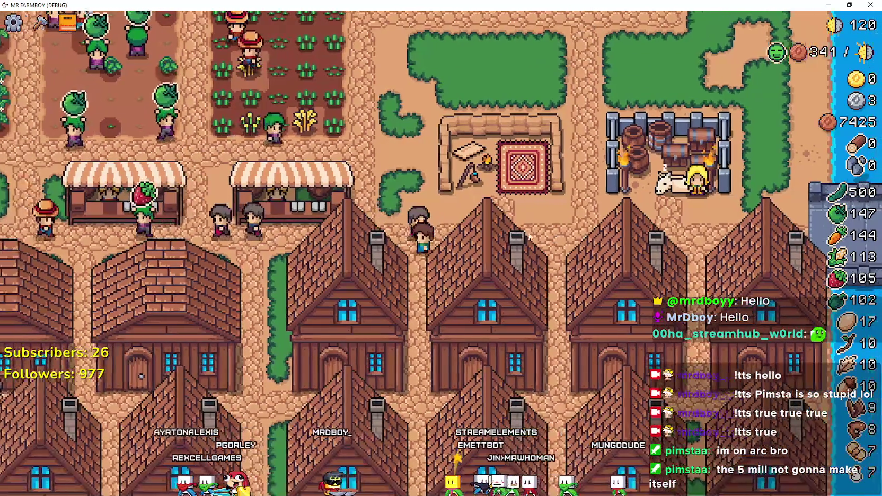
Step: Walk the farmer north onto the grass field, then west and south-west toward the houses
{"action": "key", "text": "w"}
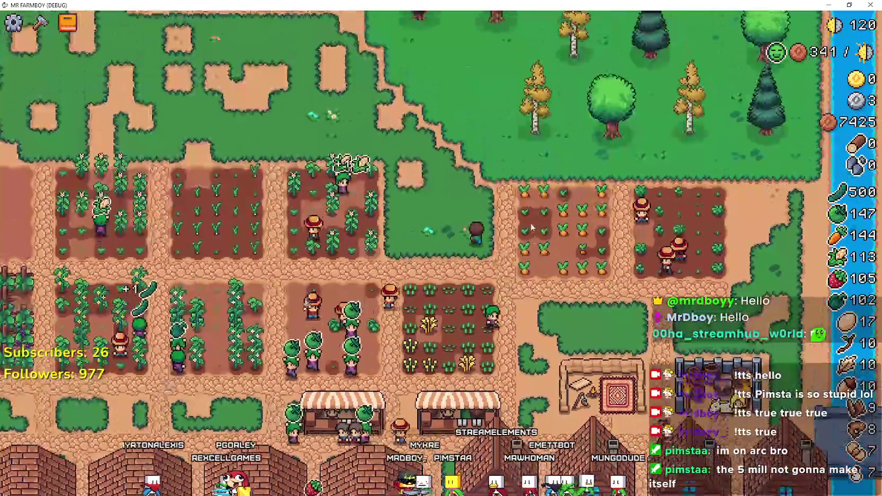
{"action": "key", "text": "a"}
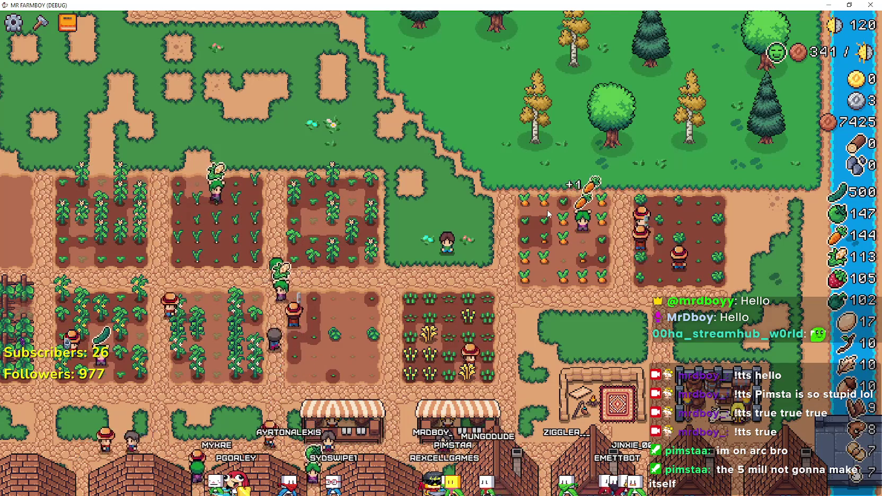
{"action": "scroll", "coordinate": [491, 246], "scroll_direction": "up", "scroll_amount": 2}
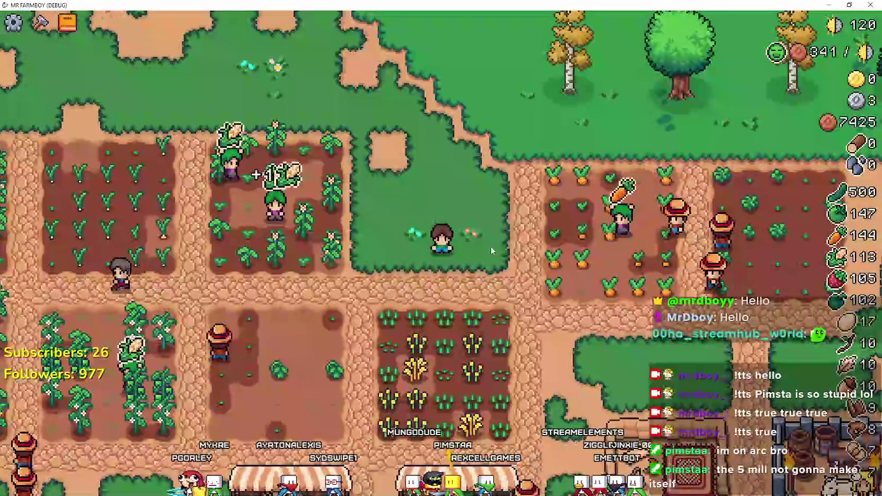
{"action": "key", "text": "s"}
{"action": "key", "text": "a"}
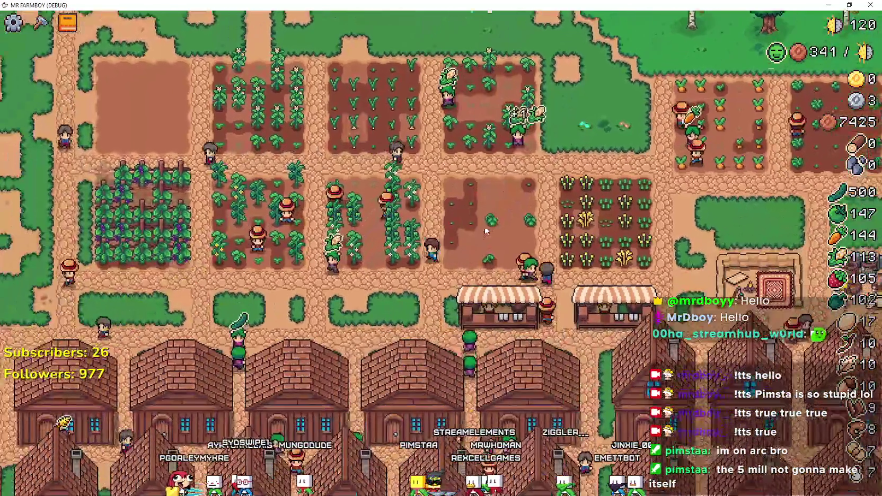
{"action": "scroll", "coordinate": [485, 231], "scroll_direction": "down", "scroll_amount": 3}
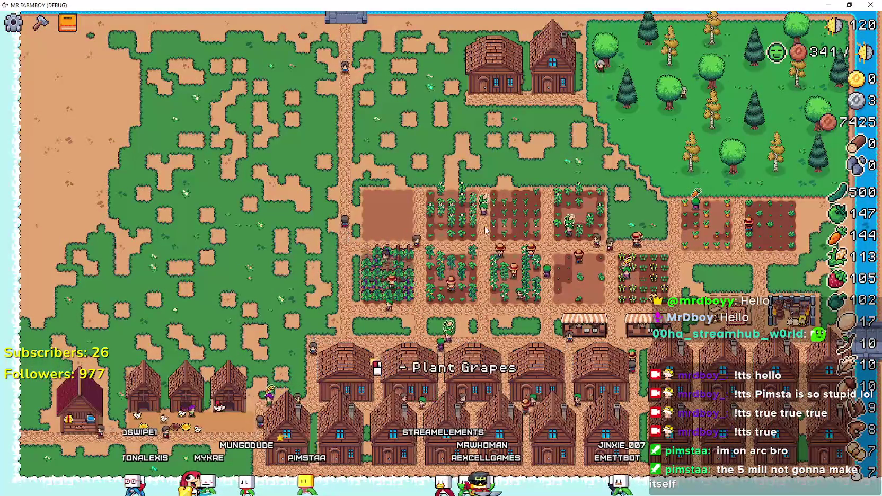
{"action": "key", "text": "w"}
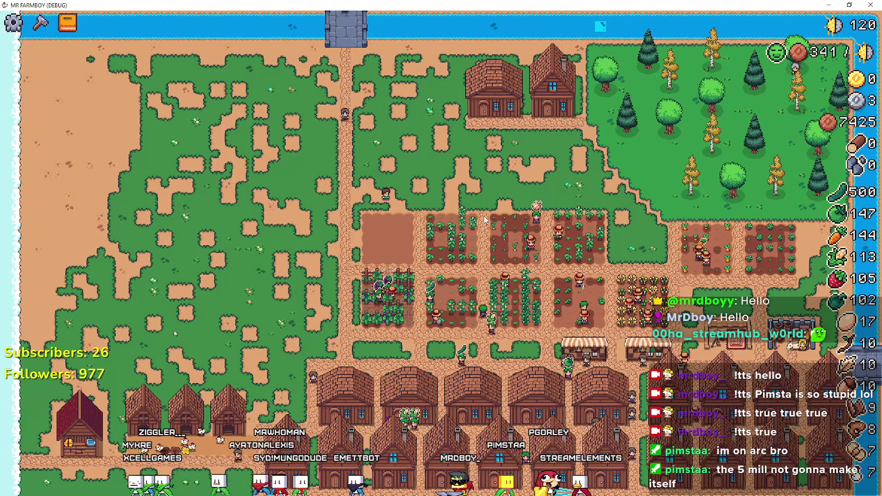
Step: Walk the farmer through the forest and south to the market path, then pause the game
{"action": "scroll", "coordinate": [483, 222], "scroll_direction": "up", "scroll_amount": 2}
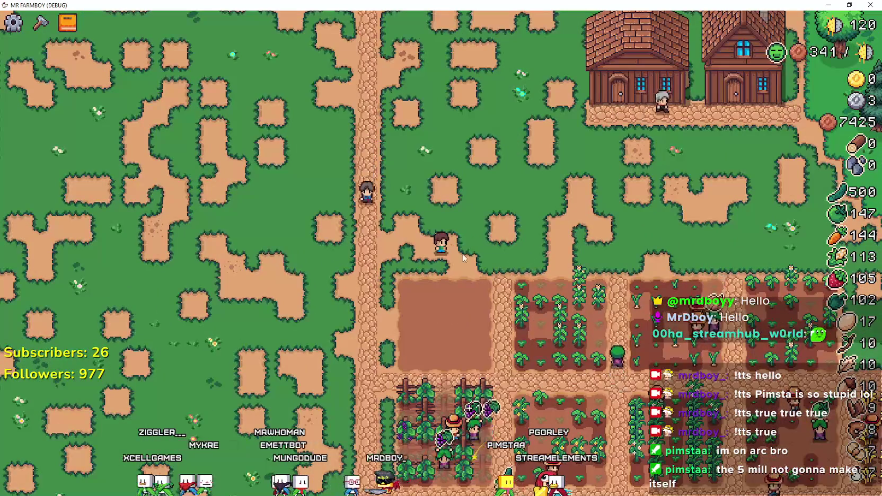
{"action": "key", "text": "d"}
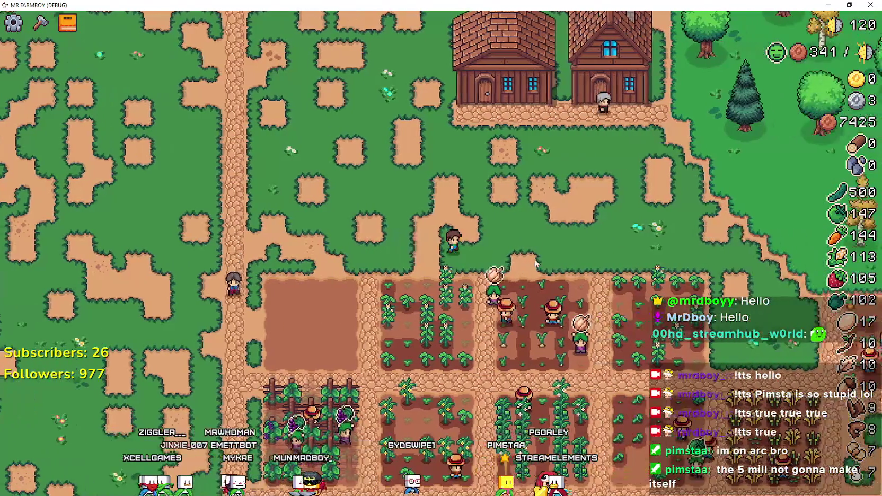
{"action": "key", "text": "d"}
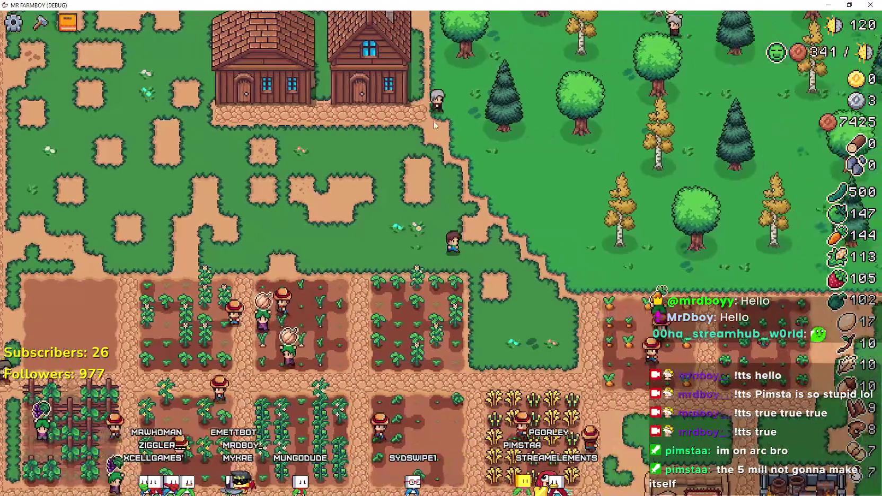
{"action": "key", "text": "d"}
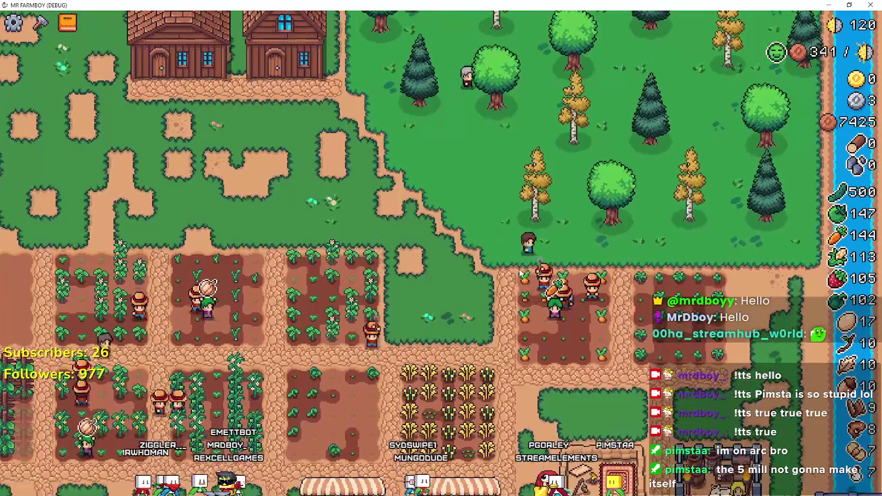
{"action": "scroll", "coordinate": [519, 271], "scroll_direction": "up", "scroll_amount": 3}
{"action": "key", "text": "a"}
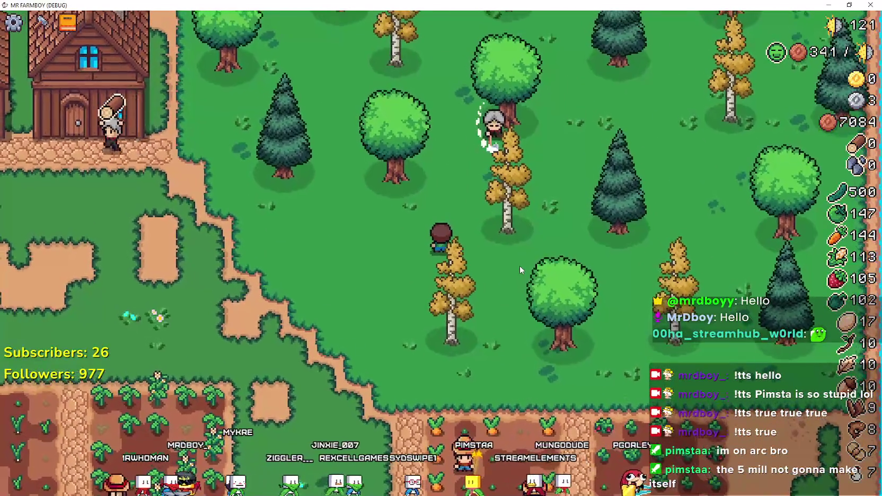
{"action": "key", "text": "s"}
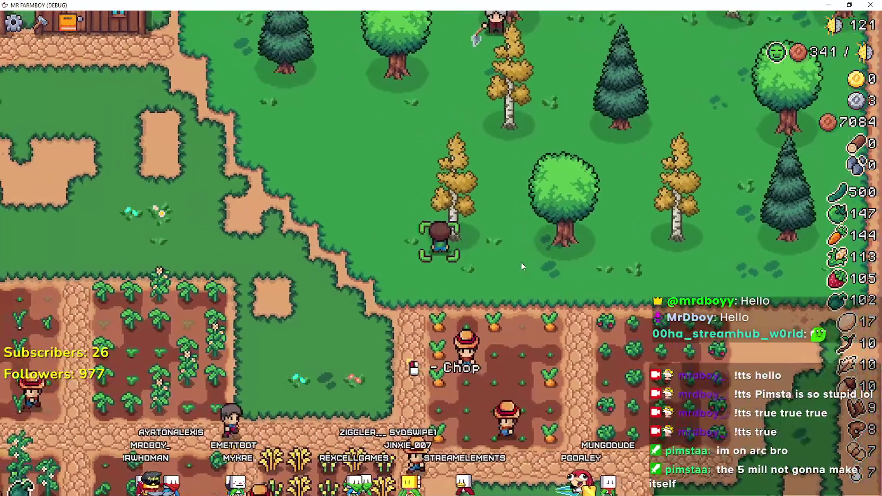
{"action": "key", "text": "s"}
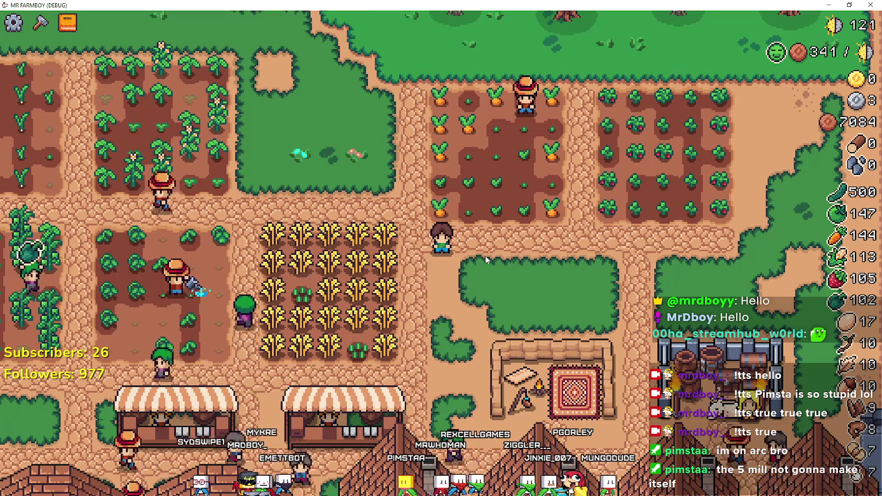
{"action": "key", "text": "Escape"}
Step: Quit the game, filter files by 'mercha', and open MerchantSpot.tscn and its script
{"action": "left_click", "coordinate": [418, 361]}
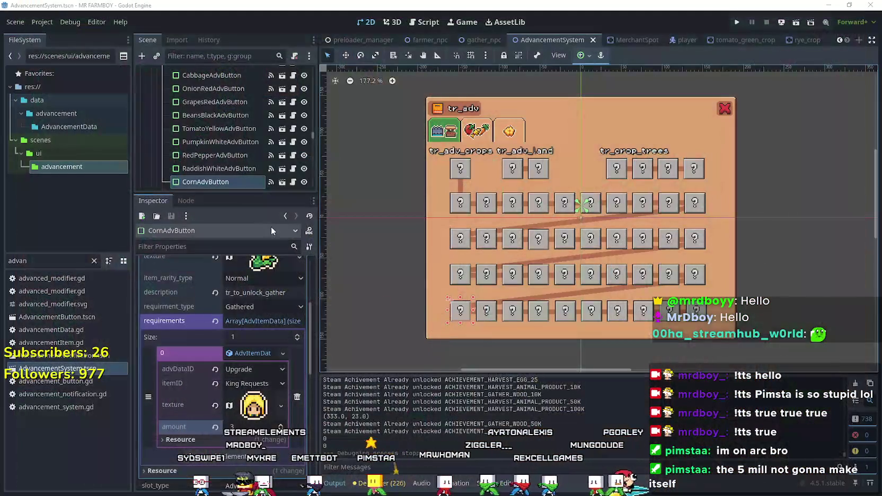
{"action": "left_click", "coordinate": [59, 261]}
{"action": "type", "text": "mercha"}
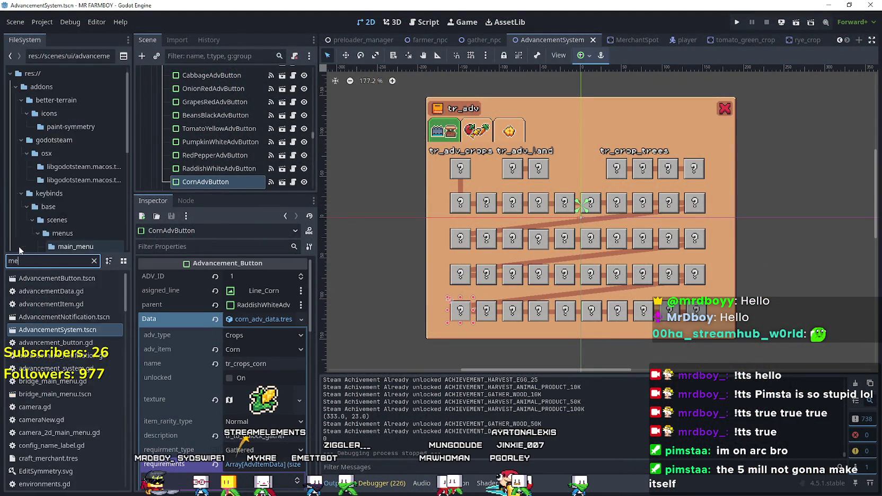
{"action": "double_click", "coordinate": [60, 304]}
{"action": "key", "text": "shift+f"}
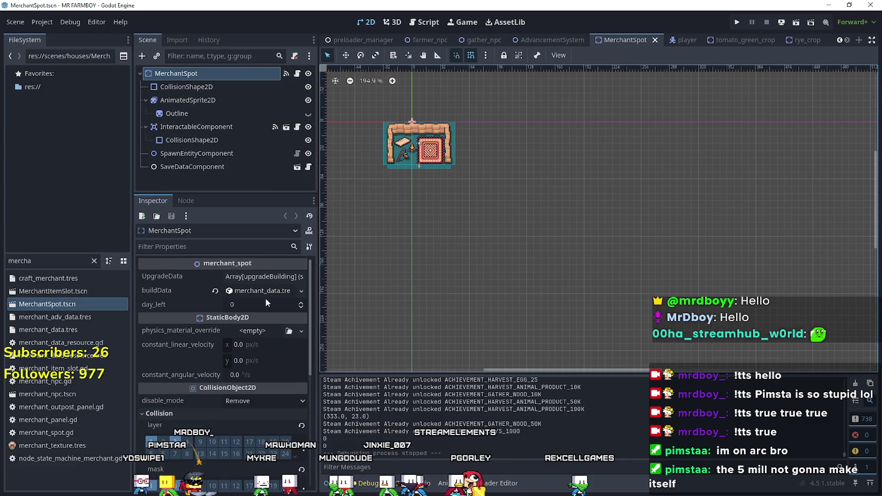
{"action": "left_click", "coordinate": [297, 75]}
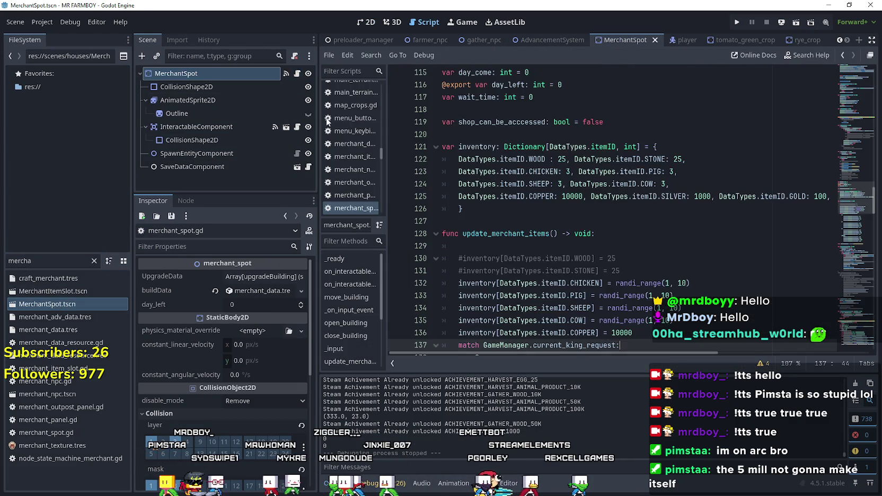
Step: Select the inventory amount lines for king requests 0, 1 and 2 in merchant_spot.gd
{"action": "scroll", "coordinate": [610, 189], "scroll_direction": "up", "scroll_amount": 5}
{"action": "mouse_move", "coordinate": [855, 181]}
{"action": "left_mouse_down"}
{"action": "mouse_move", "coordinate": [858, 234]}
{"action": "mouse_move", "coordinate": [854, 223]}
{"action": "left_mouse_up"}
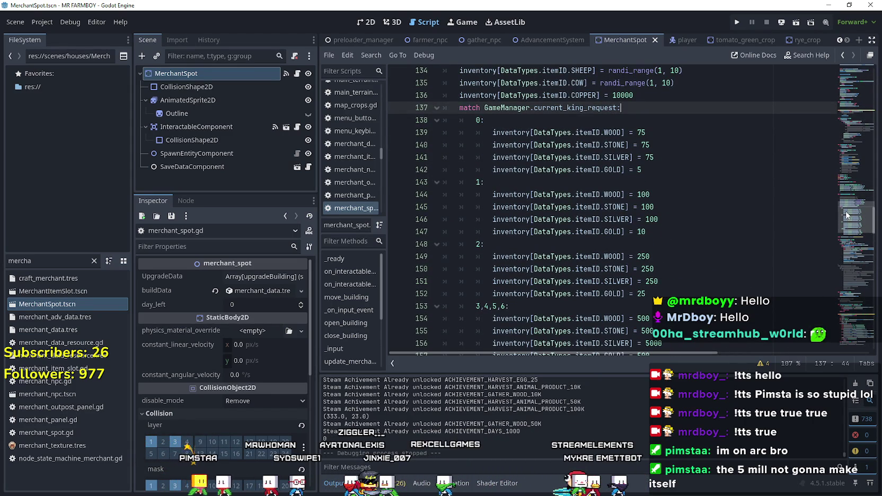
{"action": "scroll", "coordinate": [583, 241], "scroll_direction": "down", "scroll_amount": 2}
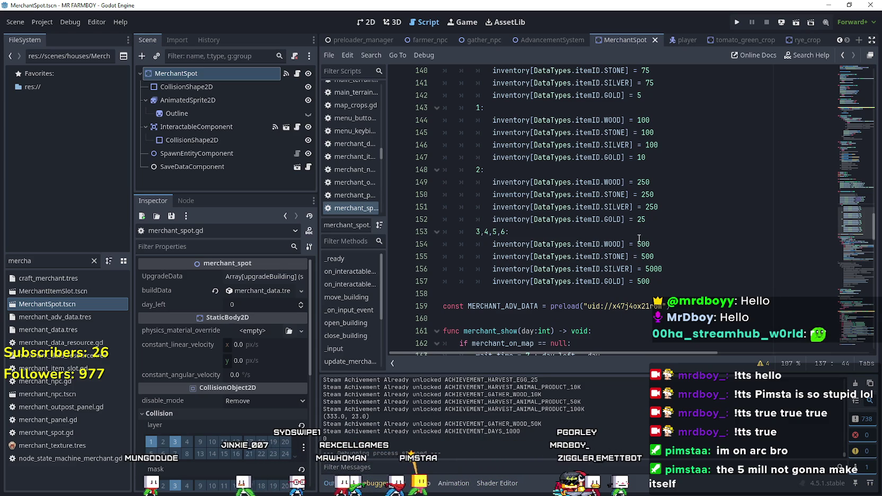
{"action": "scroll", "coordinate": [639, 238], "scroll_direction": "up", "scroll_amount": 3}
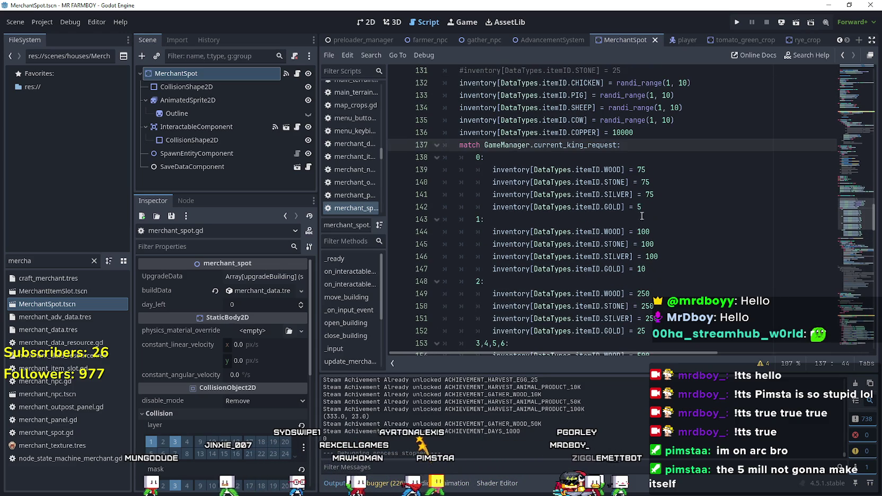
{"action": "left_click", "coordinate": [675, 199]}
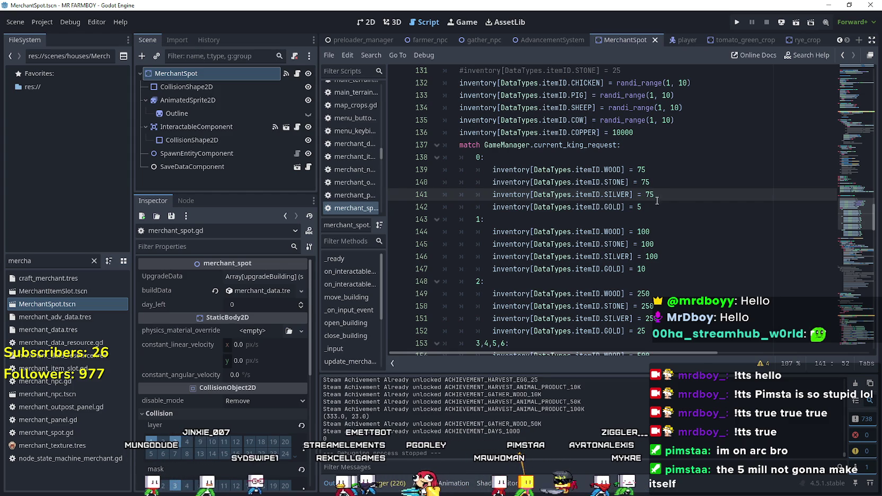
{"action": "scroll", "coordinate": [681, 228], "scroll_direction": "up", "scroll_amount": 2}
{"action": "left_click", "coordinate": [625, 208]}
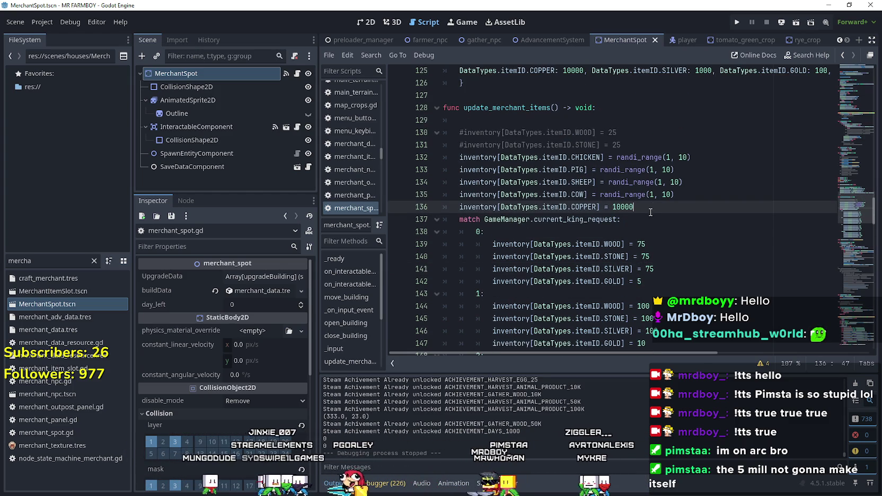
{"action": "scroll", "coordinate": [679, 167], "scroll_direction": "down", "scroll_amount": 3}
{"action": "left_click_drag", "start_coordinate": [679, 168], "coordinate": [435, 134]}
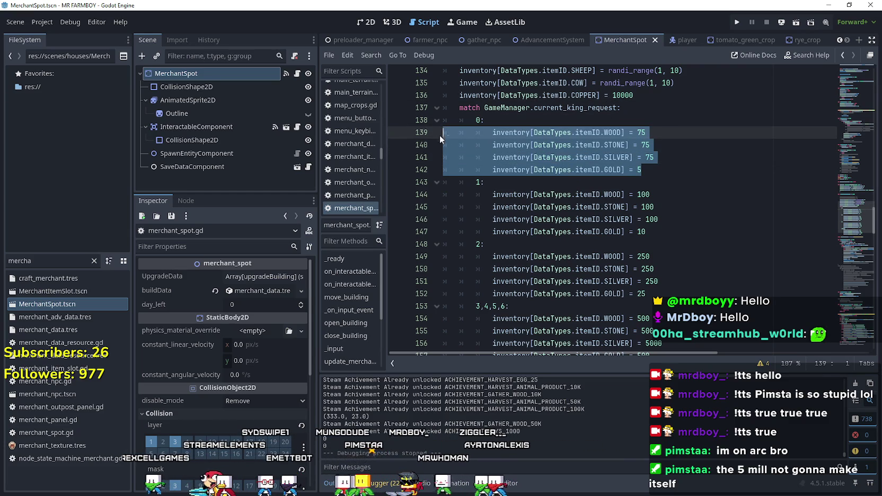
{"action": "left_click_drag", "start_coordinate": [661, 232], "coordinate": [470, 200]}
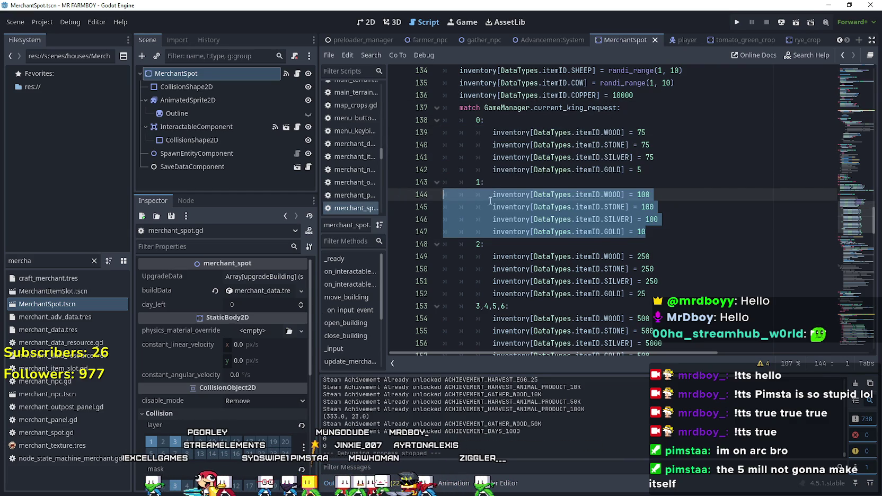
{"action": "scroll", "coordinate": [435, 195], "scroll_direction": "down", "scroll_amount": 3}
{"action": "left_click_drag", "start_coordinate": [648, 182], "coordinate": [409, 143]}
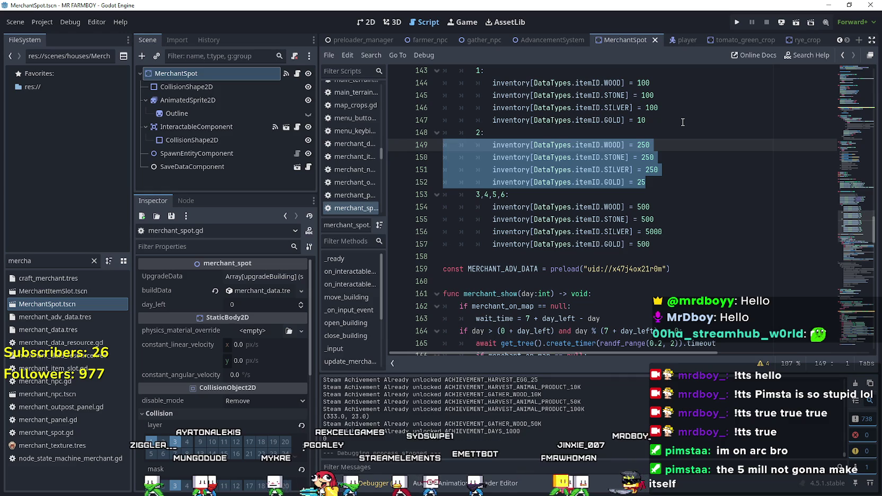
Step: Clear the request 2 selection and move the caret back to the request 0 case
{"action": "scroll", "coordinate": [584, 212], "scroll_direction": "up", "scroll_amount": 2}
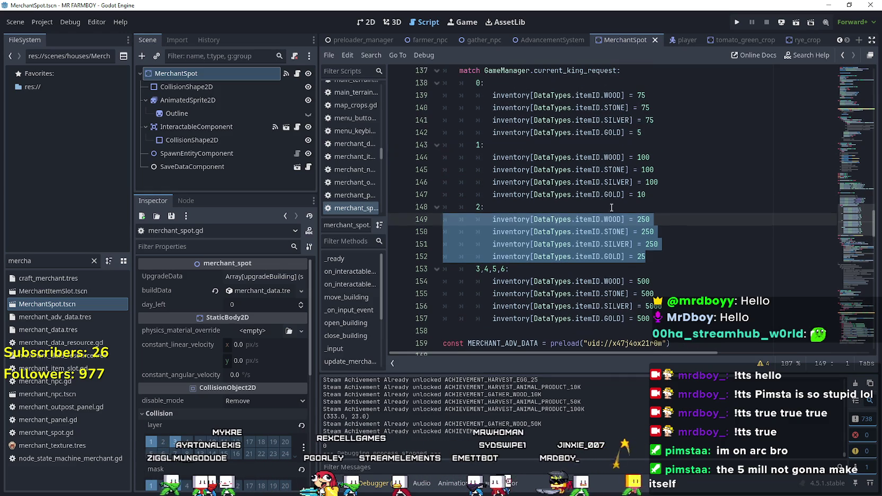
{"action": "left_click", "coordinate": [611, 221]}
{"action": "scroll", "coordinate": [611, 220], "scroll_direction": "up", "scroll_amount": 2}
{"action": "left_click", "coordinate": [611, 220]}
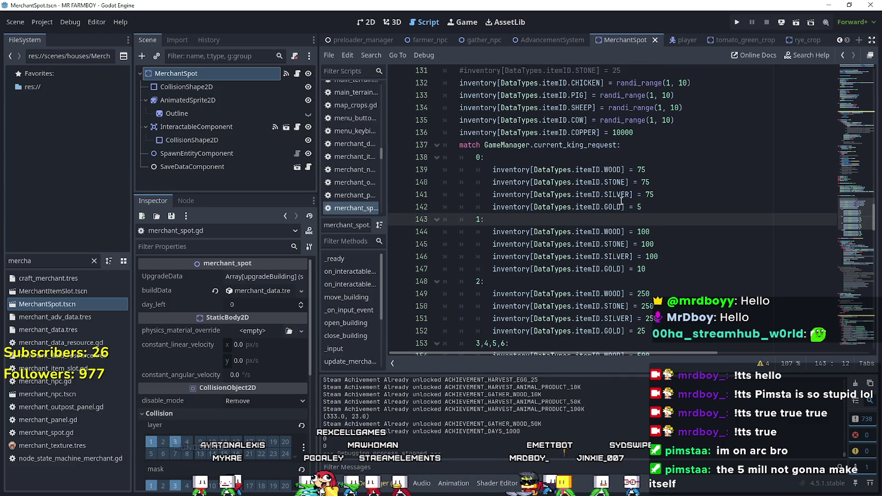
{"action": "mouse_move", "coordinate": [622, 202]}
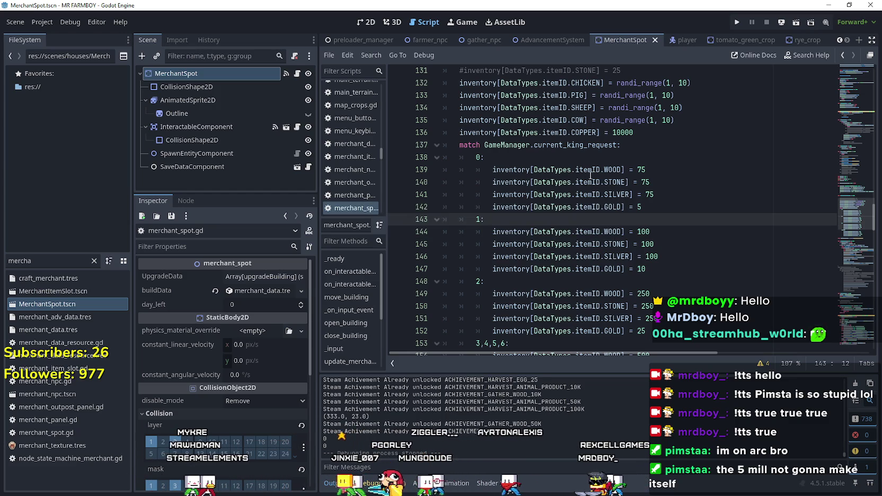
{"action": "key", "text": "Up"}
{"action": "key", "text": "Up"}
{"action": "key", "text": "Up"}
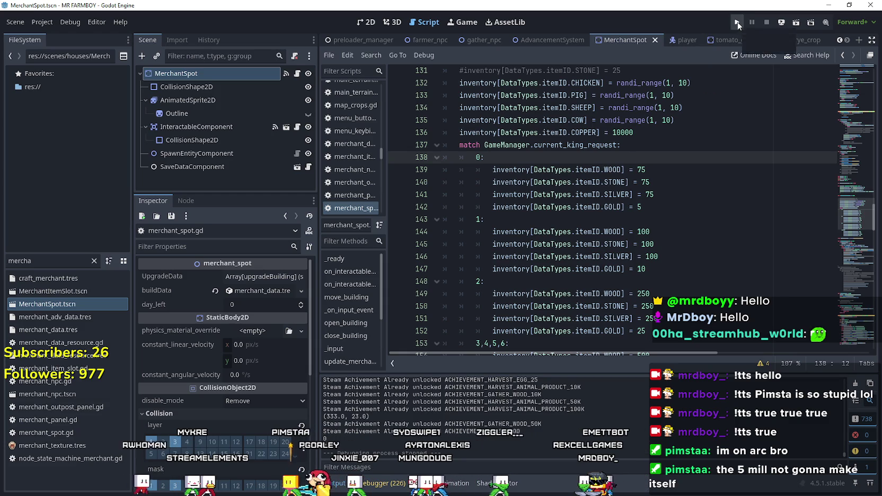
Step: Check request 2's WOOD and request 1's GOLD amounts, then clear the 'mercha' filter
{"action": "left_click", "coordinate": [660, 143]}
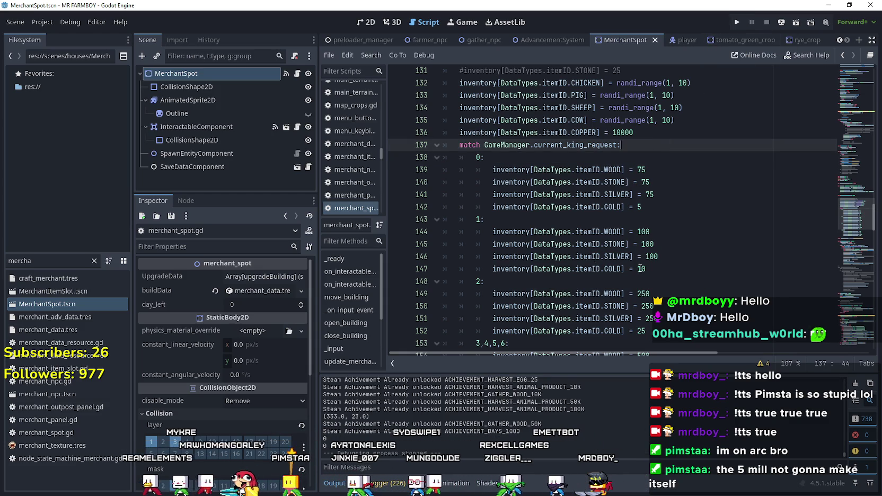
{"action": "scroll", "coordinate": [655, 205], "scroll_direction": "down", "scroll_amount": 2}
{"action": "left_click", "coordinate": [657, 182]}
{"action": "left_click", "coordinate": [677, 215]}
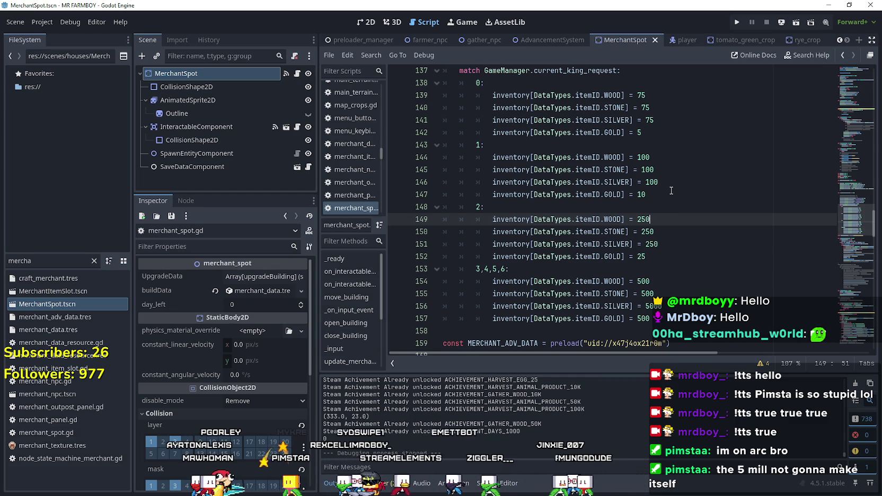
{"action": "left_click", "coordinate": [609, 173]}
{"action": "left_click", "coordinate": [685, 195]}
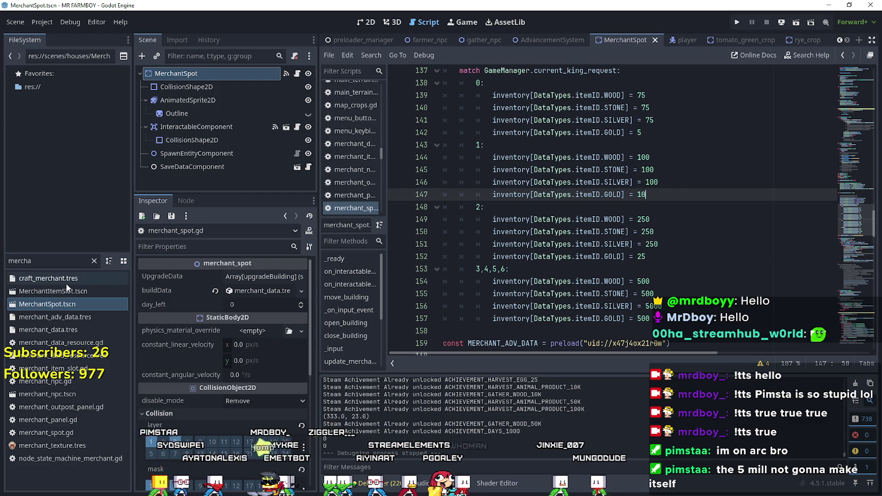
{"action": "left_click", "coordinate": [94, 261]}
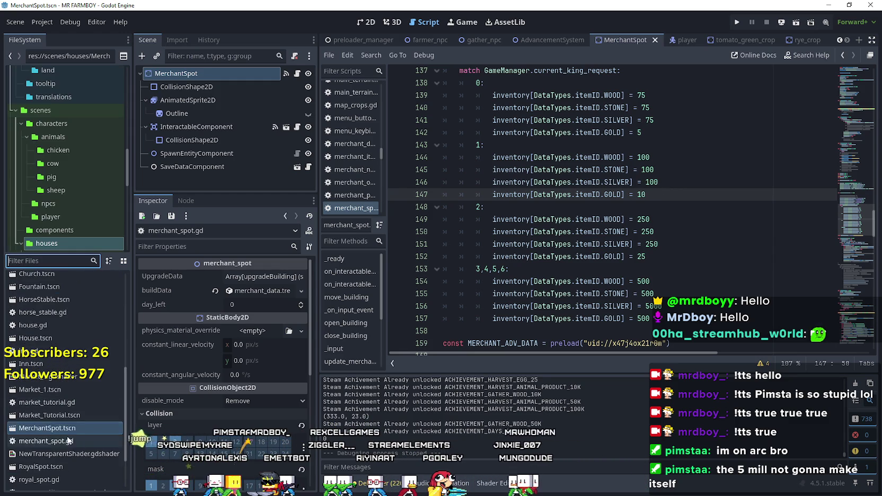
Step: Browse the unfiltered project folder tree and return to the king request 2 case
{"action": "scroll", "coordinate": [77, 413], "scroll_direction": "up", "scroll_amount": 5}
{"action": "scroll", "coordinate": [64, 198], "scroll_direction": "up", "scroll_amount": 2}
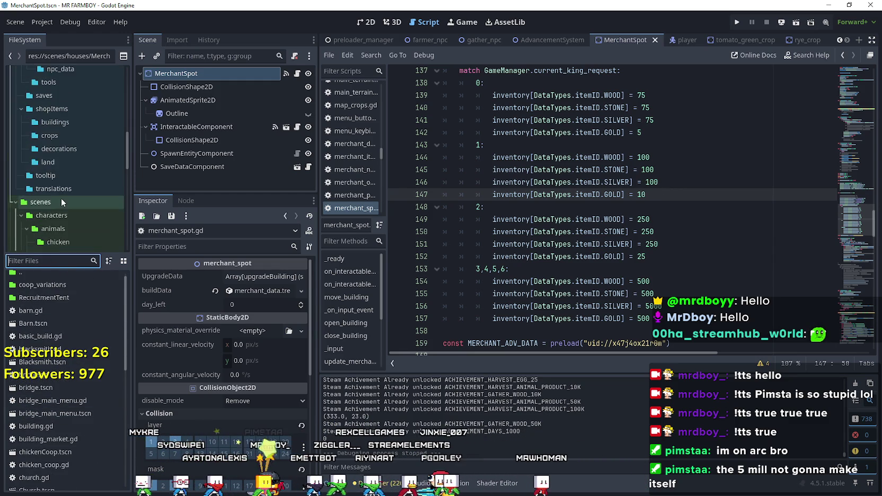
{"action": "scroll", "coordinate": [62, 201], "scroll_direction": "down", "scroll_amount": 5}
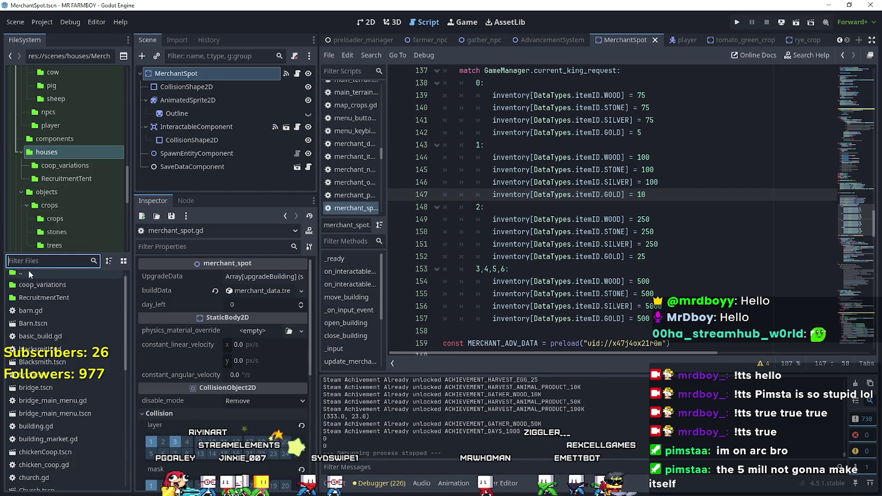
{"action": "scroll", "coordinate": [83, 188], "scroll_direction": "up", "scroll_amount": 3}
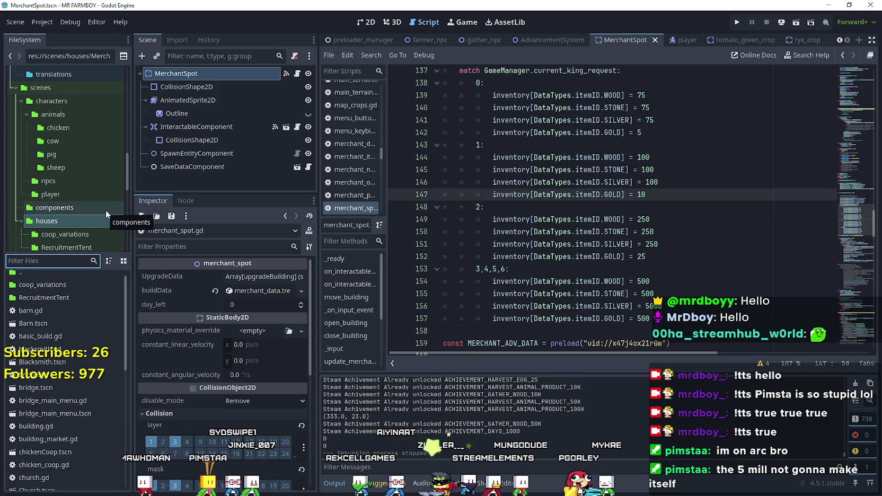
{"action": "left_click", "coordinate": [483, 209]}
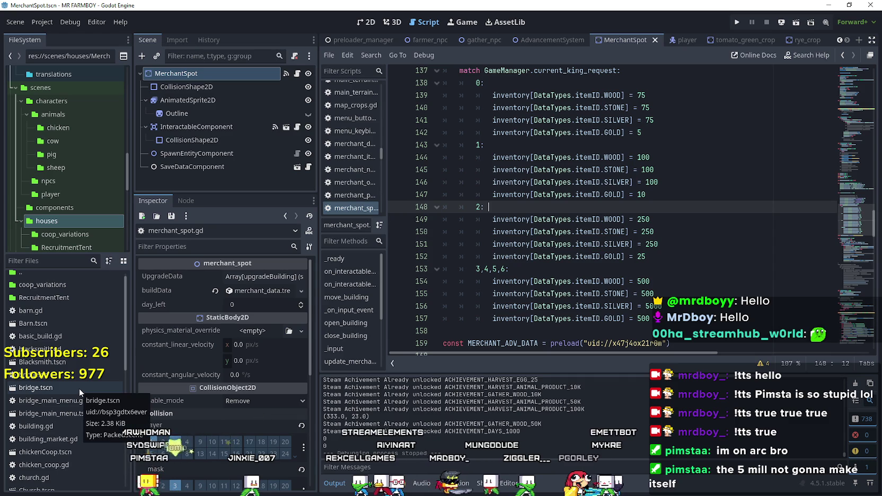
{"action": "left_click", "coordinate": [38, 262]}
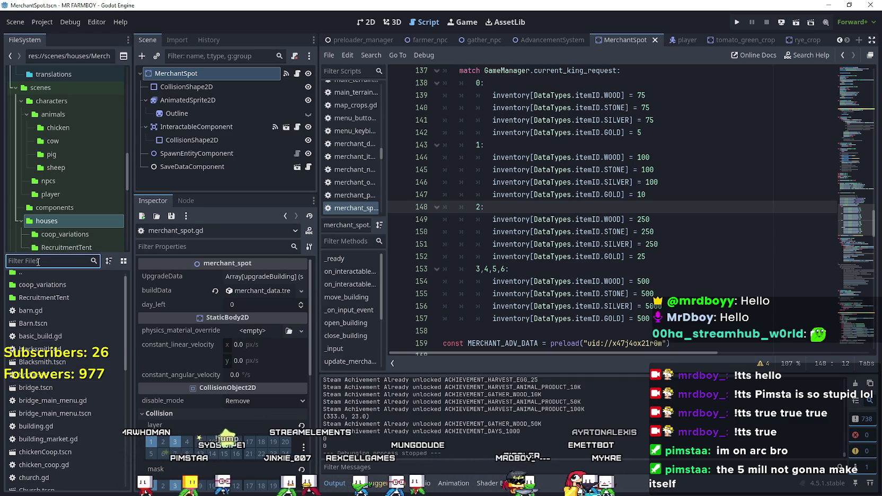
Step: Filter for main_menu, open main_menu.tscn and the LoginYo node's script
{"action": "type", "text": "main_menu"}
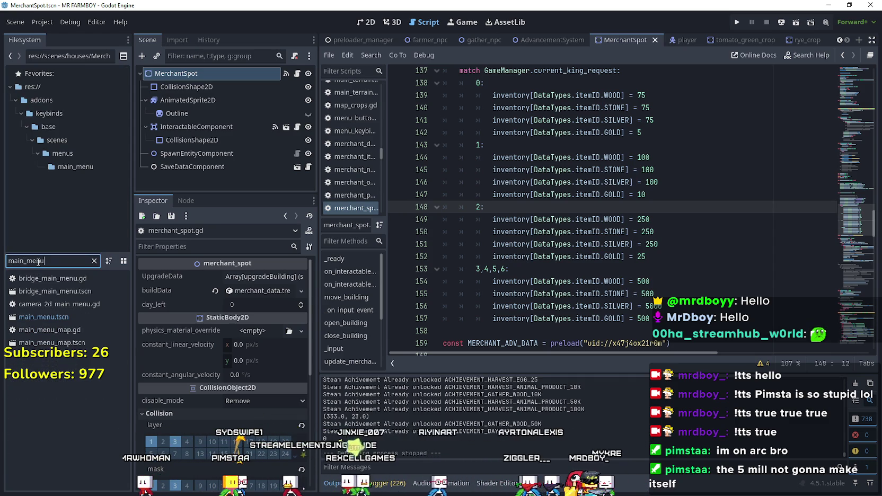
{"action": "left_click", "coordinate": [46, 318]}
{"action": "double_click", "coordinate": [46, 320]}
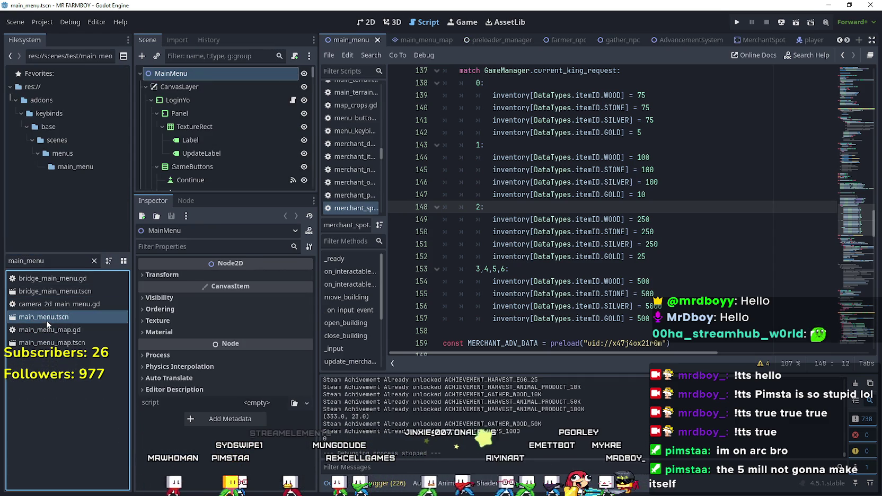
{"action": "left_click", "coordinate": [292, 100]}
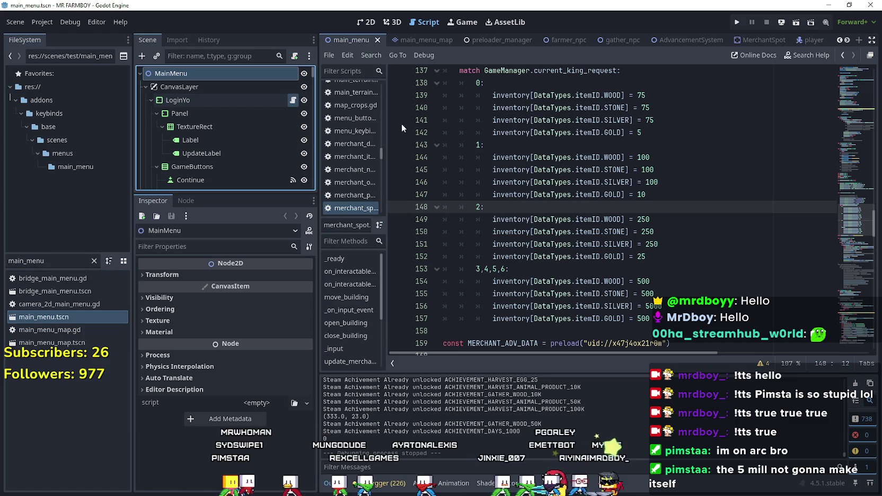
Step: Find the save_1 file existence check and select the island_main_data file name
{"action": "mouse_move", "coordinate": [852, 79]}
{"action": "left_mouse_down"}
{"action": "mouse_move", "coordinate": [854, 124]}
{"action": "mouse_move", "coordinate": [852, 105]}
{"action": "left_mouse_up"}
{"action": "scroll", "coordinate": [852, 105], "scroll_direction": "down", "scroll_amount": 4}
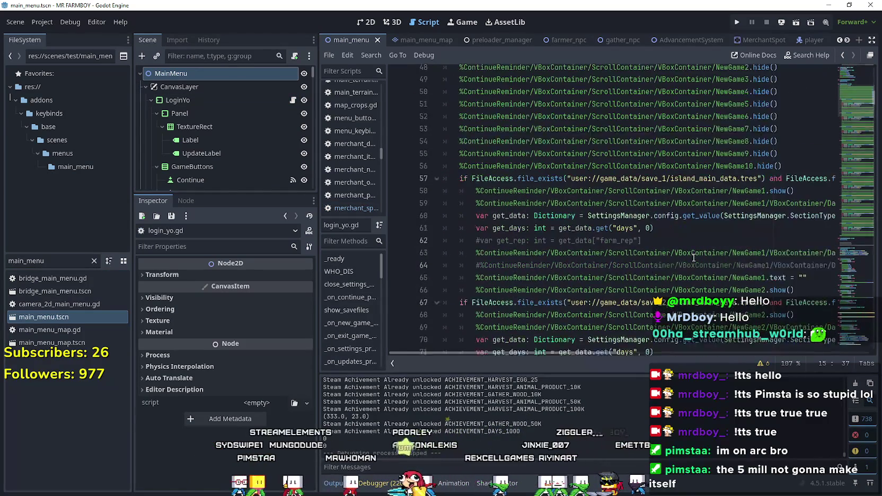
{"action": "left_click", "coordinate": [719, 156]}
{"action": "double_click", "coordinate": [719, 156]}
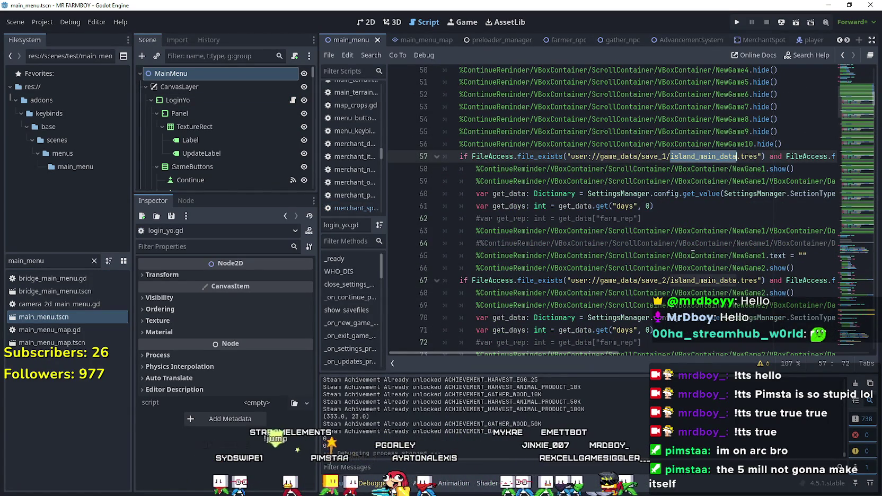
{"action": "left_click_drag", "start_coordinate": [515, 356], "coordinate": [643, 355]}
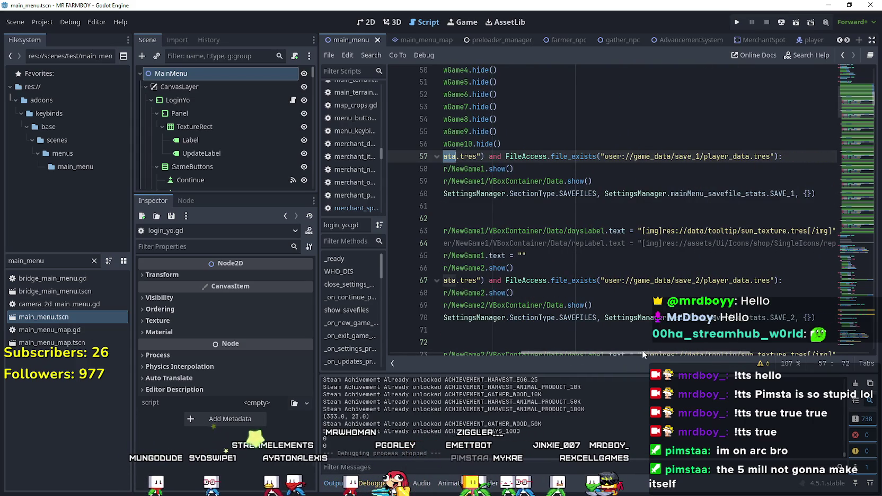
{"action": "scroll", "coordinate": [643, 350], "scroll_direction": "left", "scroll_amount": 8}
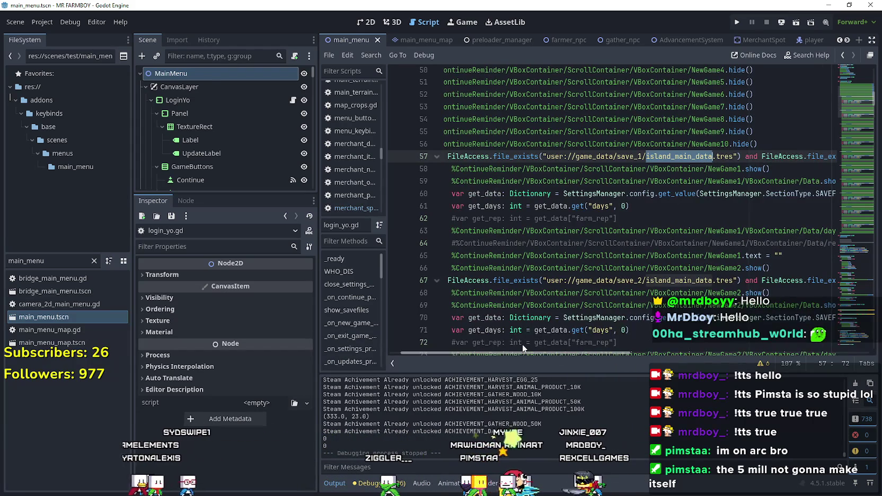
{"action": "left_click_drag", "start_coordinate": [523, 344], "coordinate": [670, 343]}
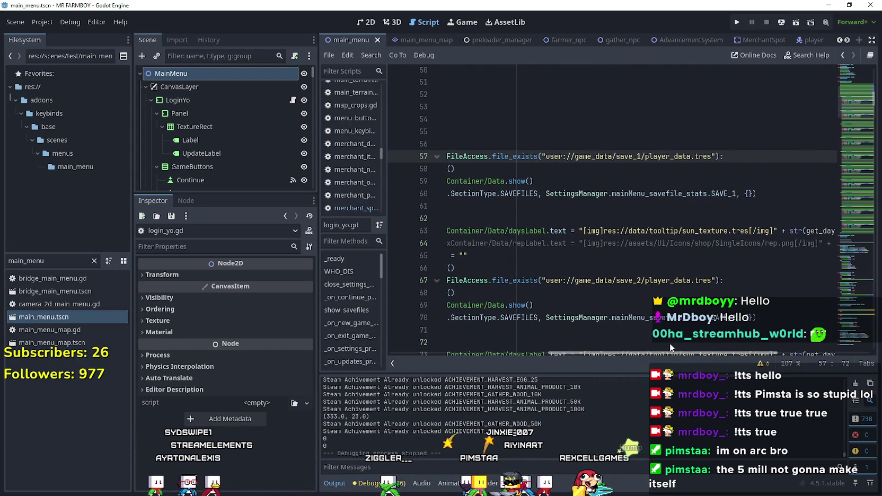
{"action": "mouse_move", "coordinate": [671, 343]}
{"action": "left_mouse_down"}
{"action": "mouse_move", "coordinate": [563, 321]}
{"action": "mouse_move", "coordinate": [435, 251]}
{"action": "left_mouse_up"}
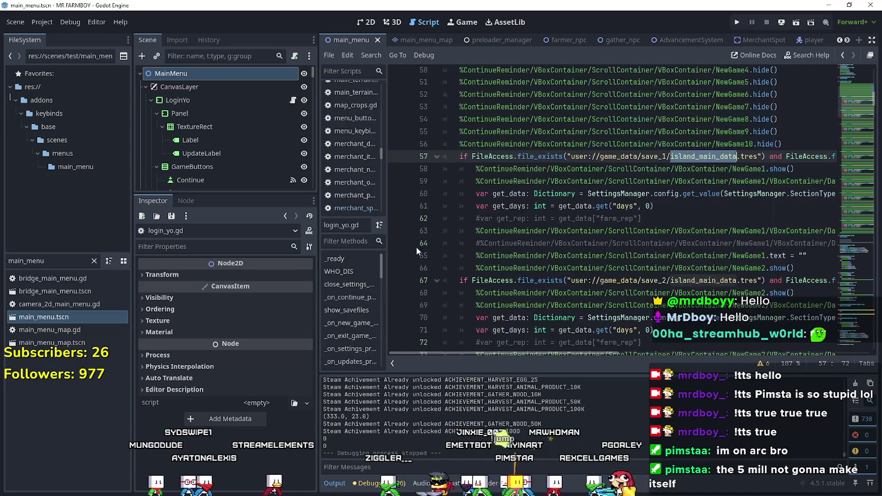
{"action": "left_click", "coordinate": [44, 21]}
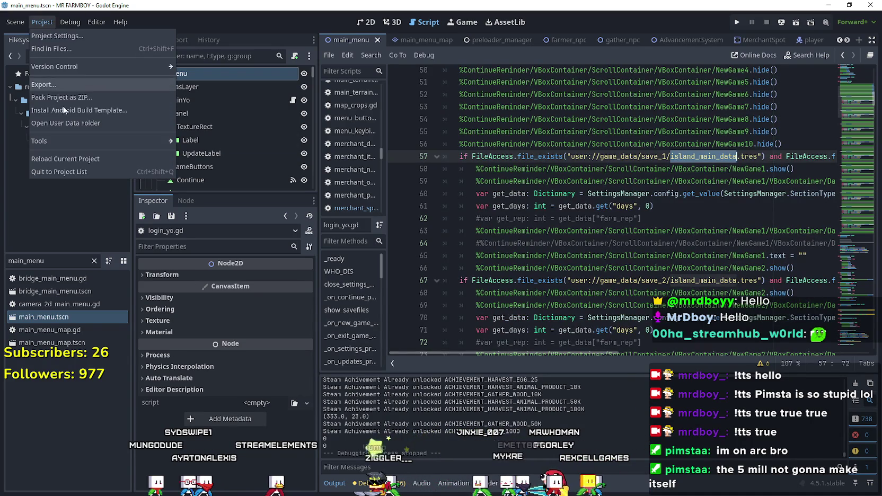
Step: Open the user data folder, browse into game_data/save_1, and select island_1_data.tres
{"action": "left_click", "coordinate": [71, 122]}
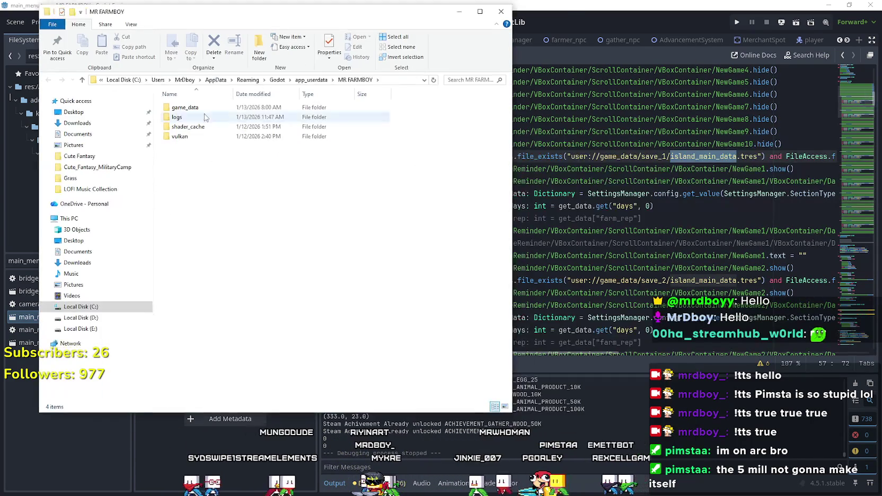
{"action": "double_click", "coordinate": [186, 109]}
{"action": "double_click", "coordinate": [187, 112]}
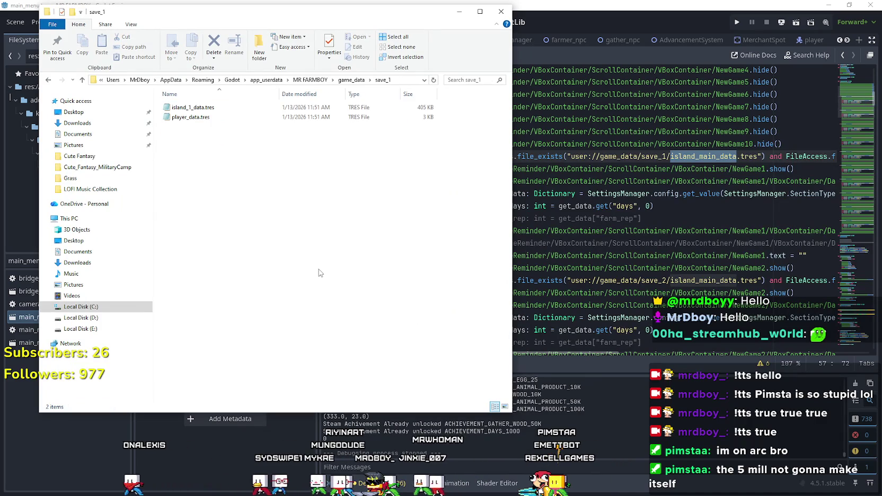
{"action": "left_click", "coordinate": [192, 107]}
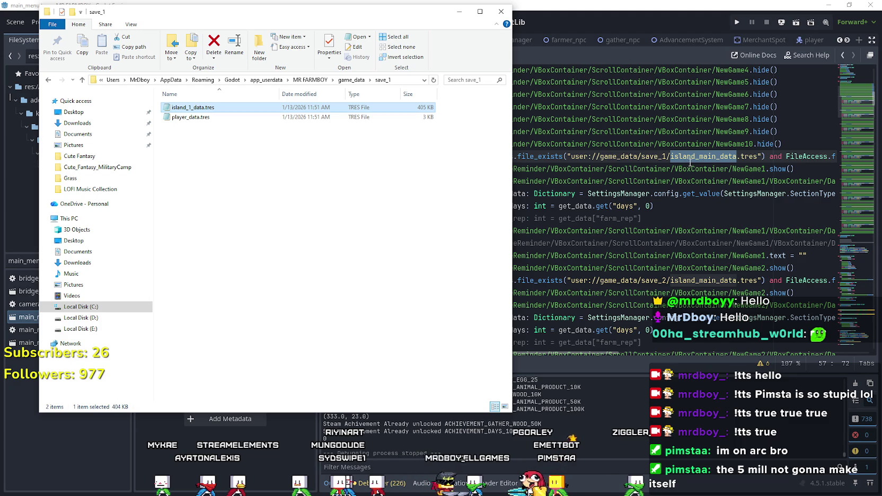
{"action": "mouse_move", "coordinate": [688, 197]}
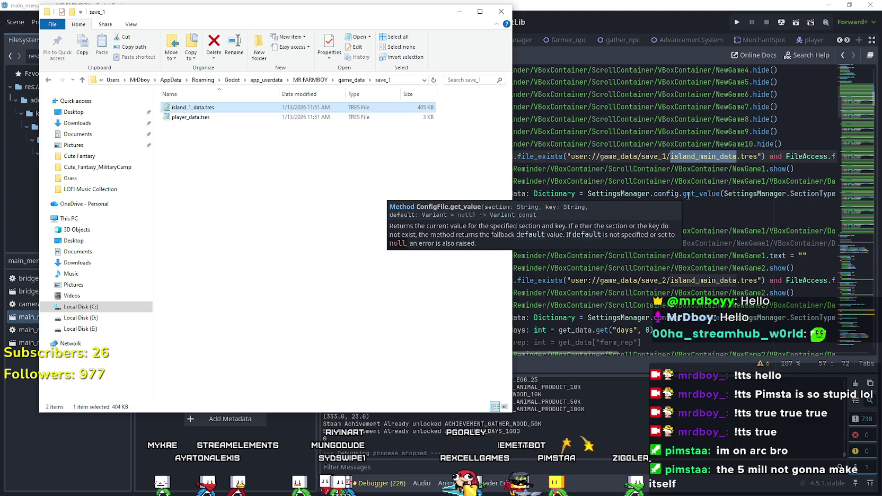
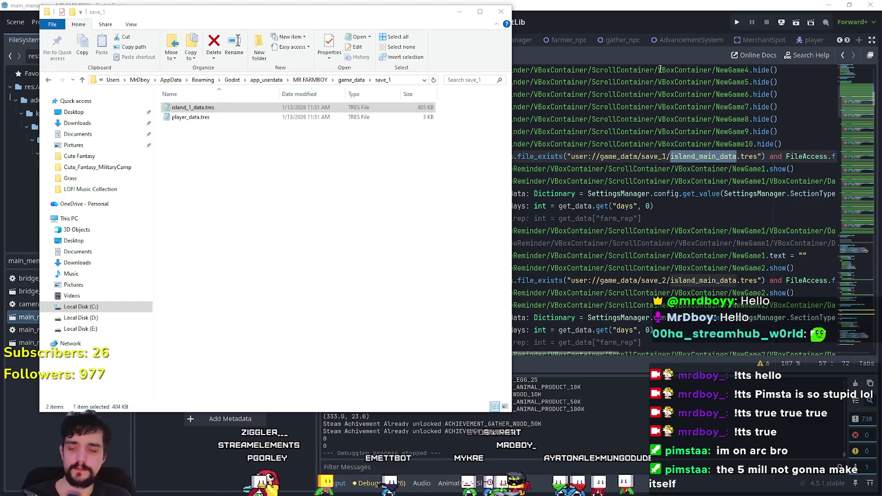
Step: Rename island_1_data.tres in save_1 to island_main_data.tres and switch back to Godot
{"action": "left_click", "coordinate": [182, 108]}
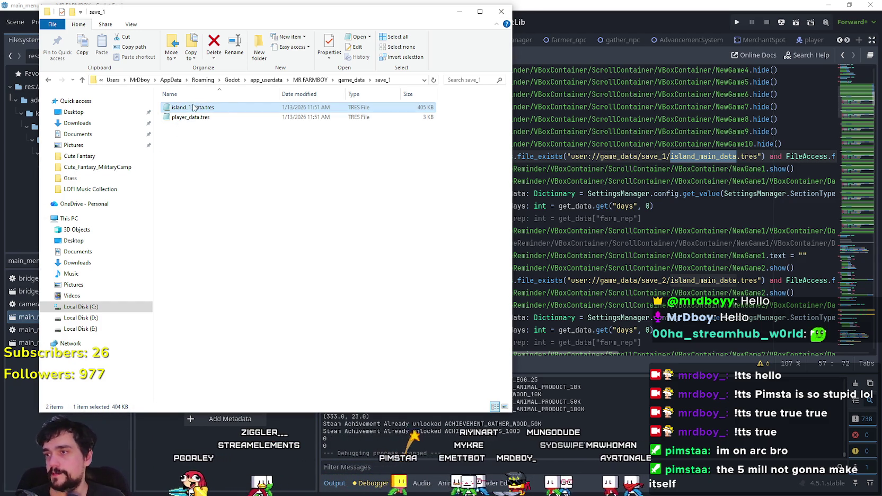
{"action": "left_click", "coordinate": [209, 106]}
{"action": "type", "text": "island"}
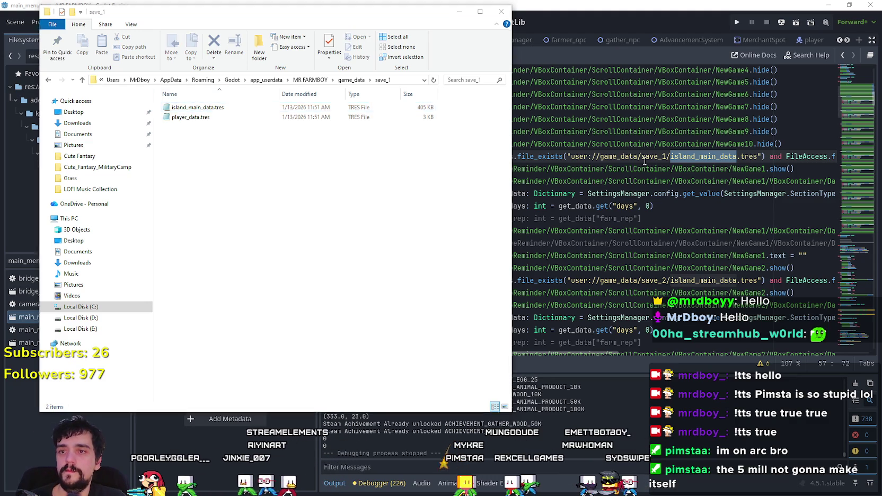
{"action": "key", "text": "alt+Tab"}
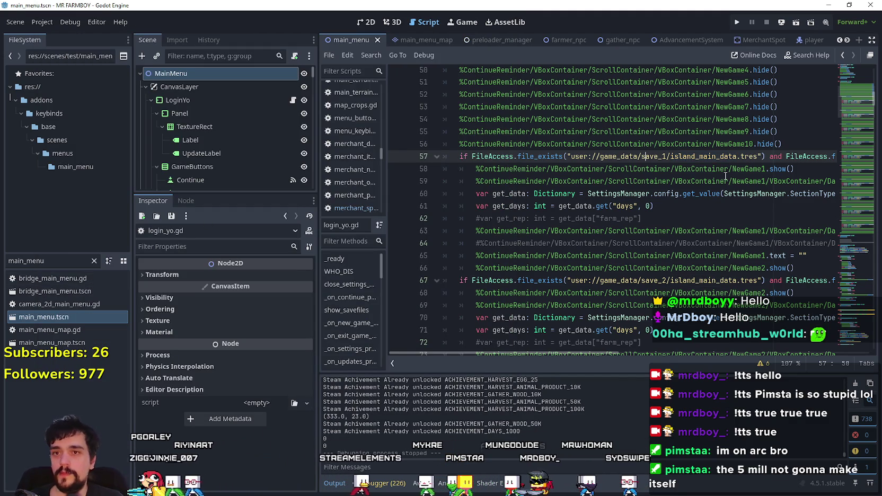
Step: Run a project-wide Find in Files for island_main_data from line 57
{"action": "double_click", "coordinate": [704, 156]}
{"action": "key", "text": "ctrl+shift+f"}
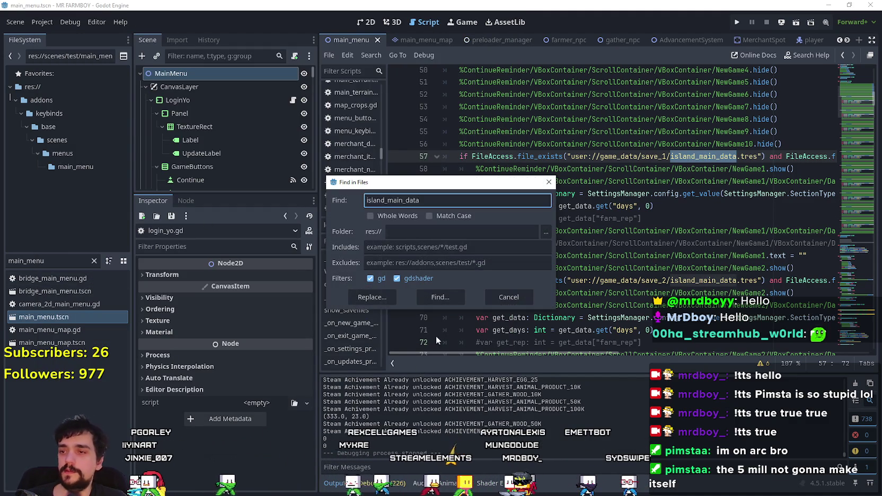
{"action": "left_click", "coordinate": [444, 295]}
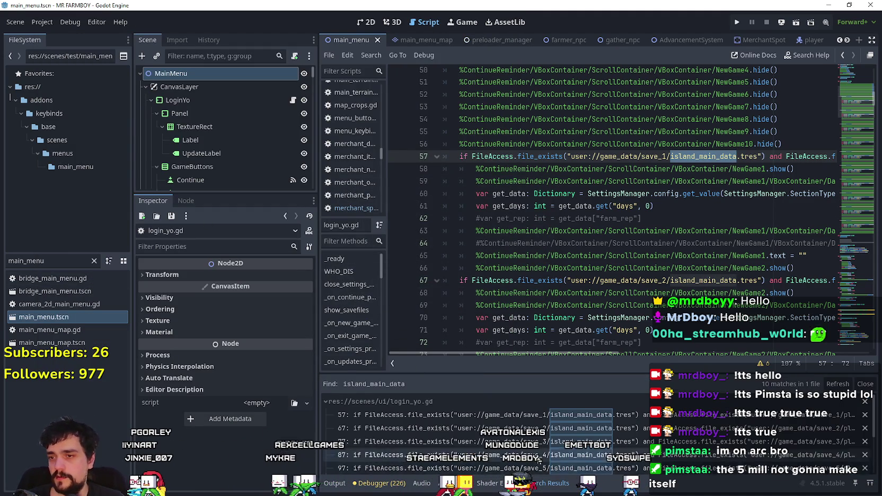
{"action": "scroll", "coordinate": [554, 429], "scroll_direction": "down", "scroll_amount": 4}
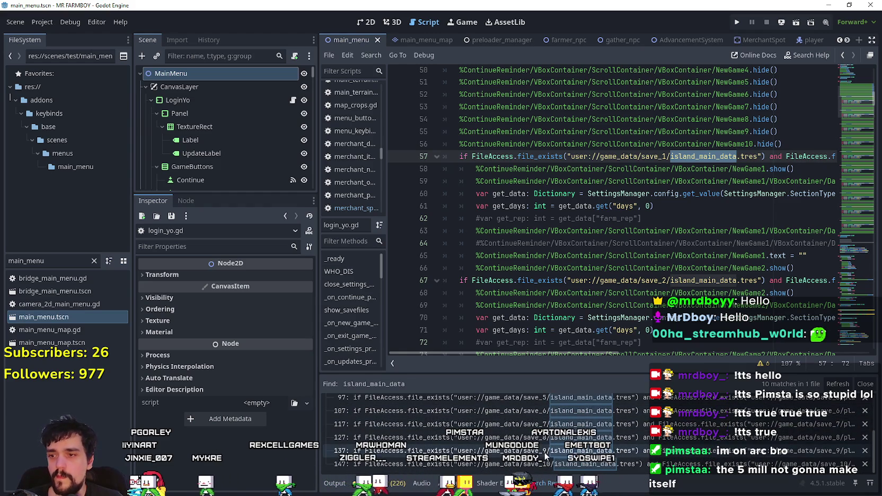
{"action": "scroll", "coordinate": [546, 467], "scroll_direction": "up", "scroll_amount": 5}
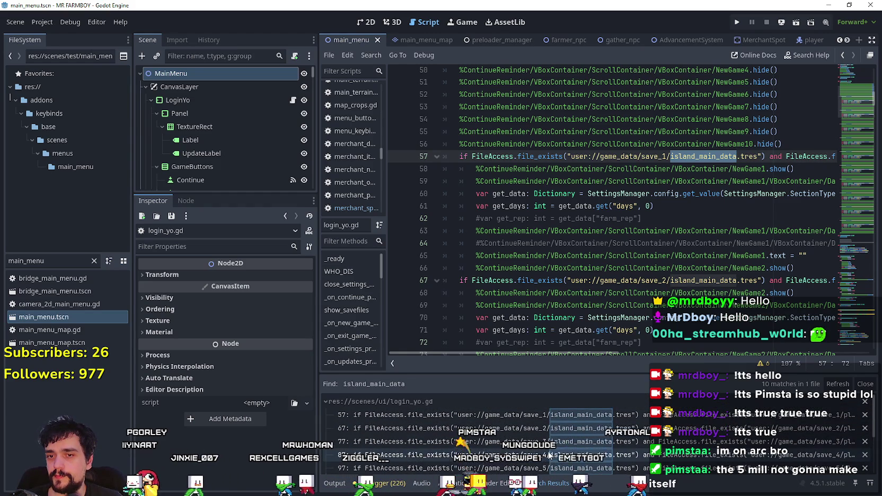
{"action": "mouse_move", "coordinate": [576, 354]}
{"action": "left_mouse_down"}
{"action": "mouse_move", "coordinate": [789, 343]}
{"action": "mouse_move", "coordinate": [539, 329]}
{"action": "mouse_move", "coordinate": [477, 334]}
{"action": "left_mouse_up"}
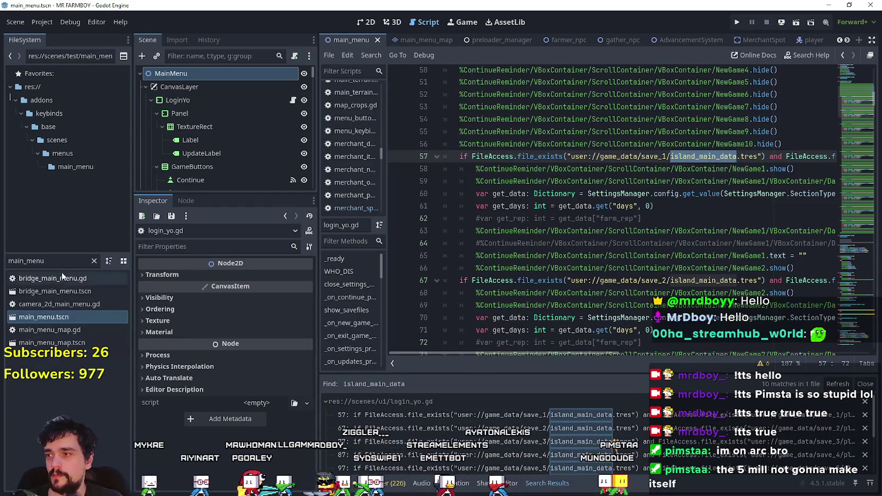
Step: Filter the FileSystem dock by 'scene' and open scene_loader.tscn
{"action": "left_click", "coordinate": [94, 260]}
{"action": "scroll", "coordinate": [271, 100], "scroll_direction": "down", "scroll_amount": 3}
{"action": "scroll", "coordinate": [272, 99], "scroll_direction": "up", "scroll_amount": 1}
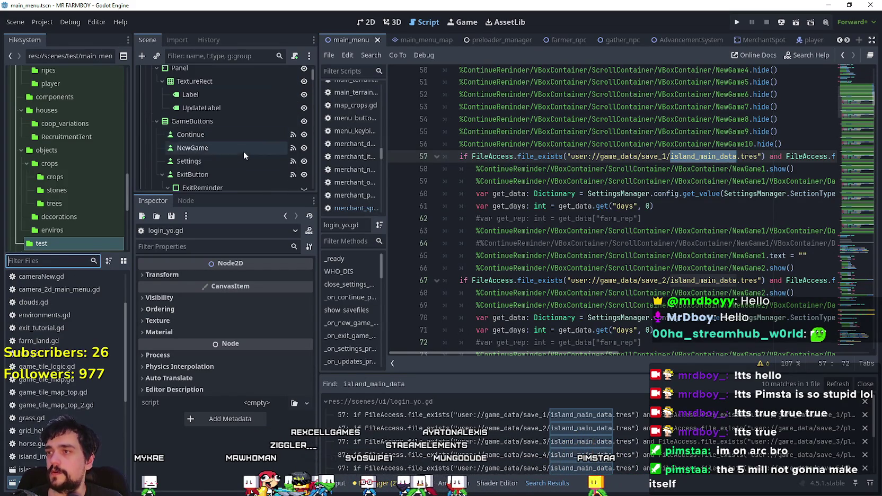
{"action": "type", "text": "scene"}
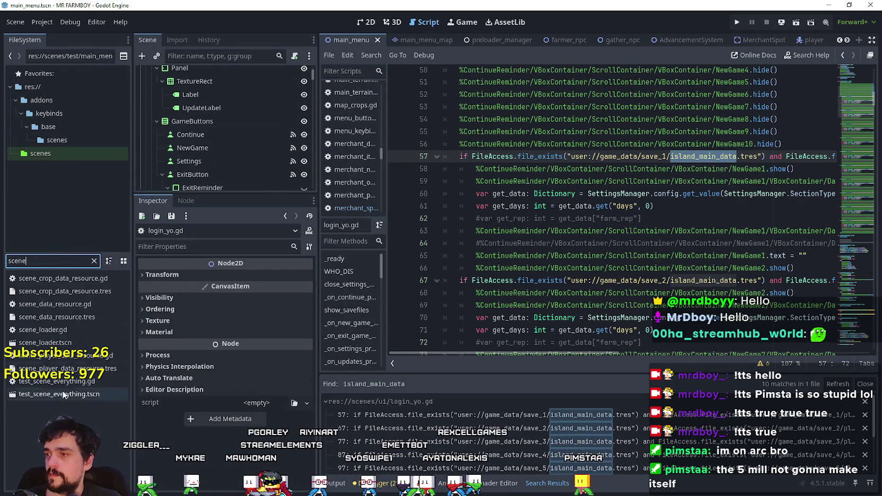
{"action": "double_click", "coordinate": [71, 344]}
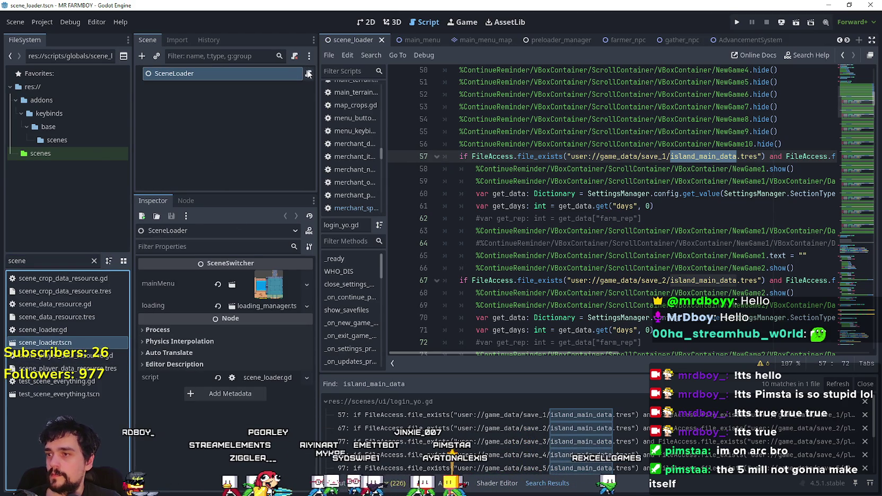
Step: Open scene_loader.gd and read its loading logic around the new_game check
{"action": "left_click", "coordinate": [308, 74]}
{"action": "scroll", "coordinate": [689, 320], "scroll_direction": "down", "scroll_amount": 7}
{"action": "scroll", "coordinate": [742, 318], "scroll_direction": "right", "scroll_amount": 3}
{"action": "scroll", "coordinate": [768, 314], "scroll_direction": "down", "scroll_amount": 4}
{"action": "scroll", "coordinate": [767, 314], "scroll_direction": "down", "scroll_amount": 1}
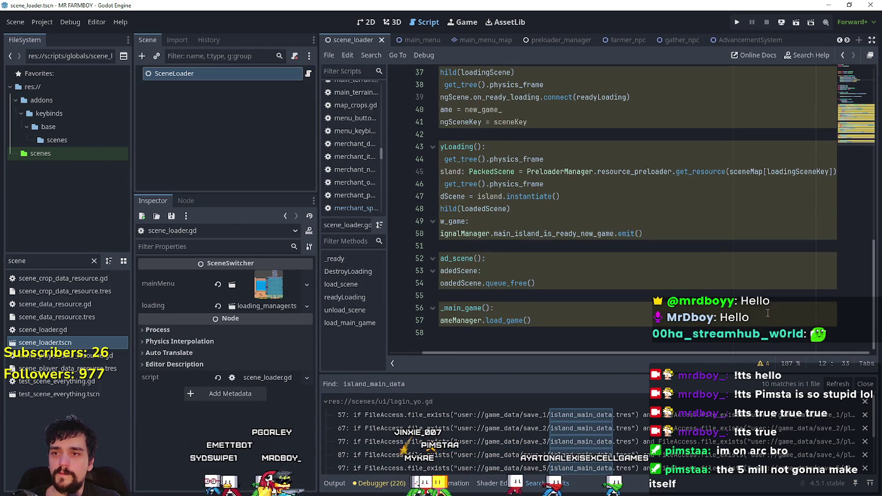
{"action": "scroll", "coordinate": [596, 207], "scroll_direction": "left", "scroll_amount": 2}
{"action": "left_click", "coordinate": [602, 222]}
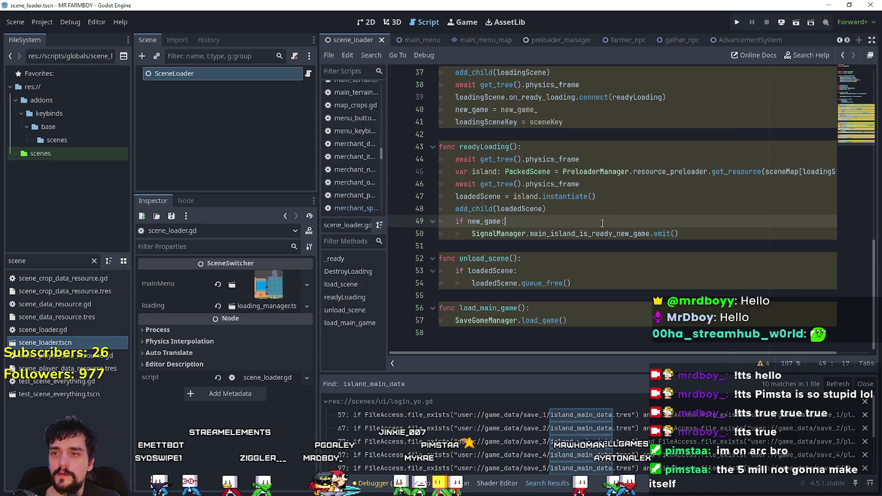
{"action": "scroll", "coordinate": [599, 225], "scroll_direction": "up", "scroll_amount": 6}
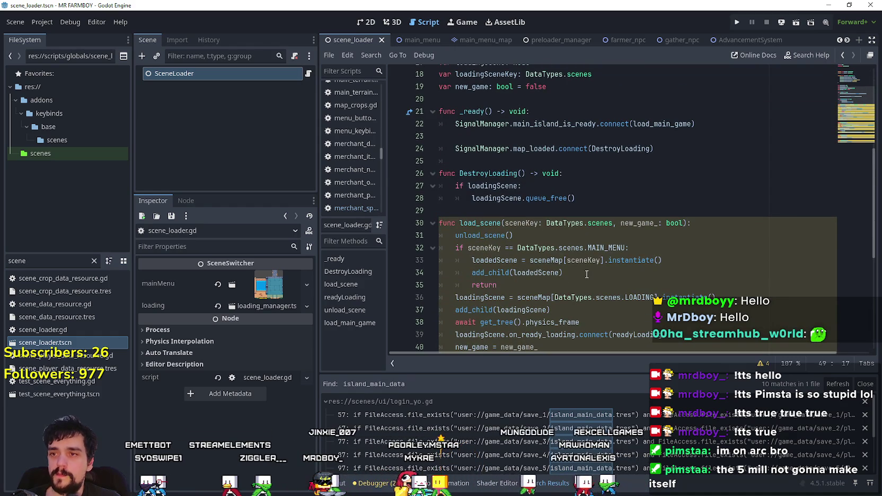
{"action": "left_click", "coordinate": [523, 212]}
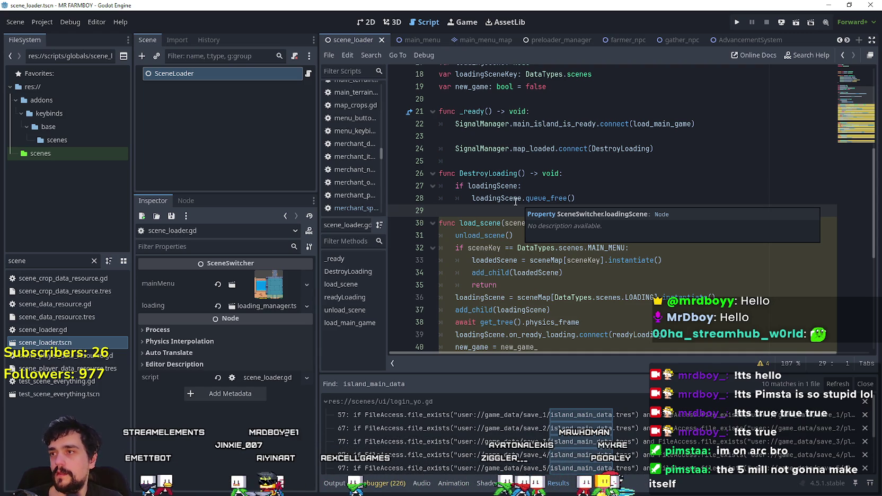
Step: Filter FileSystem by 'test' and open test_scene_everything.tscn
{"action": "left_click", "coordinate": [94, 261]}
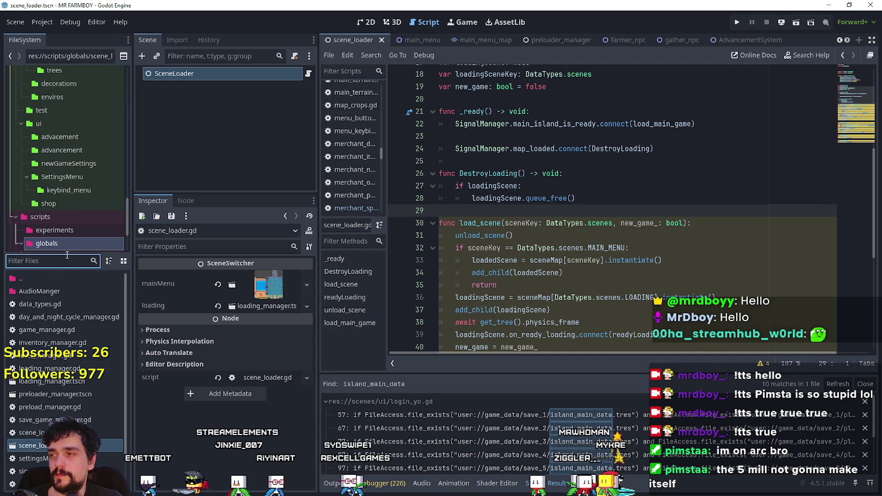
{"action": "type", "text": "test"}
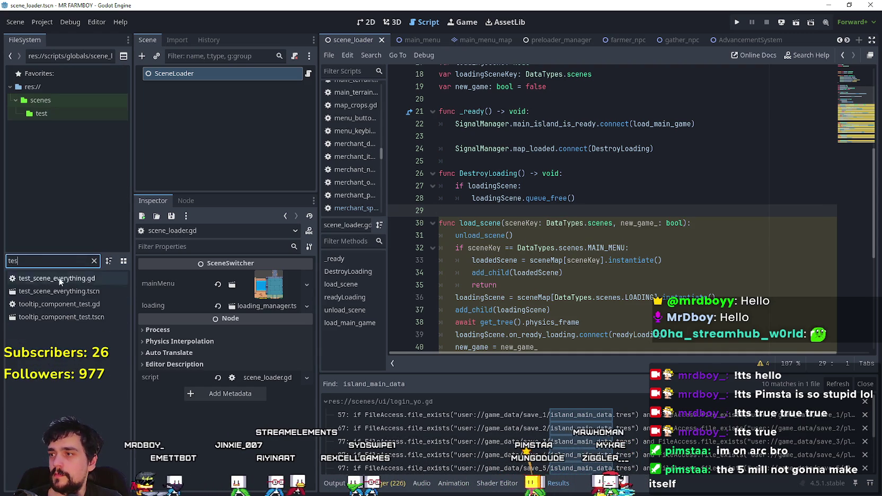
{"action": "double_click", "coordinate": [60, 291]}
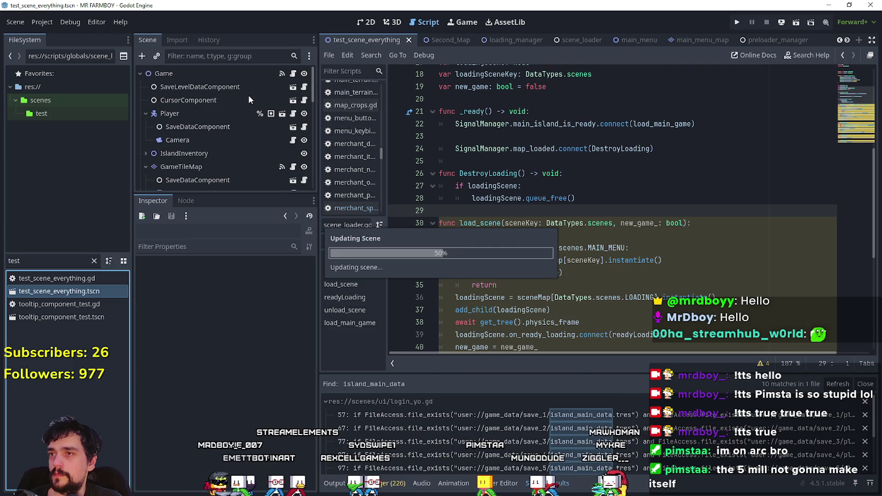
{"action": "left_click", "coordinate": [40, 262]}
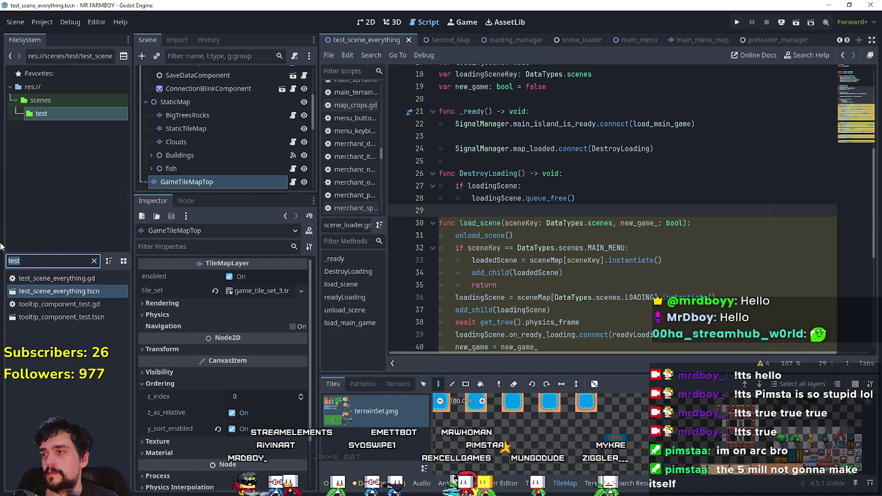
Step: Open the Second_Map scene and show its SaveLevelDataComponent save script
{"action": "type", "text": "second"}
{"action": "double_click", "coordinate": [45, 291]}
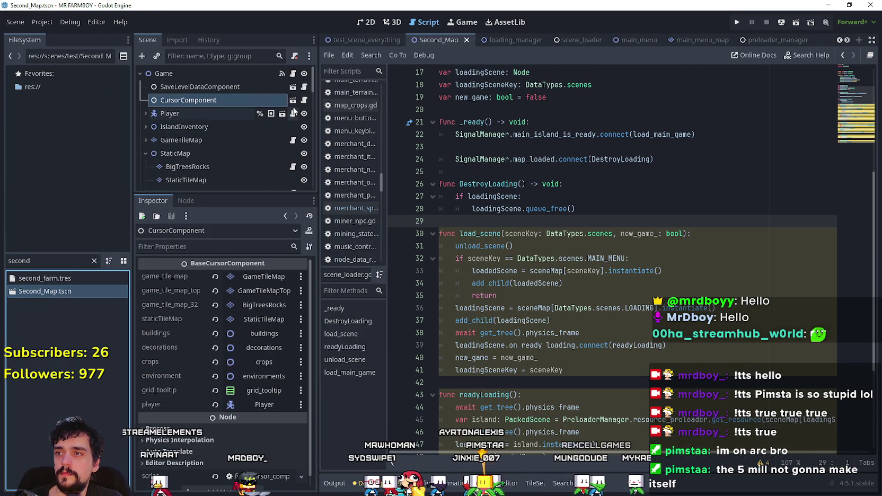
{"action": "left_click", "coordinate": [237, 89]}
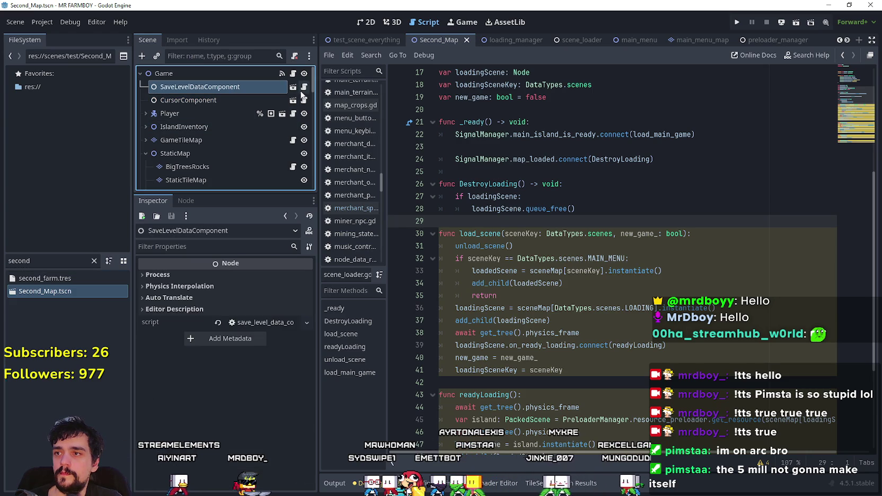
{"action": "scroll", "coordinate": [726, 185], "scroll_direction": "up", "scroll_amount": 3}
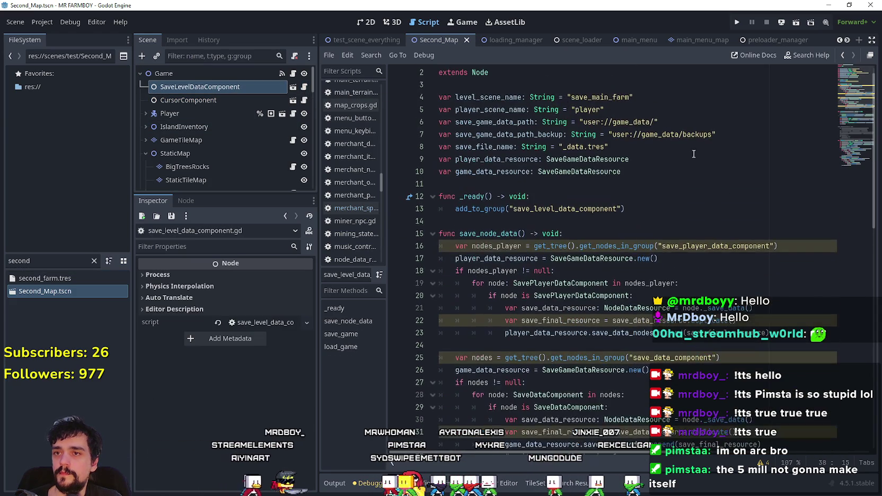
{"action": "left_click", "coordinate": [681, 172]}
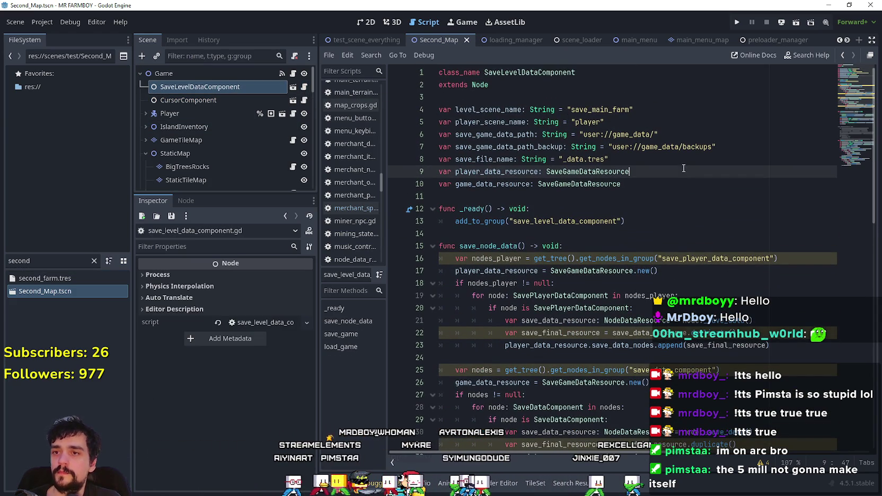
{"action": "scroll", "coordinate": [656, 205], "scroll_direction": "down", "scroll_amount": 1}
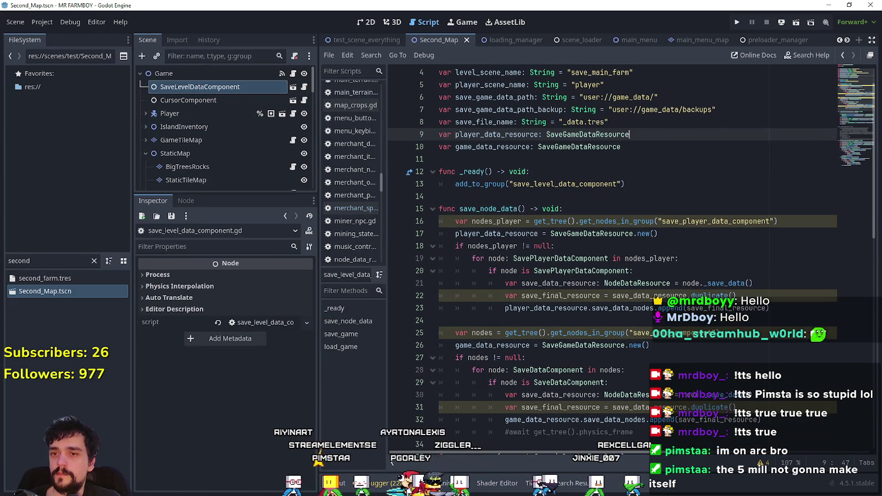
{"action": "scroll", "coordinate": [651, 297], "scroll_direction": "down", "scroll_amount": 5}
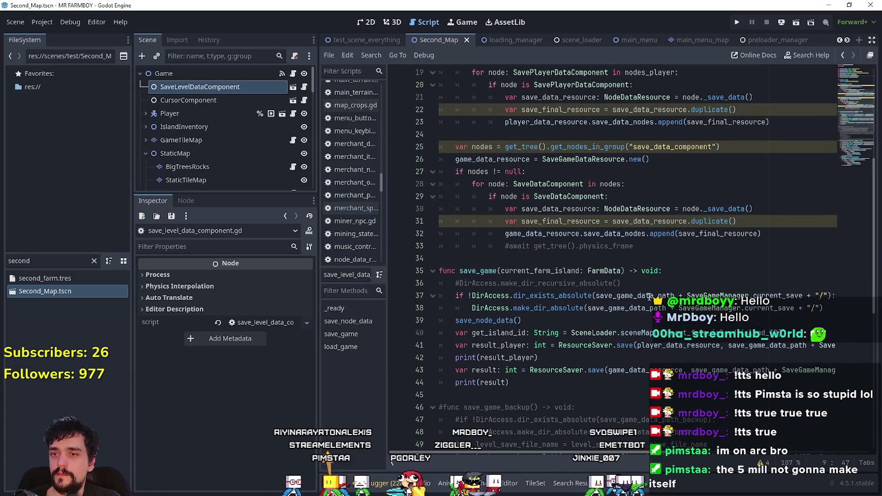
Step: Find every use of save_game_data_path in the save script, including its line 7 declaration
{"action": "left_click", "coordinate": [650, 297]}
{"action": "left_click_drag", "start_coordinate": [728, 296], "coordinate": [755, 295]}
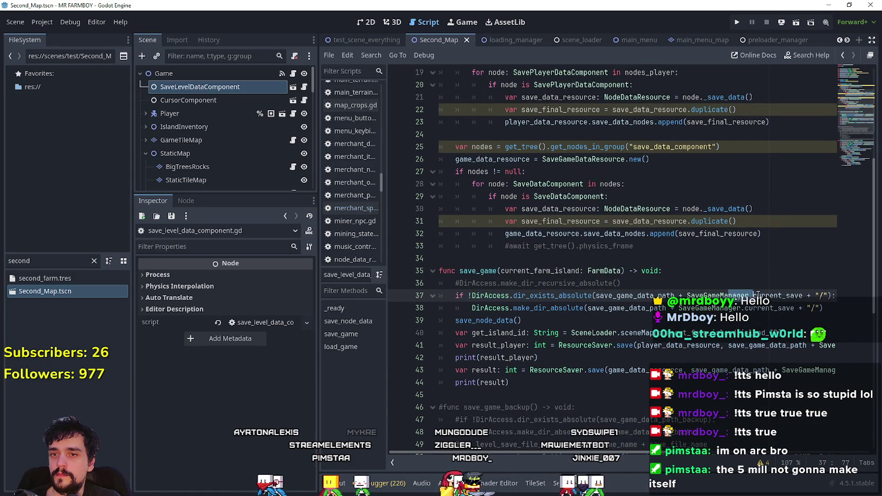
{"action": "double_click", "coordinate": [629, 295]}
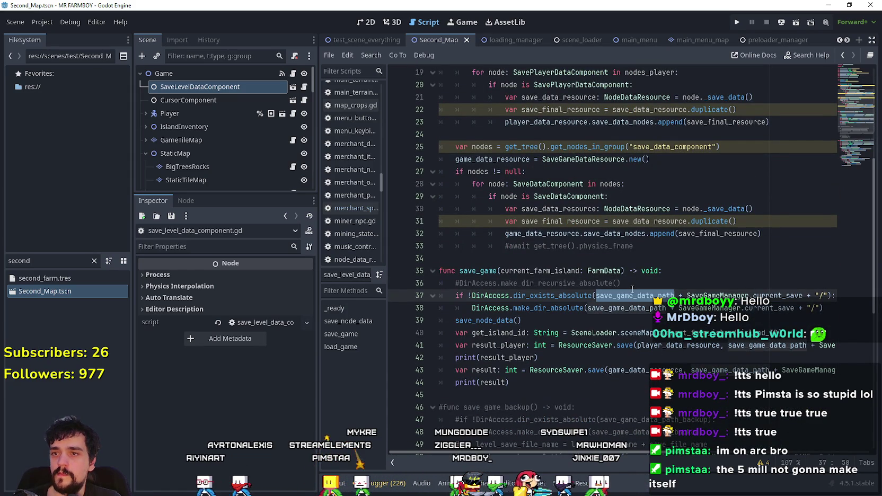
{"action": "key", "text": "ctrl+f"}
{"action": "scroll", "coordinate": [737, 397], "scroll_direction": "up", "scroll_amount": 2}
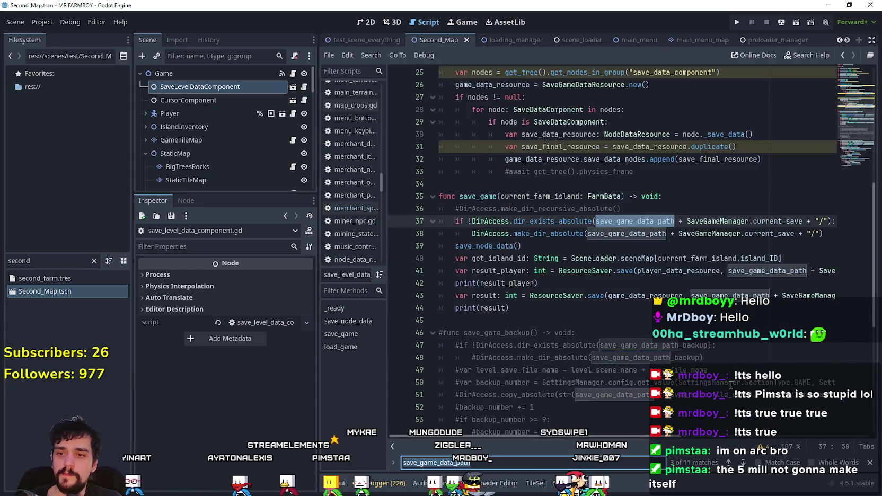
{"action": "left_click", "coordinate": [729, 462]}
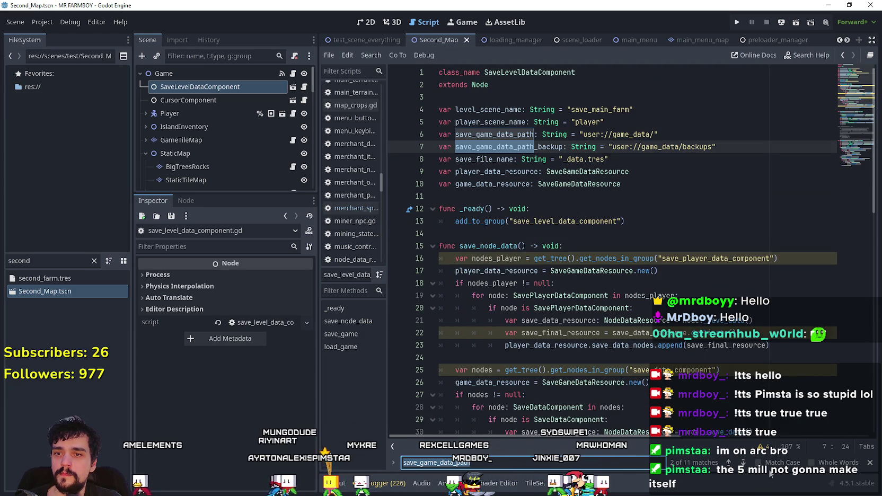
{"action": "left_click", "coordinate": [743, 463]}
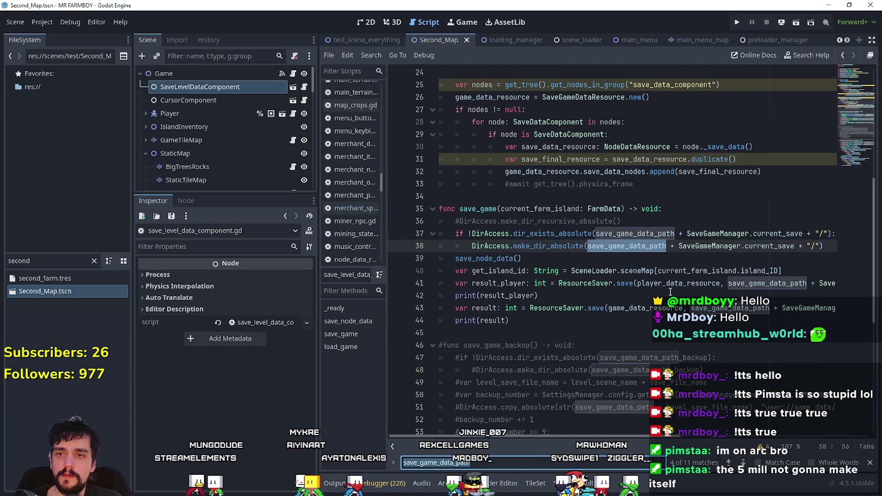
{"action": "scroll", "coordinate": [665, 266], "scroll_direction": "up", "scroll_amount": 1}
{"action": "left_click", "coordinate": [665, 266]}
{"action": "scroll", "coordinate": [664, 267], "scroll_direction": "up", "scroll_amount": 3}
{"action": "scroll", "coordinate": [664, 266], "scroll_direction": "up", "scroll_amount": 4}
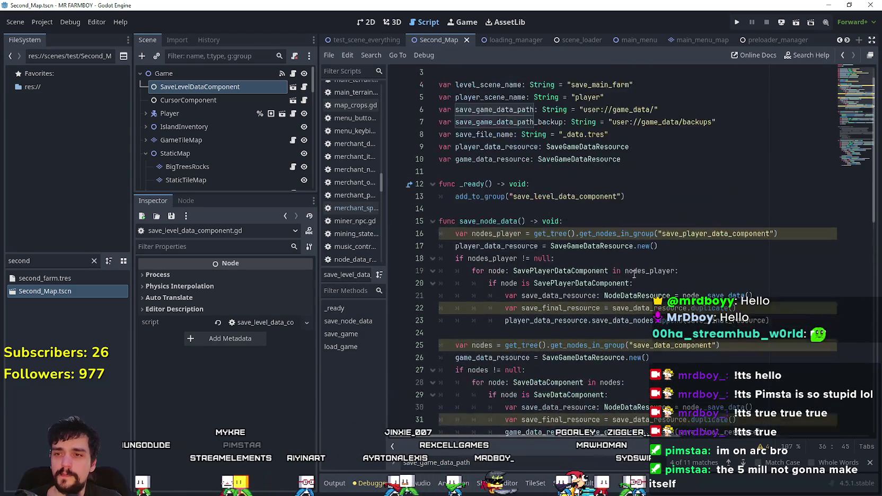
Step: Look up the SaveGameDataResource class definition, then return to the save script
{"action": "left_click", "coordinate": [607, 201]}
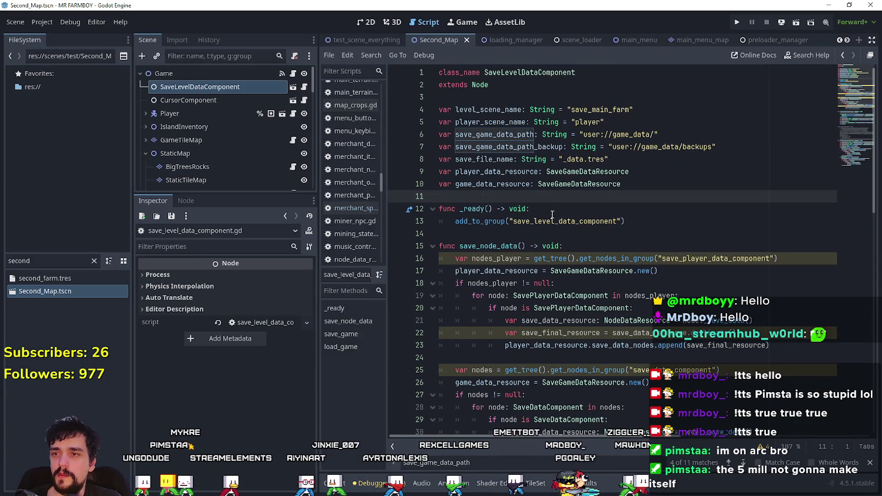
{"action": "scroll", "coordinate": [594, 207], "scroll_direction": "down", "scroll_amount": 2}
{"action": "scroll", "coordinate": [594, 208], "scroll_direction": "up", "scroll_amount": 2}
{"action": "right_click", "coordinate": [580, 189]}
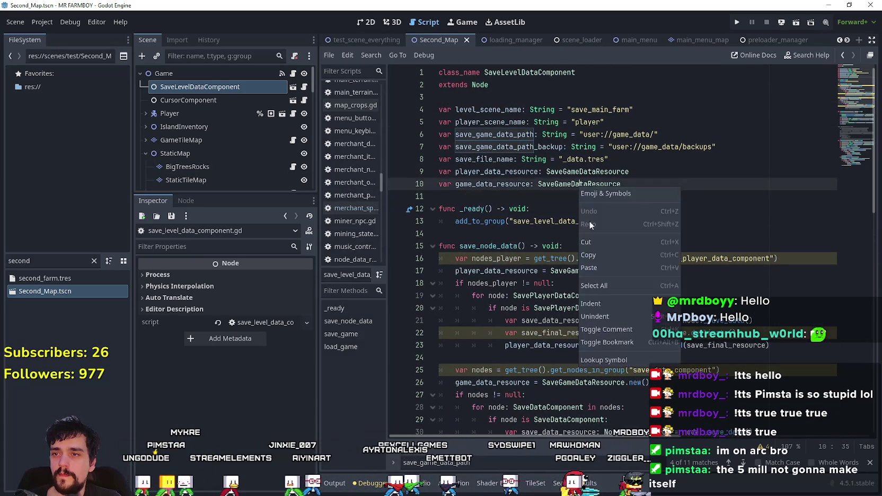
{"action": "left_click", "coordinate": [580, 183], "text": "ctrl"}
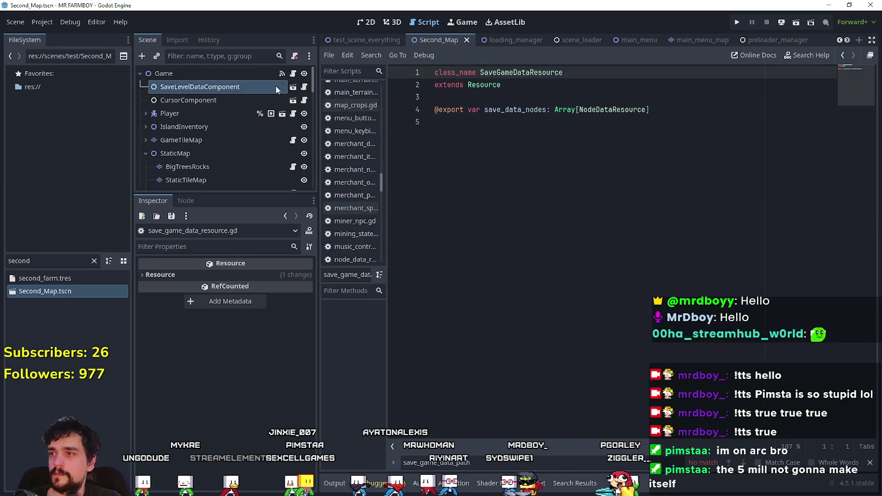
{"action": "left_click", "coordinate": [304, 88]}
Step: Review the SaveLevelDataComponent's backup and load_game code around lines 52–58
{"action": "left_click", "coordinate": [227, 87]}
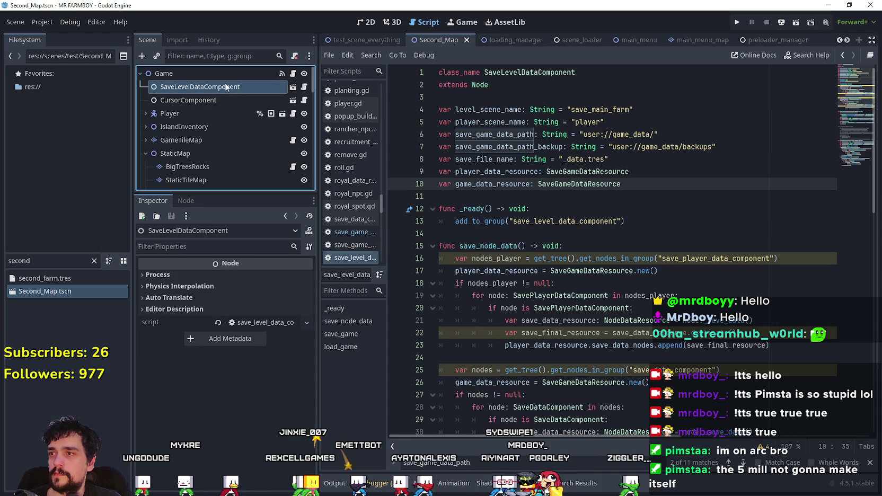
{"action": "scroll", "coordinate": [467, 386], "scroll_direction": "down", "scroll_amount": 7}
{"action": "scroll", "coordinate": [611, 317], "scroll_direction": "up", "scroll_amount": 4}
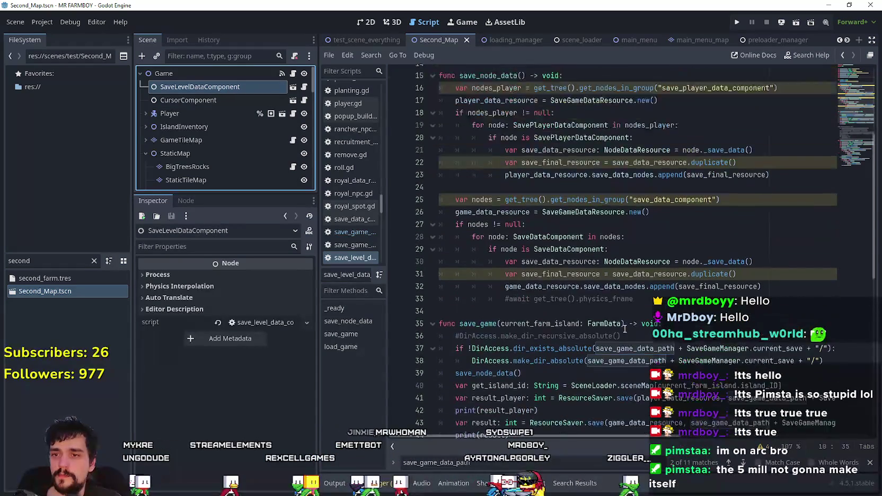
{"action": "scroll", "coordinate": [610, 317], "scroll_direction": "down", "scroll_amount": 9}
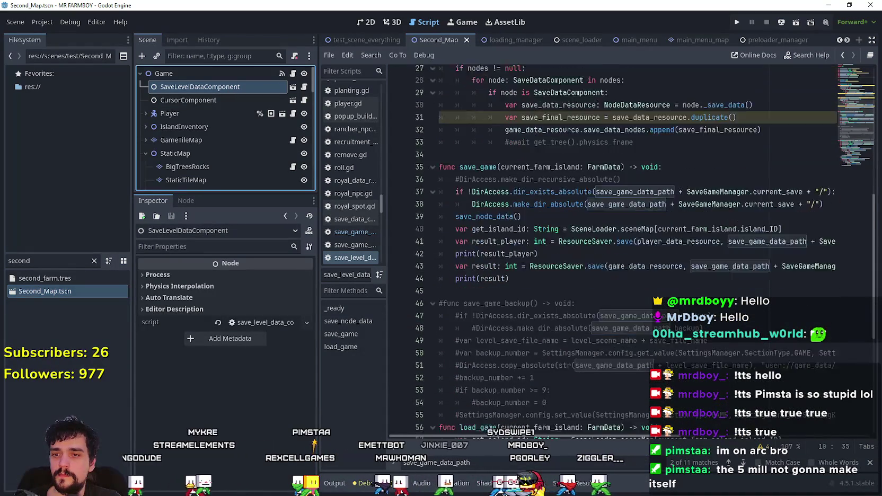
{"action": "left_click", "coordinate": [639, 262]}
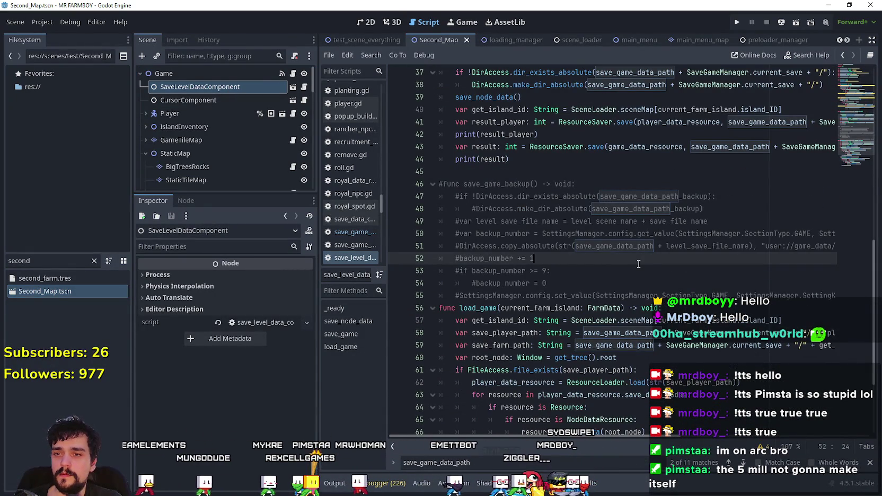
{"action": "scroll", "coordinate": [652, 274], "scroll_direction": "down", "scroll_amount": 3}
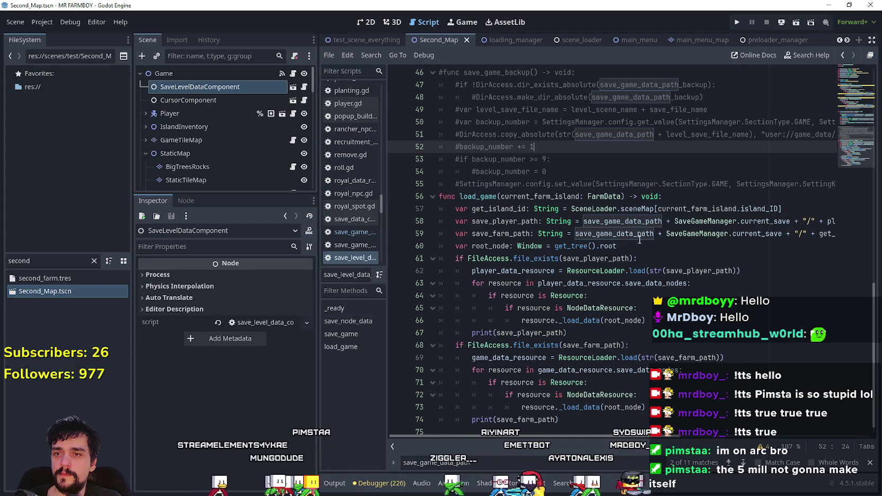
{"action": "left_click", "coordinate": [792, 220]}
{"action": "scroll", "coordinate": [702, 272], "scroll_direction": "up", "scroll_amount": 8}
{"action": "scroll", "coordinate": [702, 271], "scroll_direction": "up", "scroll_amount": 6}
{"action": "scroll", "coordinate": [703, 271], "scroll_direction": "down", "scroll_amount": 4}
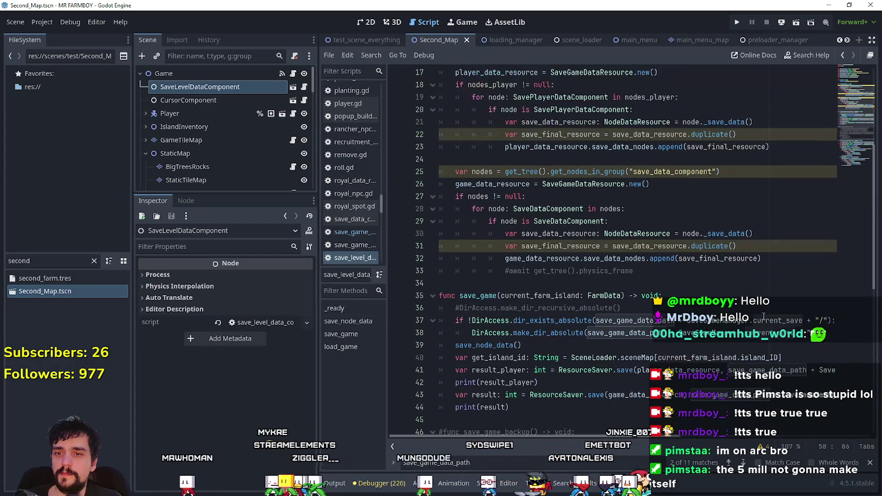
Step: Run a project-wide Find in Files for current_save from line 37
{"action": "double_click", "coordinate": [763, 320]}
{"action": "key", "text": "ctrl+shift+f"}
{"action": "left_click", "coordinate": [464, 301]}
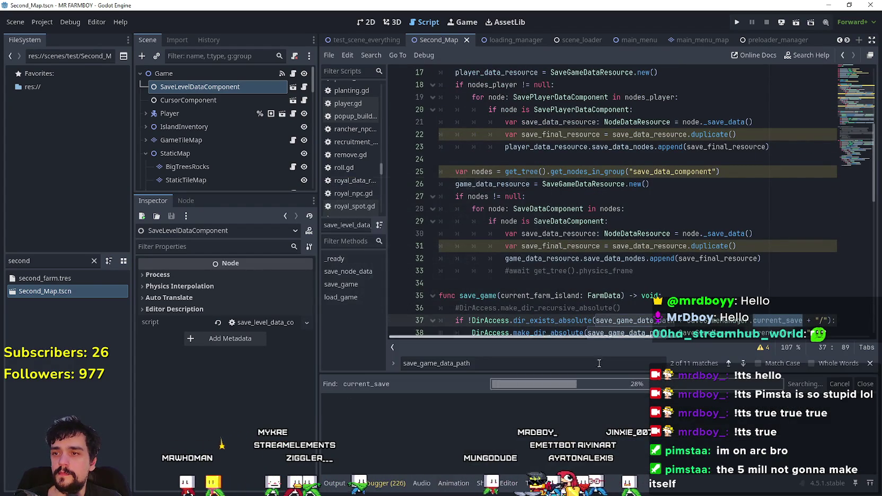
{"action": "scroll", "coordinate": [625, 414], "scroll_direction": "down", "scroll_amount": 2}
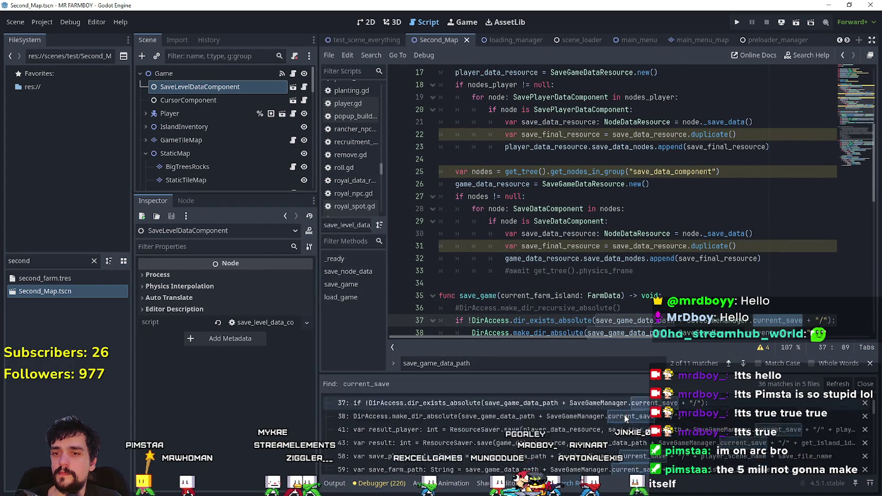
{"action": "scroll", "coordinate": [595, 429], "scroll_direction": "down", "scroll_amount": 10}
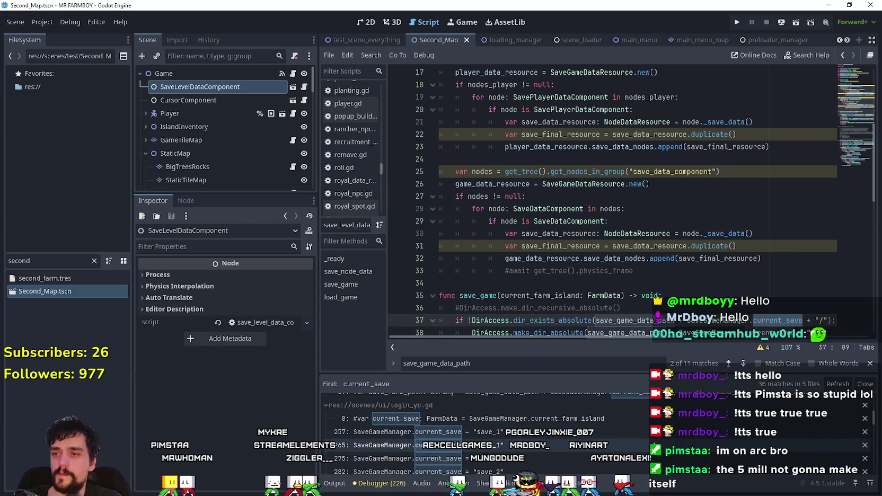
Step: Open login_yo.gd at line 443 and read the current_save and island_ID file_exists check
{"action": "scroll", "coordinate": [653, 435], "scroll_direction": "down", "scroll_amount": 5}
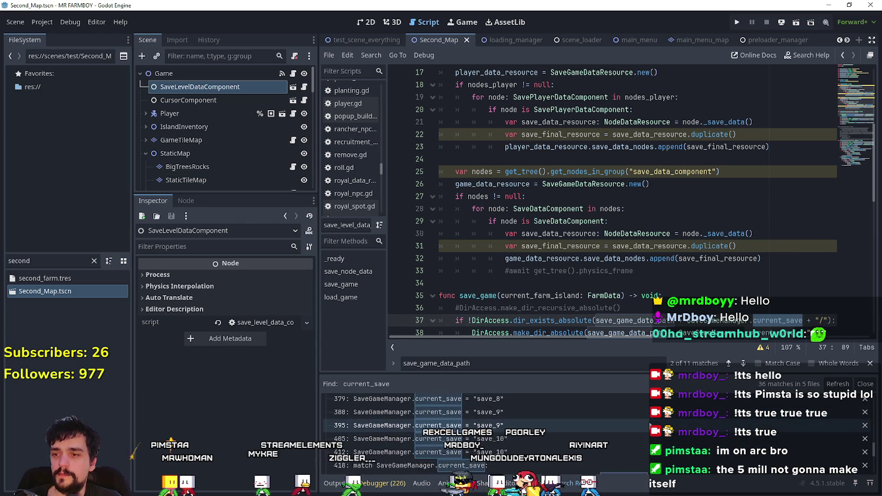
{"action": "scroll", "coordinate": [652, 425], "scroll_direction": "down", "scroll_amount": 2}
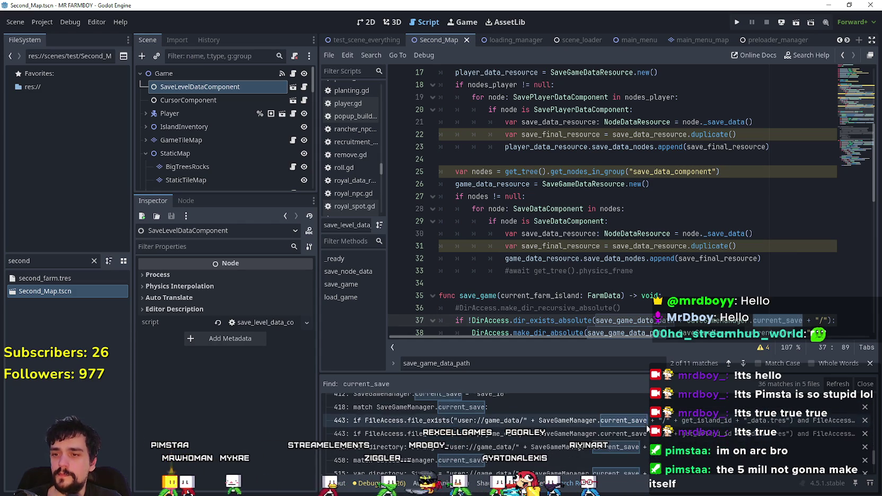
{"action": "left_click", "coordinate": [686, 420]}
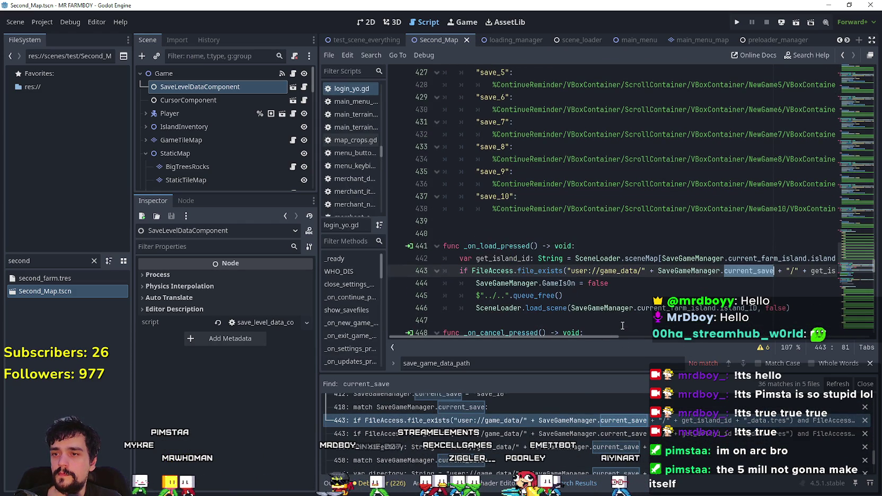
{"action": "left_click_drag", "start_coordinate": [572, 337], "coordinate": [599, 338]}
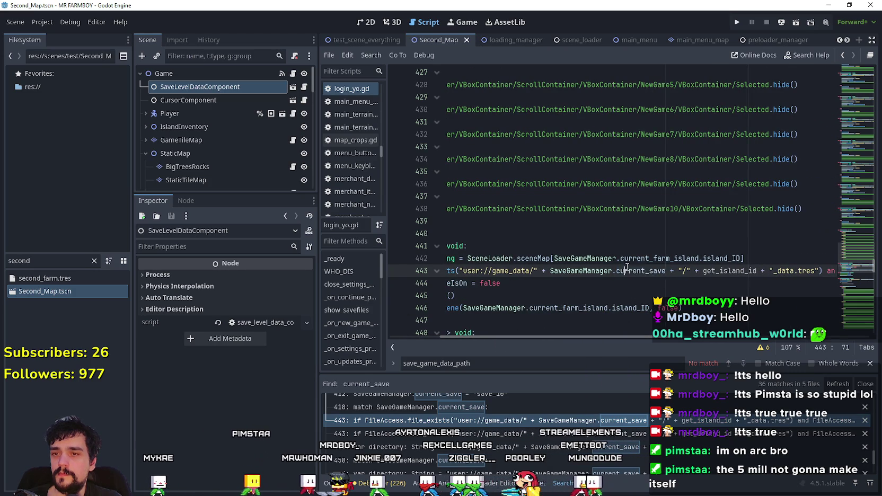
{"action": "left_click", "coordinate": [550, 271], "text": "shift"}
{"action": "mouse_move", "coordinate": [652, 337]}
{"action": "left_mouse_down"}
{"action": "mouse_move", "coordinate": [685, 338]}
{"action": "mouse_move", "coordinate": [578, 317]}
{"action": "mouse_move", "coordinate": [677, 338]}
{"action": "mouse_move", "coordinate": [626, 332]}
{"action": "mouse_move", "coordinate": [683, 282]}
{"action": "left_mouse_up"}
{"action": "double_click", "coordinate": [695, 258]}
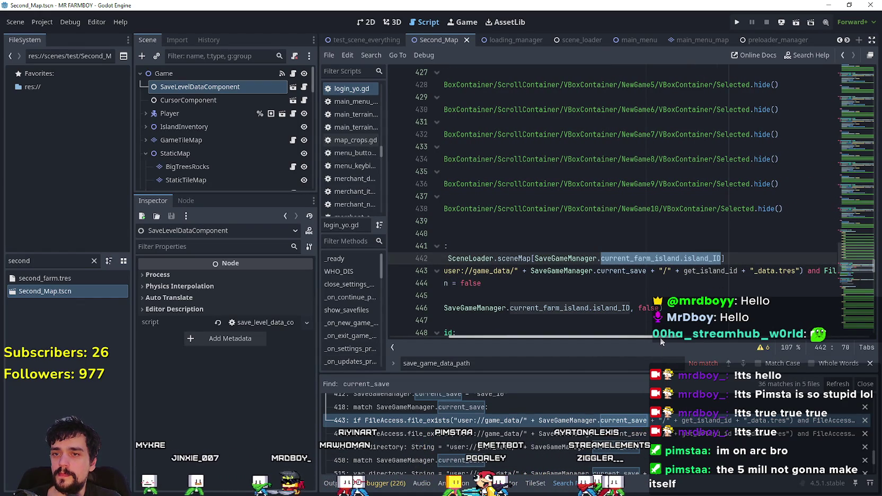
{"action": "mouse_move", "coordinate": [644, 337]}
{"action": "left_mouse_down"}
{"action": "mouse_move", "coordinate": [563, 330]}
{"action": "mouse_move", "coordinate": [844, 355]}
{"action": "mouse_move", "coordinate": [605, 331]}
{"action": "mouse_move", "coordinate": [734, 338]}
{"action": "mouse_move", "coordinate": [569, 313]}
{"action": "mouse_move", "coordinate": [724, 336]}
{"action": "mouse_move", "coordinate": [658, 336]}
{"action": "left_mouse_up"}
{"action": "scroll", "coordinate": [569, 313], "scroll_direction": "down", "scroll_amount": 2}
{"action": "scroll", "coordinate": [578, 290], "scroll_direction": "up", "scroll_amount": 2}
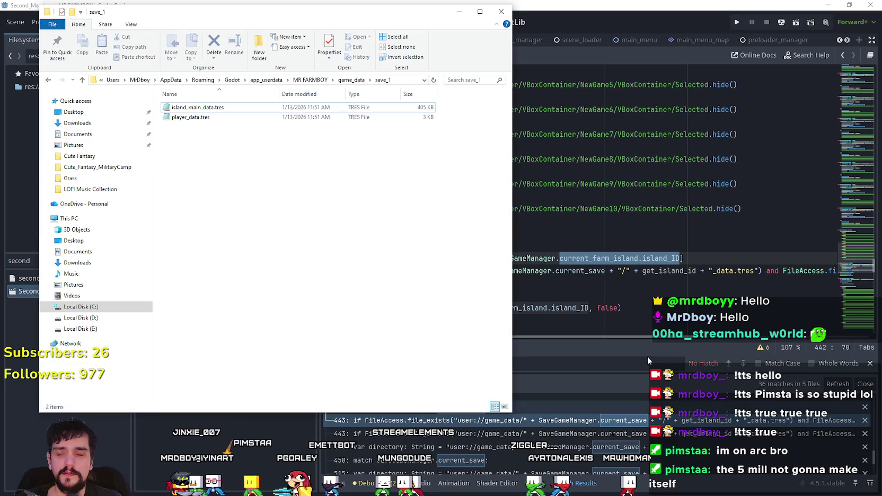
Step: Copy the island_main_data.tres name and replace get_island_id on line 443 with it
{"action": "left_click", "coordinate": [206, 108]}
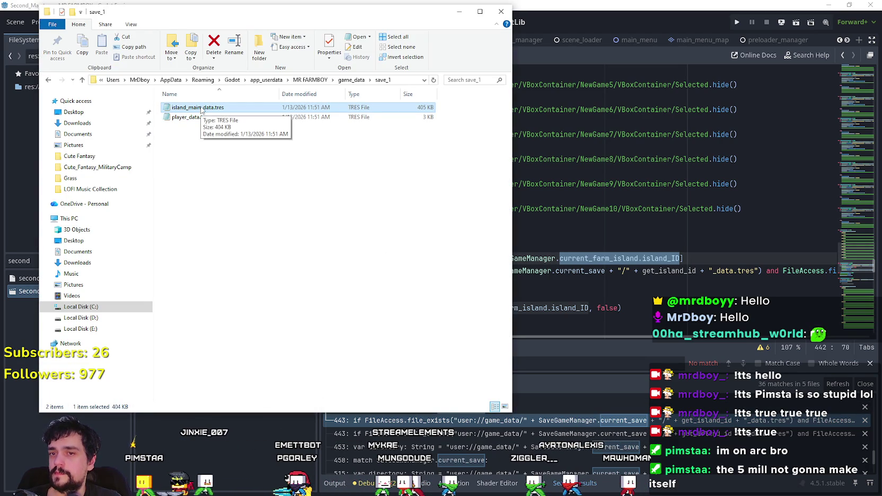
{"action": "left_click", "coordinate": [193, 106]}
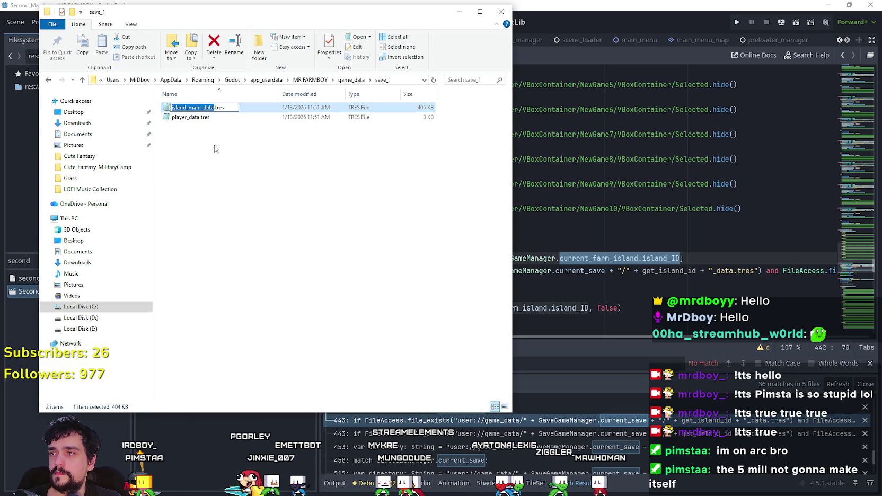
{"action": "double_click", "coordinate": [656, 272]}
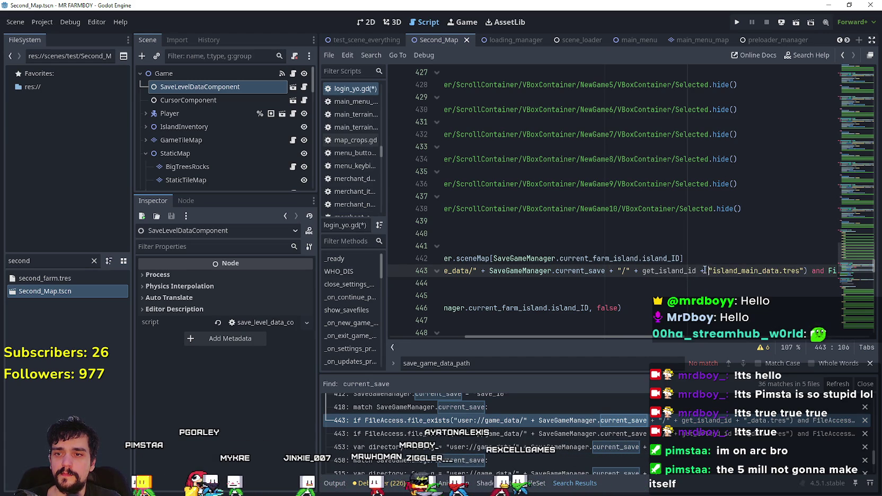
{"action": "left_click_drag", "start_coordinate": [660, 332], "coordinate": [810, 342]}
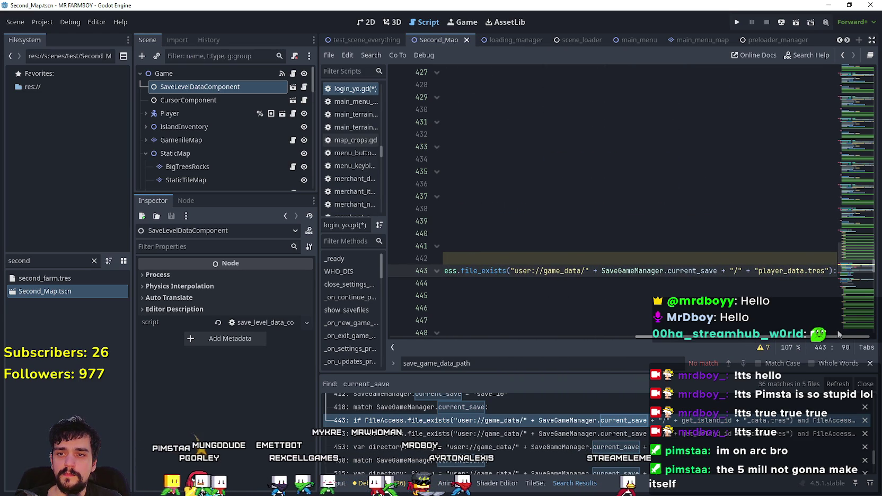
{"action": "left_click_drag", "start_coordinate": [839, 334], "coordinate": [618, 331]}
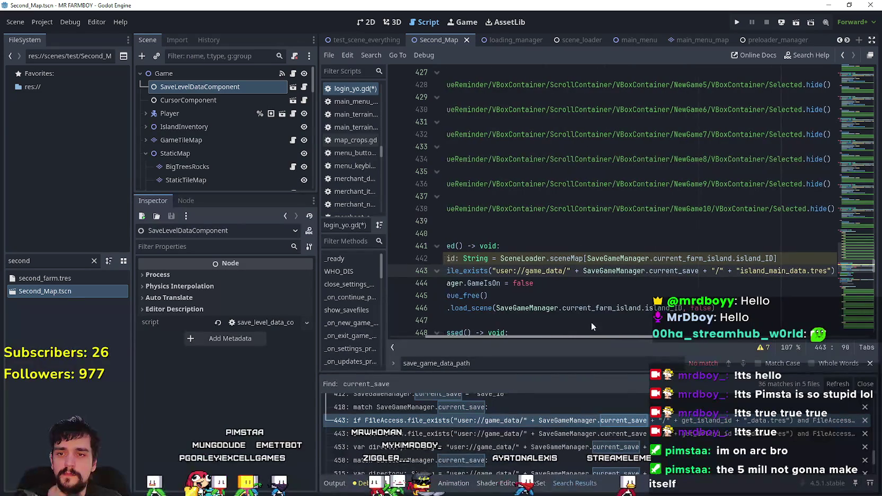
{"action": "scroll", "coordinate": [565, 299], "scroll_direction": "down", "scroll_amount": 3}
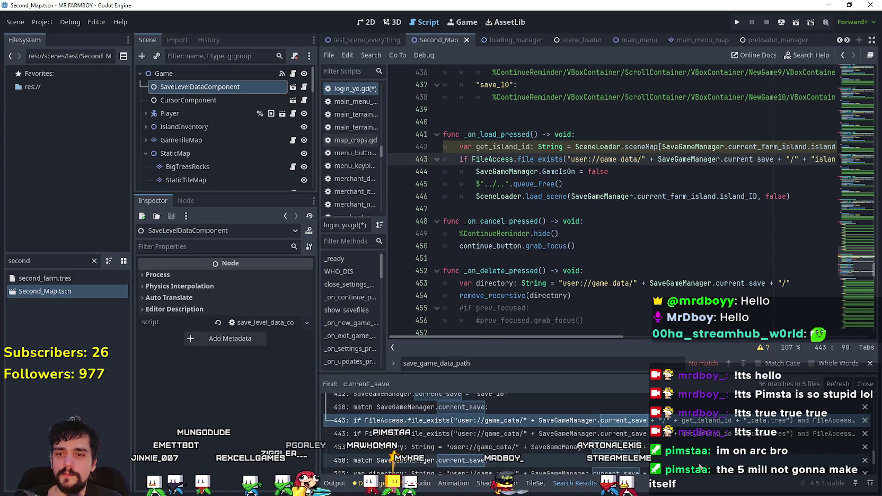
Step: Check the line 443 and 453 current_save matches in login_yo.gd's load and delete handlers
{"action": "left_click", "coordinate": [697, 437]}
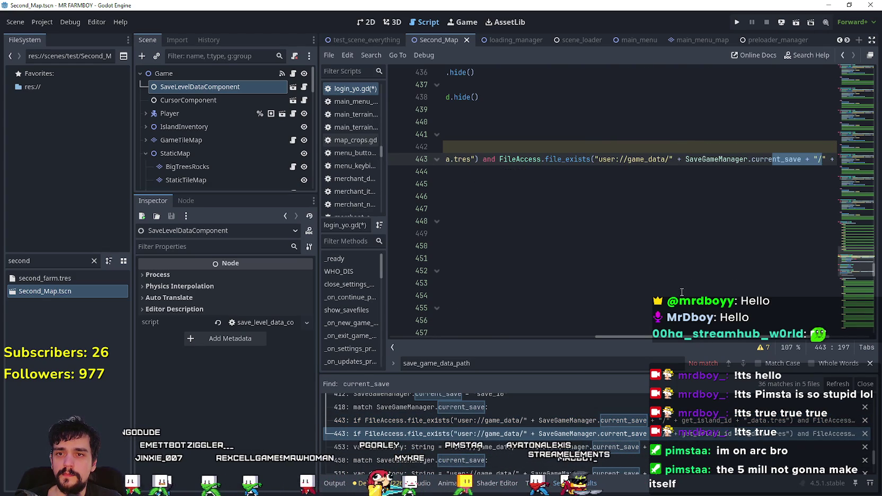
{"action": "mouse_move", "coordinate": [779, 336]}
{"action": "left_mouse_down"}
{"action": "mouse_move", "coordinate": [803, 336]}
{"action": "mouse_move", "coordinate": [444, 345]}
{"action": "left_mouse_up"}
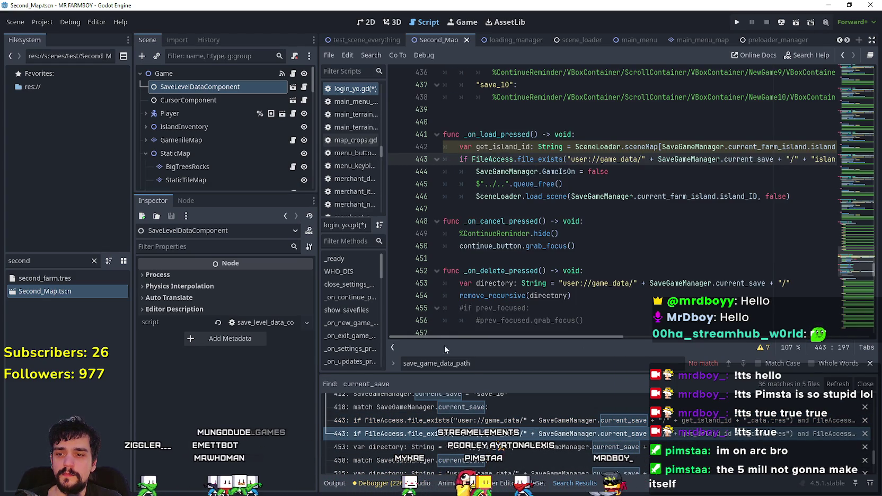
{"action": "left_click", "coordinate": [526, 449]}
Step: Scroll the search results and open bridge_panel.gd at its line 51 save-file check
{"action": "scroll", "coordinate": [542, 271], "scroll_direction": "down", "scroll_amount": 2}
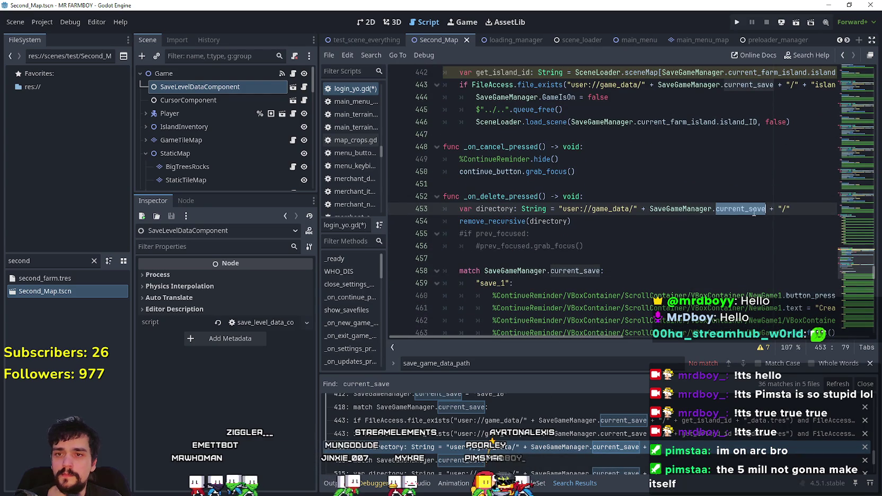
{"action": "scroll", "coordinate": [556, 337], "scroll_direction": "down", "scroll_amount": 2}
{"action": "scroll", "coordinate": [556, 337], "scroll_direction": "up", "scroll_amount": 2}
{"action": "scroll", "coordinate": [559, 281], "scroll_direction": "down", "scroll_amount": 1}
{"action": "scroll", "coordinate": [559, 281], "scroll_direction": "down", "scroll_amount": 1}
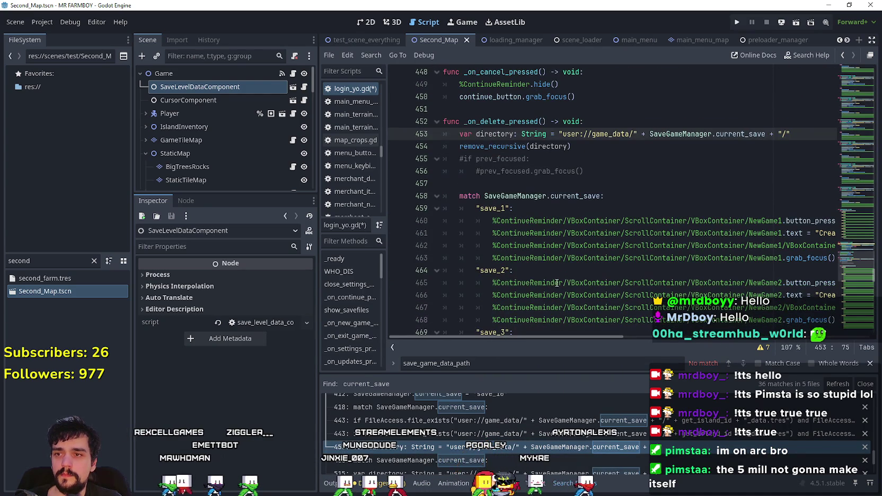
{"action": "scroll", "coordinate": [558, 308], "scroll_direction": "down", "scroll_amount": 1}
{"action": "scroll", "coordinate": [557, 334], "scroll_direction": "right", "scroll_amount": 5}
{"action": "scroll", "coordinate": [653, 328], "scroll_direction": "down", "scroll_amount": 10}
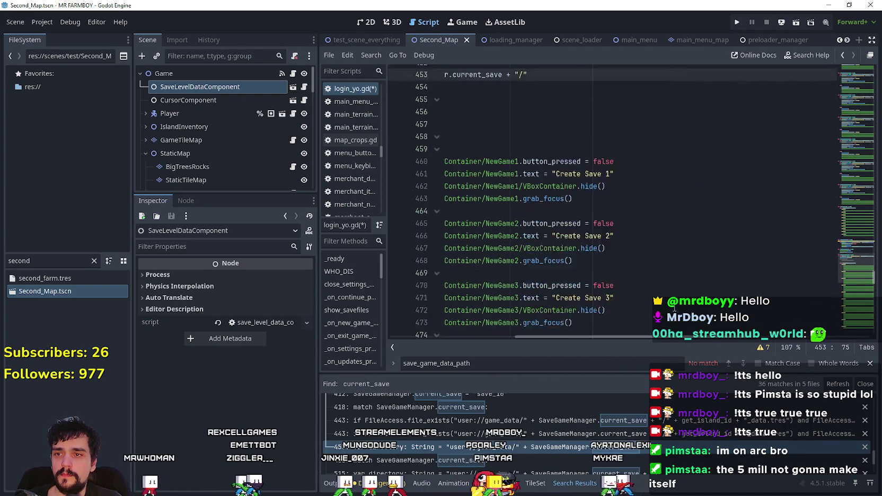
{"action": "scroll", "coordinate": [542, 450], "scroll_direction": "down", "scroll_amount": 2}
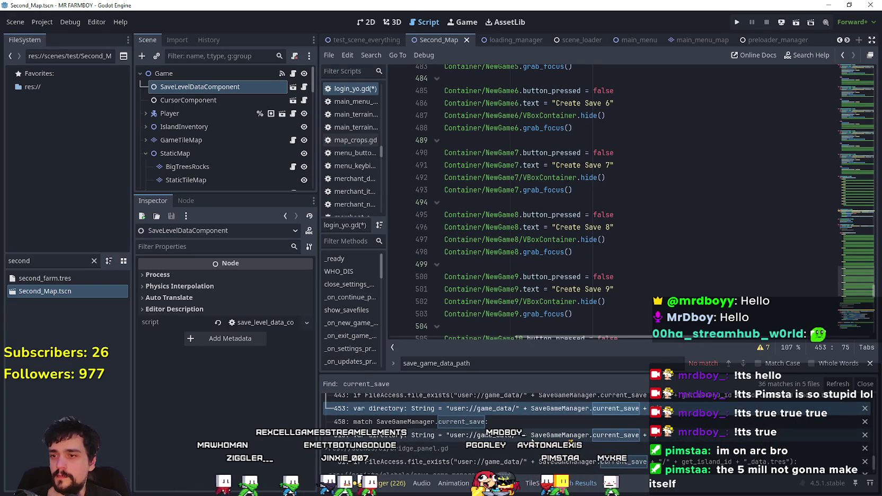
{"action": "scroll", "coordinate": [542, 451], "scroll_direction": "down", "scroll_amount": 1}
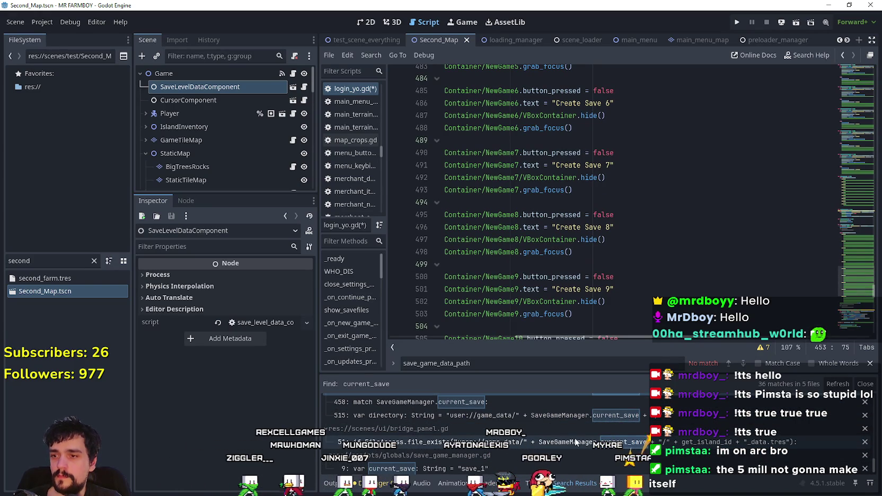
{"action": "left_click", "coordinate": [542, 442]}
Step: Open save_game_manager.gd at current_save and inspect current_farm_island, default_farm_island and main_farm
{"action": "scroll", "coordinate": [545, 441], "scroll_direction": "down", "scroll_amount": 1}
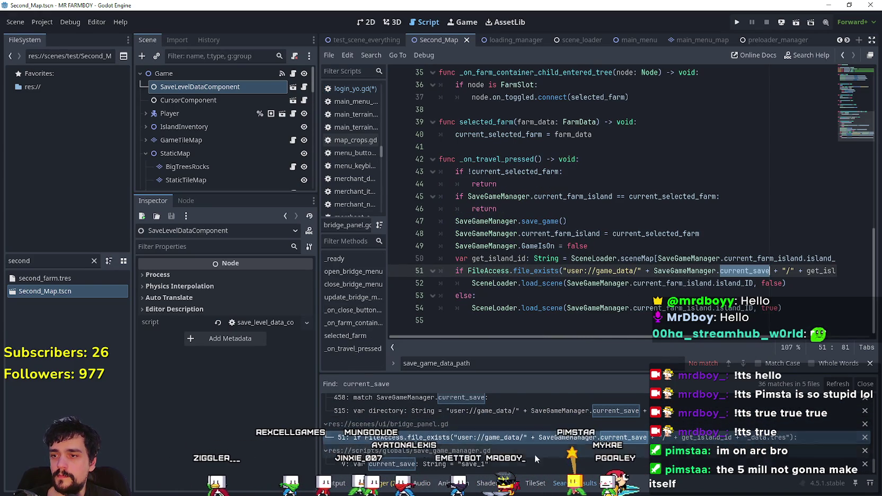
{"action": "left_click", "coordinate": [510, 464]}
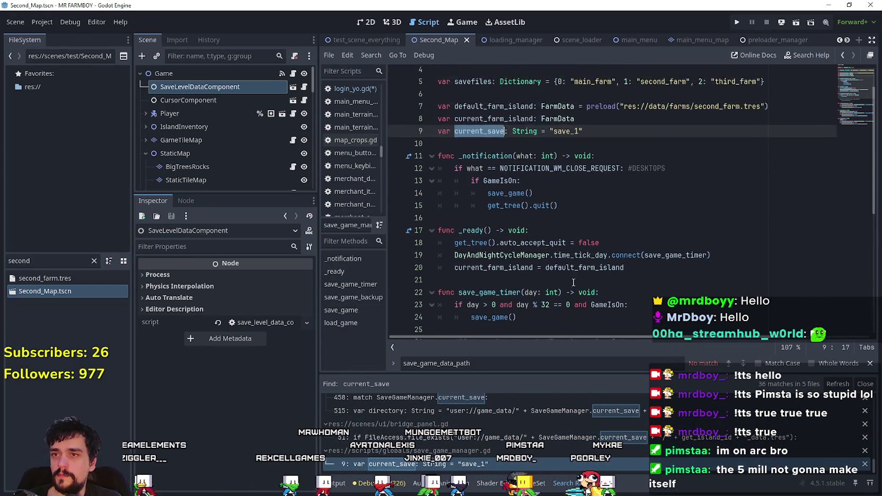
{"action": "double_click", "coordinate": [474, 172]}
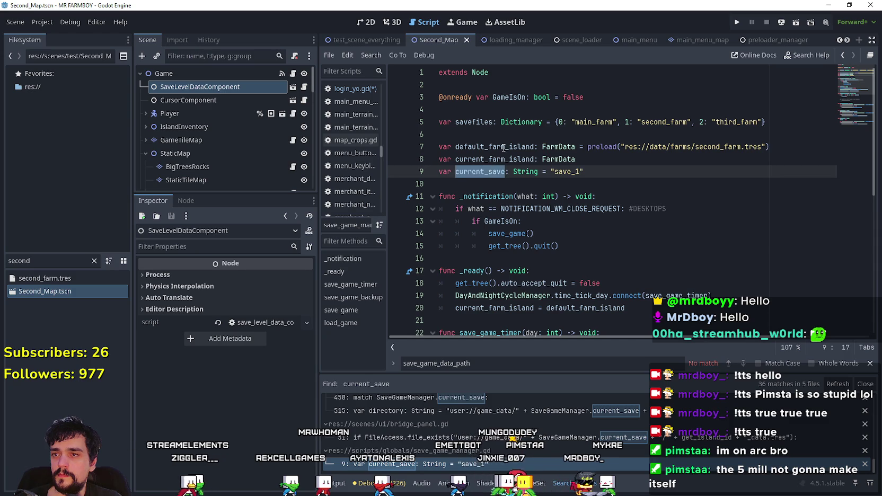
{"action": "double_click", "coordinate": [493, 147]}
{"action": "double_click", "coordinate": [496, 159]}
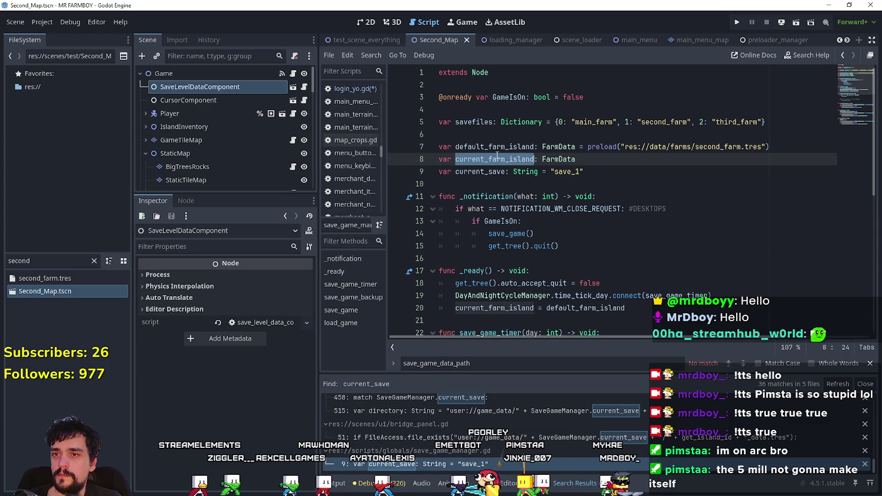
{"action": "double_click", "coordinate": [607, 121]}
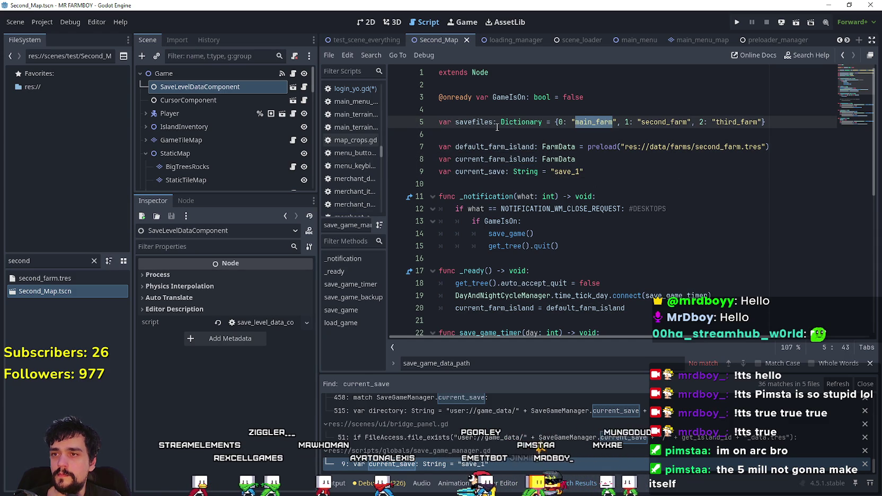
Step: Save the script changes and review how save_game and load_game pass current_farm_island
{"action": "left_click", "coordinate": [589, 247]}
{"action": "key", "text": "ctrl+s"}
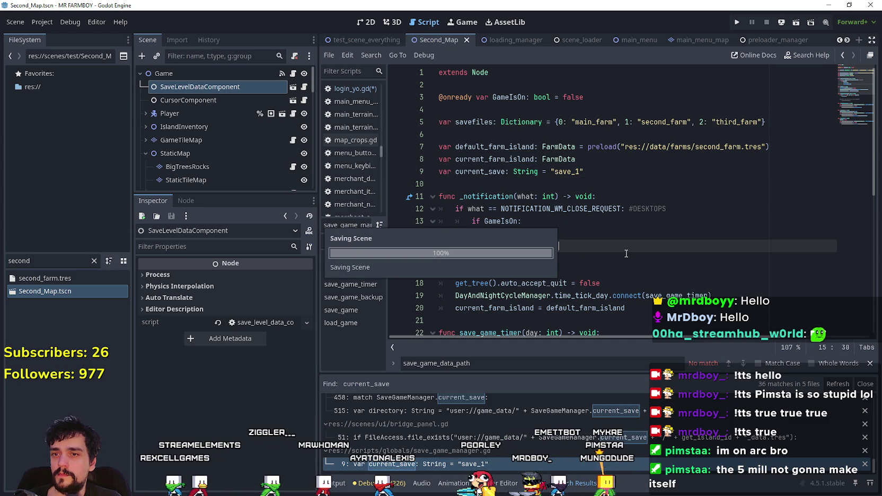
{"action": "left_click", "coordinate": [603, 262]}
{"action": "scroll", "coordinate": [603, 262], "scroll_direction": "down", "scroll_amount": 3}
{"action": "scroll", "coordinate": [595, 229], "scroll_direction": "up", "scroll_amount": 3}
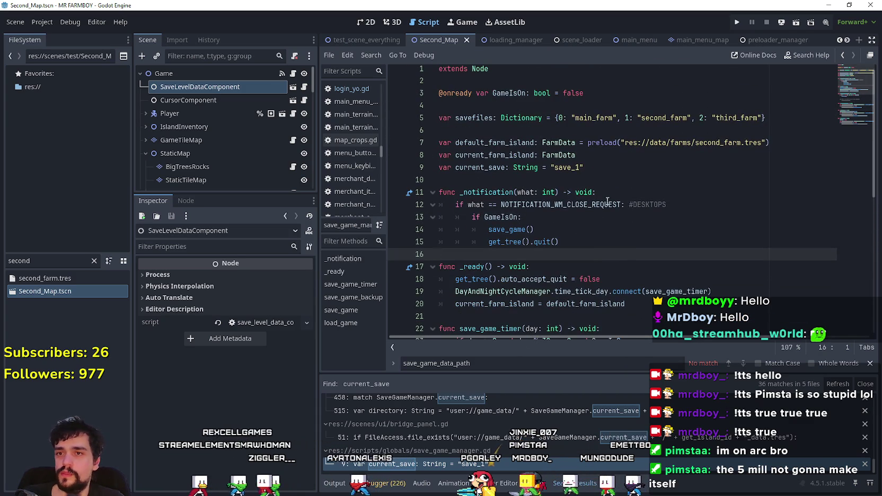
{"action": "scroll", "coordinate": [640, 155], "scroll_direction": "down", "scroll_amount": 5}
{"action": "scroll", "coordinate": [640, 155], "scroll_direction": "down", "scroll_amount": 3}
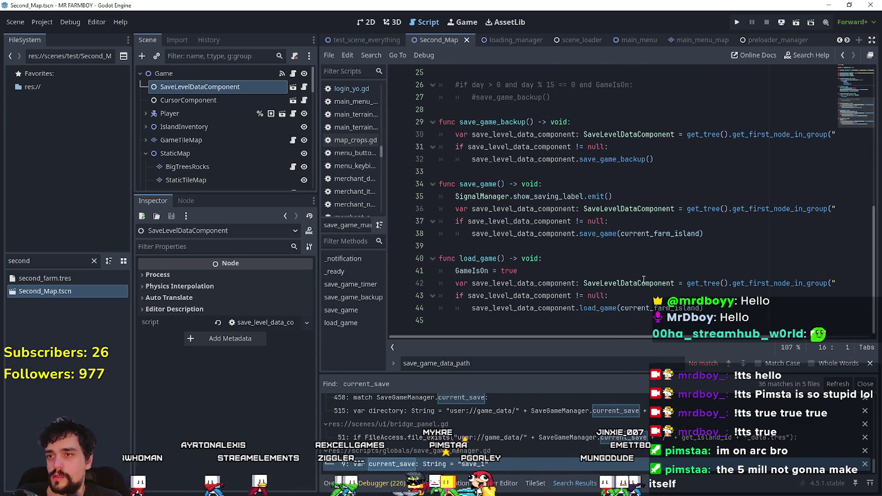
{"action": "double_click", "coordinate": [656, 233]}
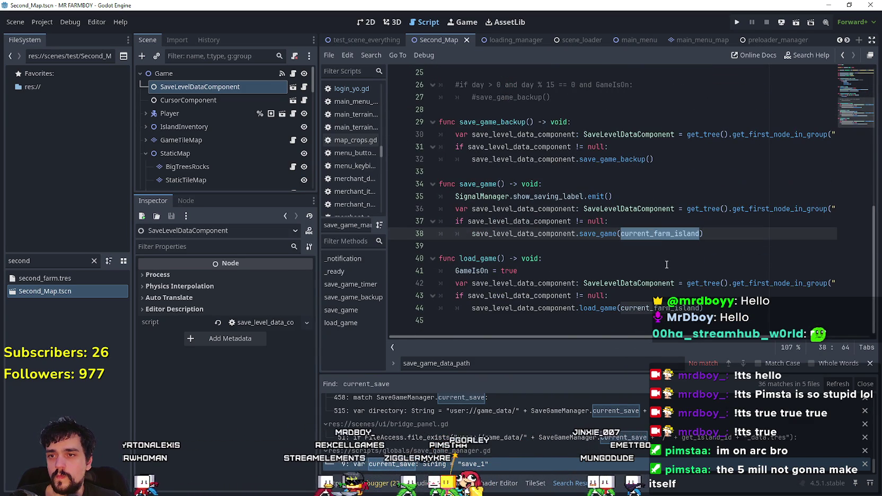
{"action": "scroll", "coordinate": [641, 217], "scroll_direction": "up", "scroll_amount": 7}
{"action": "scroll", "coordinate": [641, 217], "scroll_direction": "up", "scroll_amount": 2}
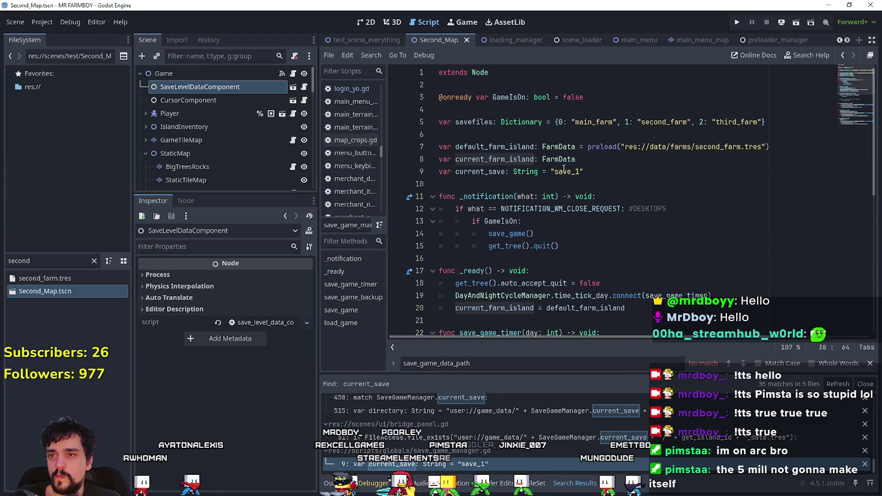
{"action": "double_click", "coordinate": [8, 258]}
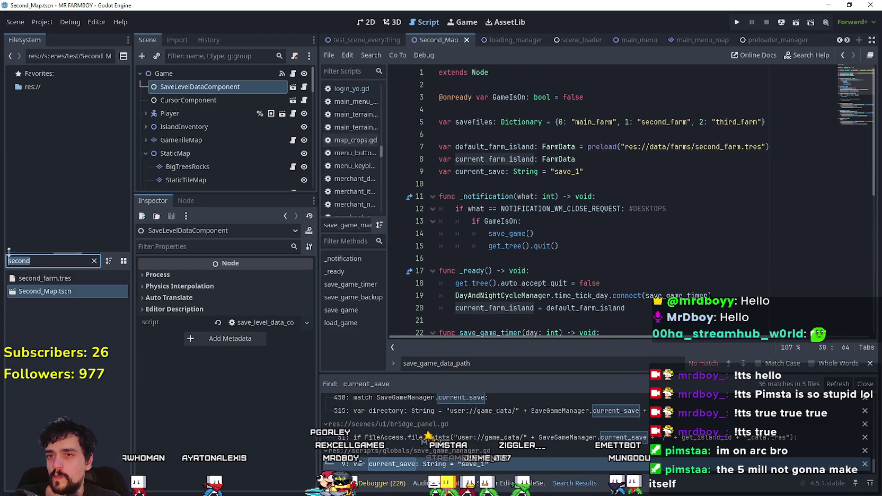
Step: Filter by 'seco', set second_farm.tres island_ID to Main Island, and save
{"action": "type", "text": "seco"}
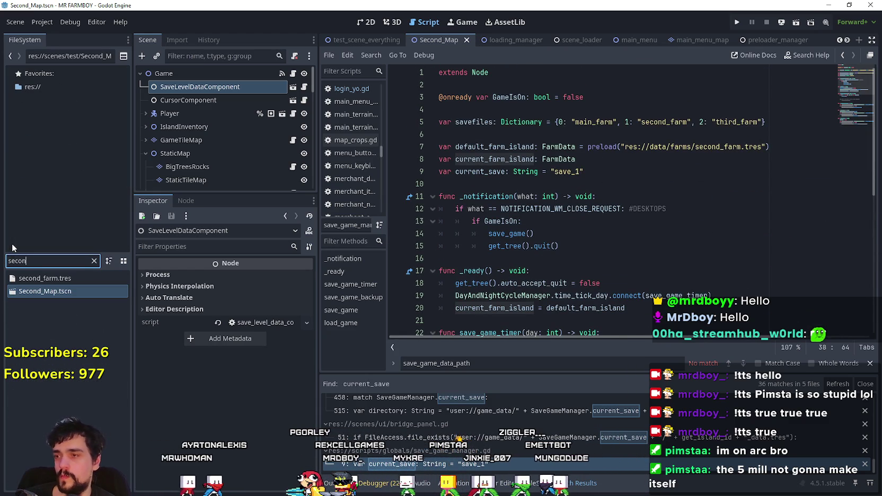
{"action": "left_click", "coordinate": [52, 276]}
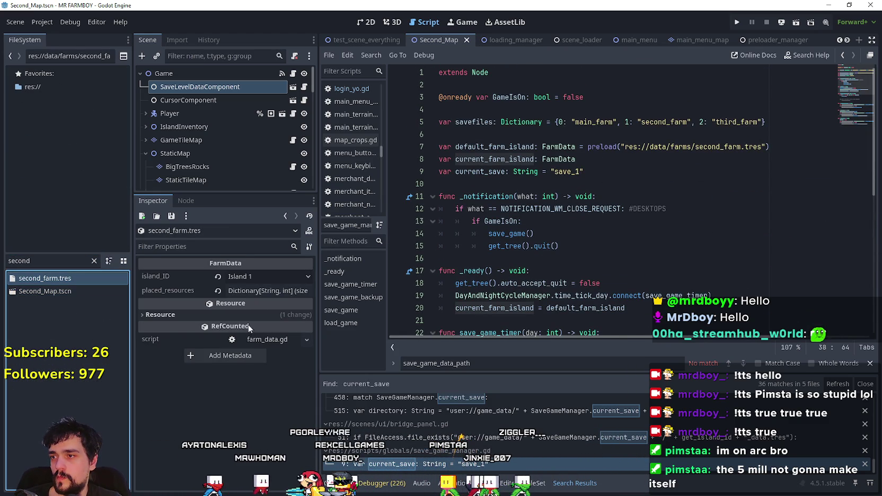
{"action": "left_click", "coordinate": [252, 273]}
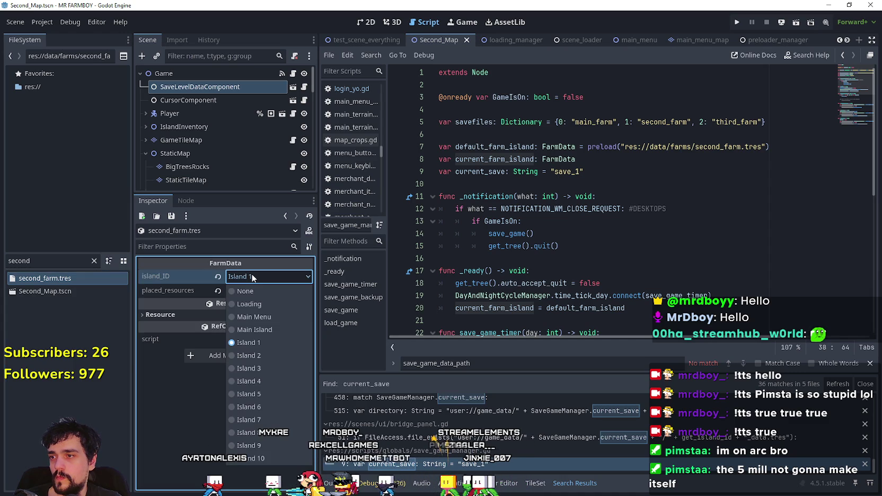
{"action": "left_click", "coordinate": [276, 329]}
{"action": "key", "text": "ctrl+s"}
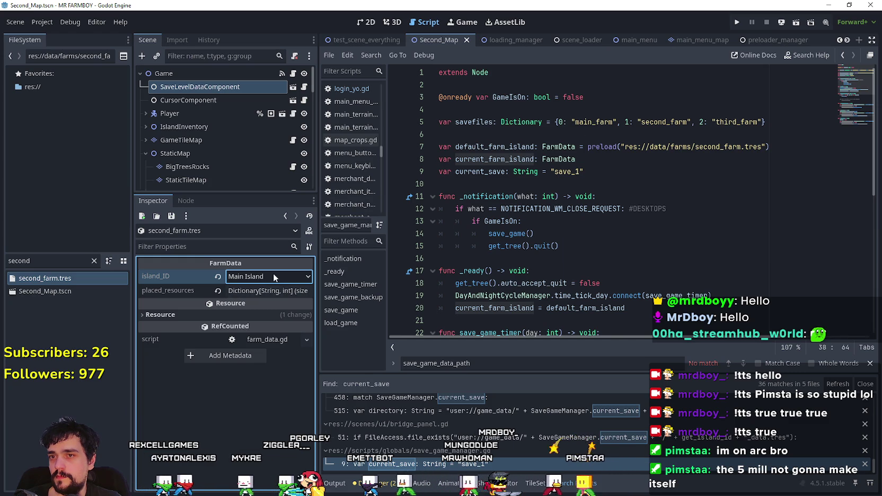
{"action": "double_click", "coordinate": [601, 121]}
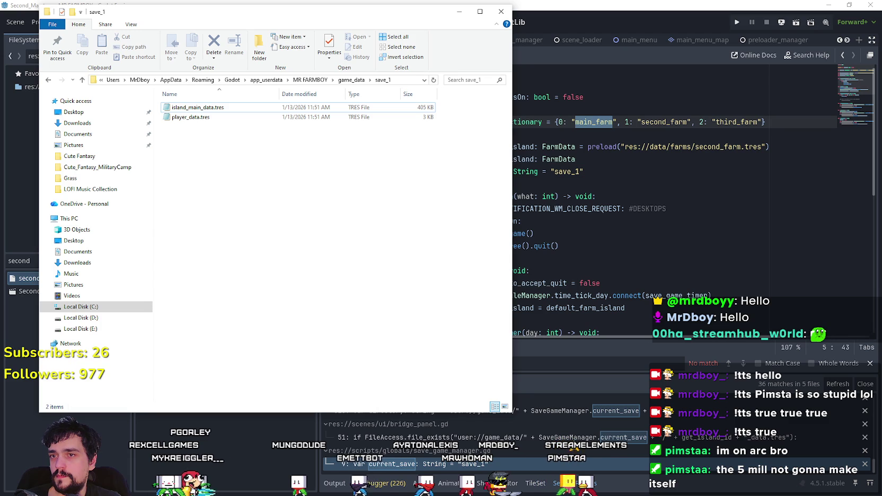
Step: Search the project for island_main and open its entry in scene_loader.gd
{"action": "left_click", "coordinate": [606, 124]}
{"action": "key", "text": "ctrl+shift+f"}
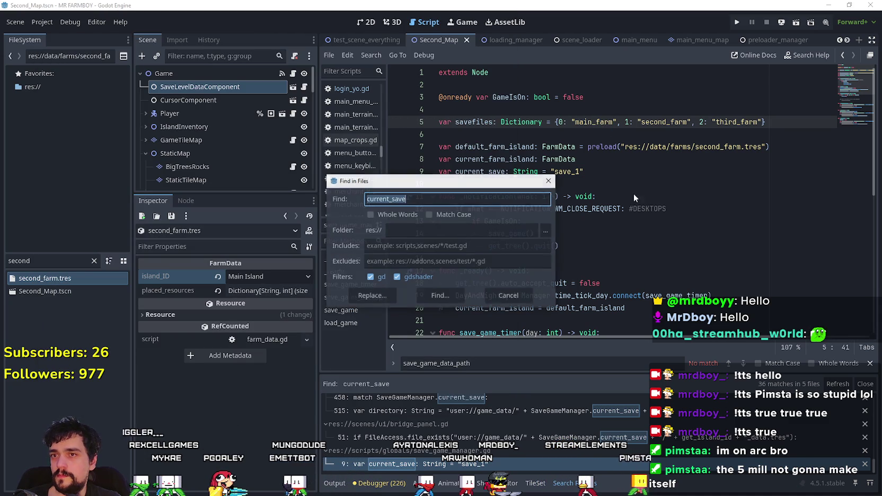
{"action": "type", "text": "ain"}
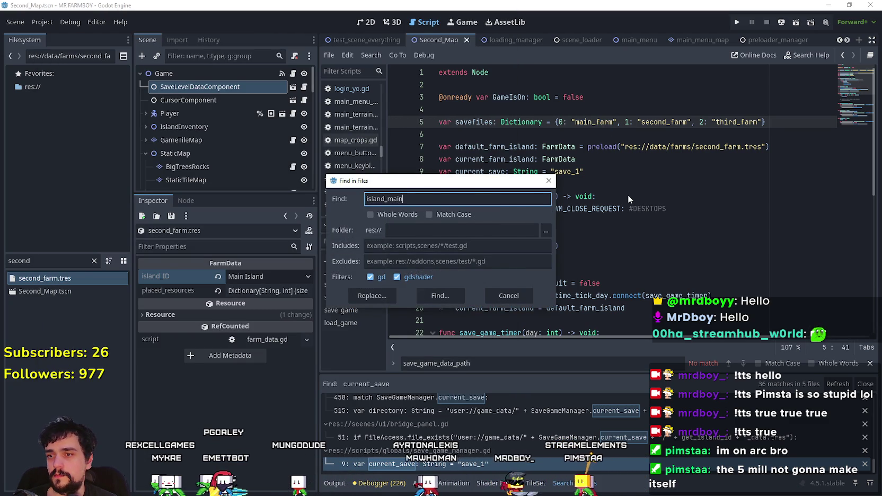
{"action": "key", "text": "Return"}
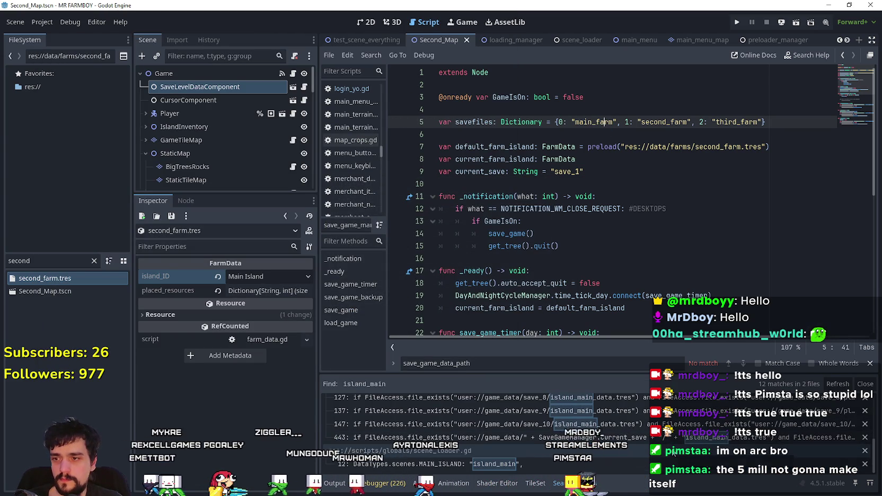
{"action": "left_click", "coordinate": [436, 466]}
{"action": "scroll", "coordinate": [636, 175], "scroll_direction": "up", "scroll_amount": 2}
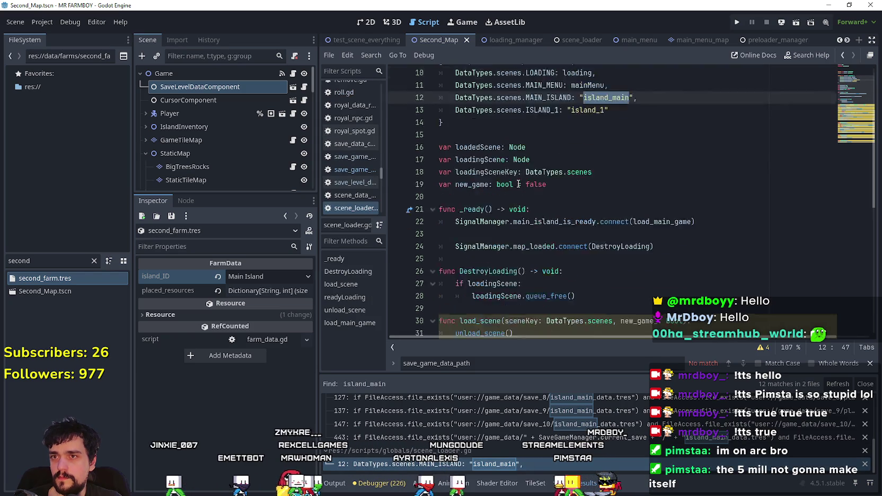
Step: Set second_farm's island_ID back to Island 1 and save
{"action": "left_click", "coordinate": [647, 164]}
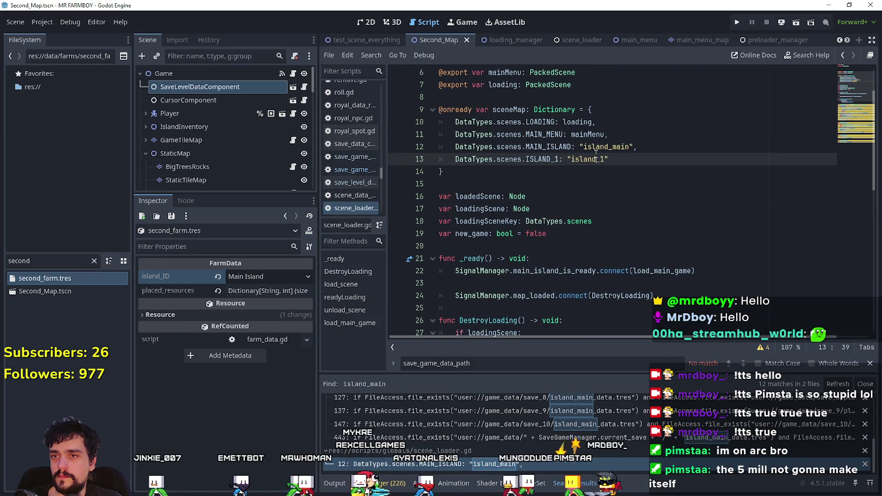
{"action": "left_click", "coordinate": [633, 147]}
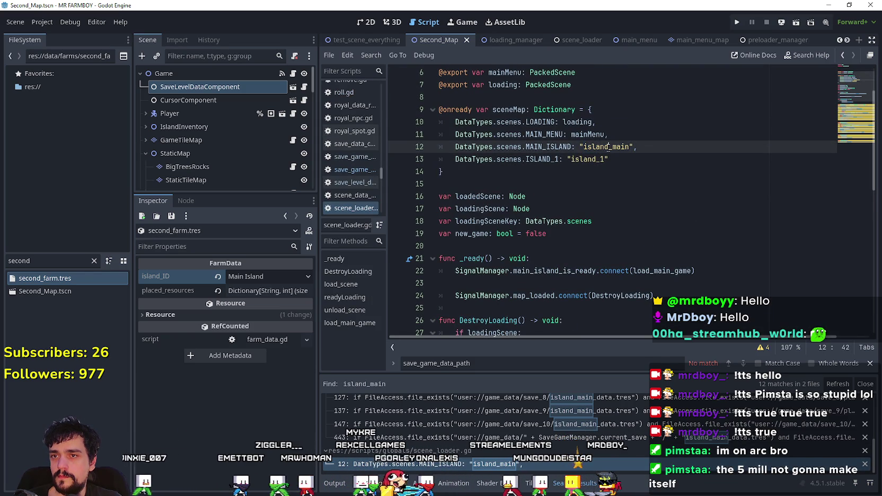
{"action": "left_click", "coordinate": [268, 277]}
{"action": "left_click", "coordinate": [274, 343]}
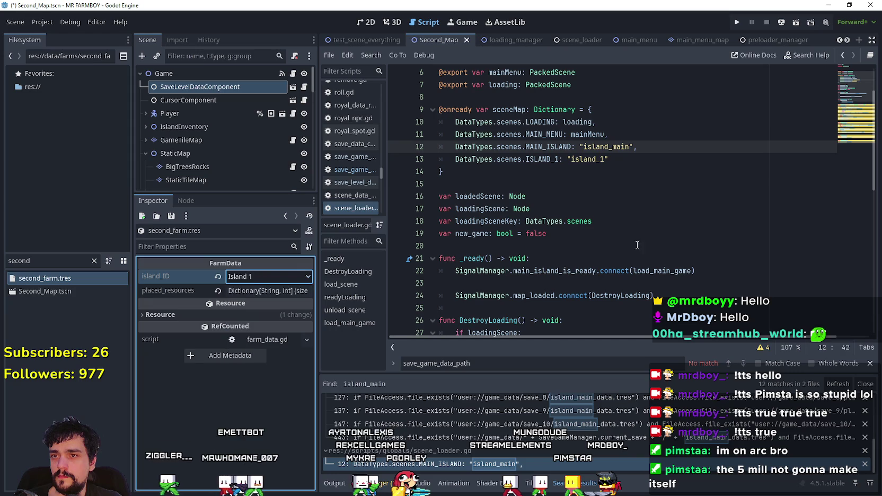
{"action": "left_click", "coordinate": [627, 172]}
{"action": "key", "text": "ctrl+s"}
Step: Paste island_main over island_1 on line 13 and save the scene loader script
{"action": "double_click", "coordinate": [607, 146]}
{"action": "key", "text": "ctrl+c"}
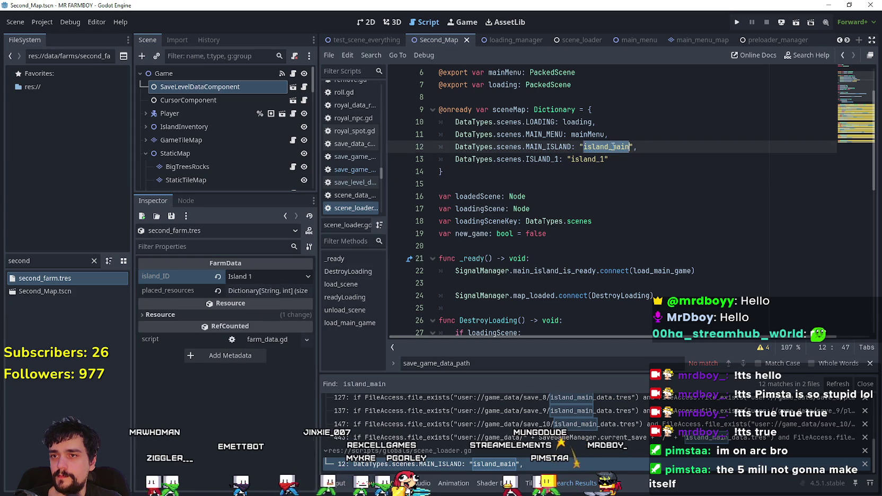
{"action": "double_click", "coordinate": [589, 159]}
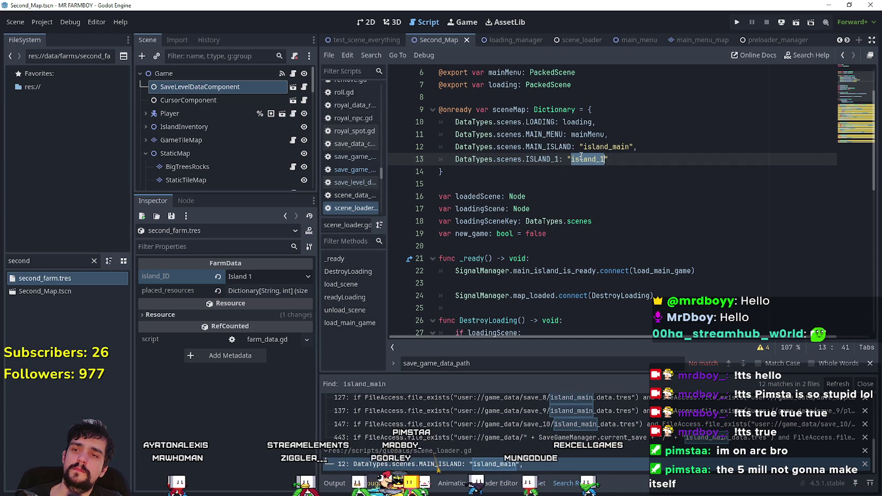
{"action": "key", "text": "ctrl+v"}
{"action": "left_click", "coordinate": [549, 175]}
{"action": "key", "text": "ctrl+s"}
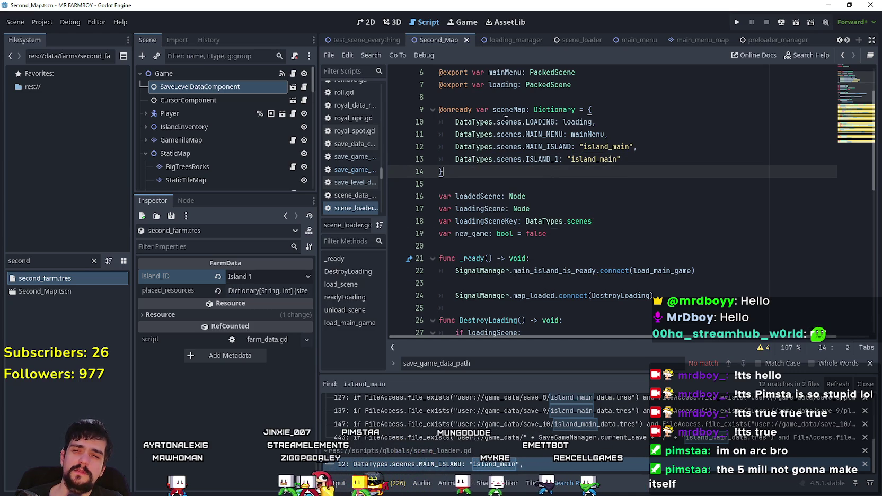
Step: Review the ISLAND_1 mapping line in sceneMap and save the script again
{"action": "left_click_drag", "start_coordinate": [621, 159], "coordinate": [438, 160]}
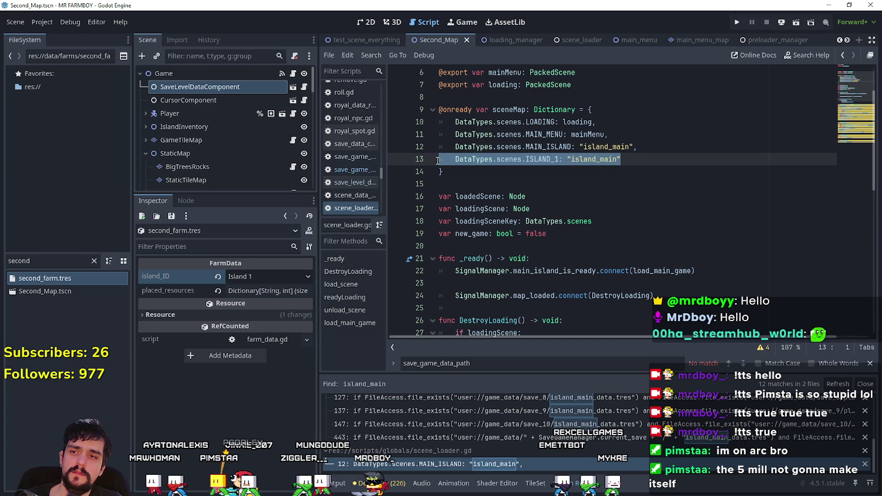
{"action": "scroll", "coordinate": [643, 439], "scroll_direction": "up", "scroll_amount": 3}
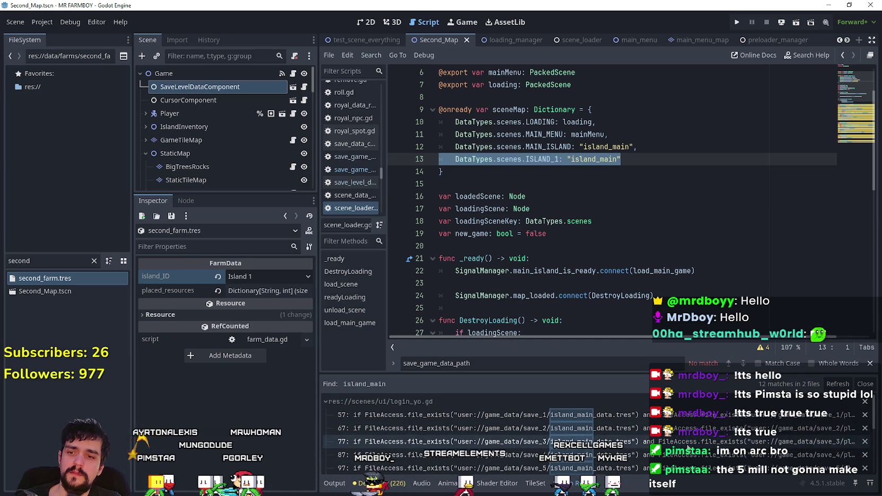
{"action": "scroll", "coordinate": [688, 437], "scroll_direction": "down", "scroll_amount": 3}
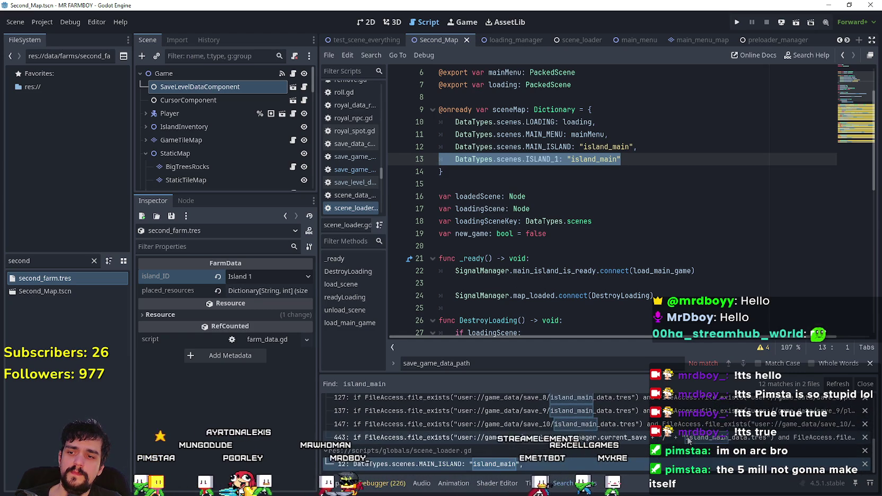
{"action": "scroll", "coordinate": [689, 438], "scroll_direction": "up", "scroll_amount": 3}
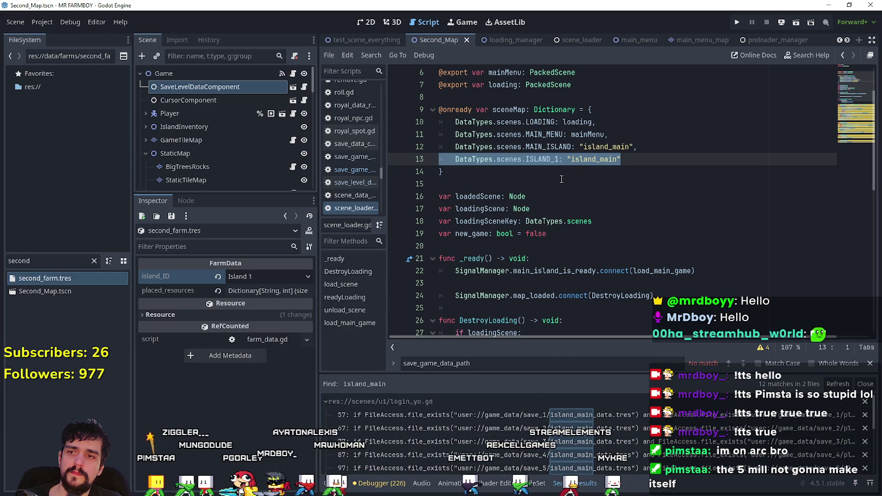
{"action": "left_click", "coordinate": [473, 174]}
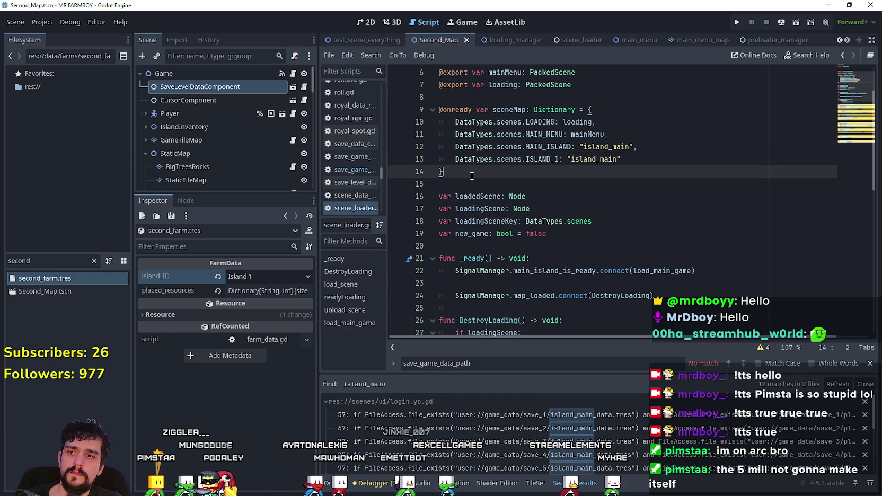
{"action": "key", "text": "ctrl+s"}
Step: Change line 13's ISLAND_1 value from island_main to island_1
{"action": "double_click", "coordinate": [594, 159]}
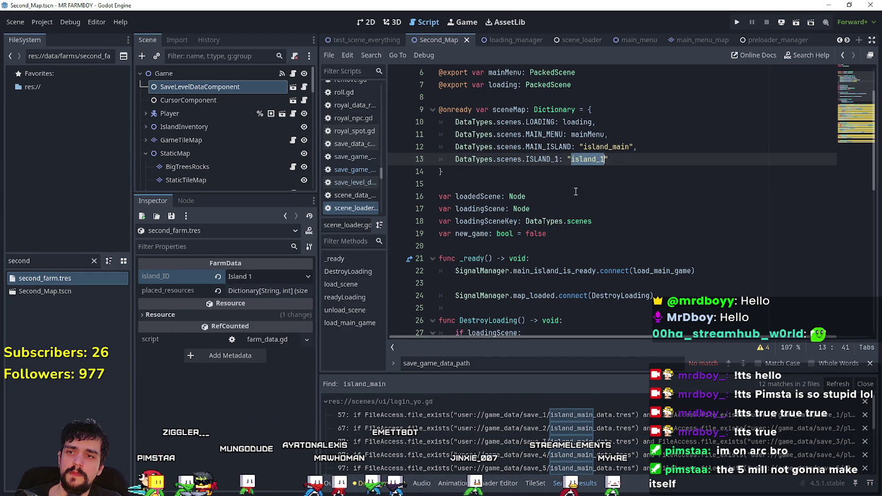
{"action": "type", "text": "island_1"}
{"action": "key", "text": "Down"}
{"action": "key", "text": "Down"}
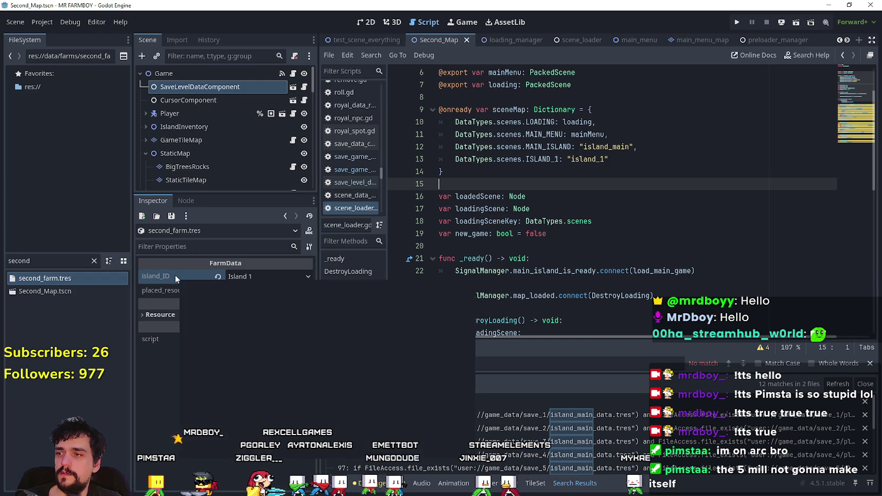
{"action": "key", "text": "Up"}
{"action": "key", "text": "Up"}
{"action": "scroll", "coordinate": [561, 219], "scroll_direction": "down", "scroll_amount": 1}
{"action": "scroll", "coordinate": [561, 219], "scroll_direction": "up", "scroll_amount": 2}
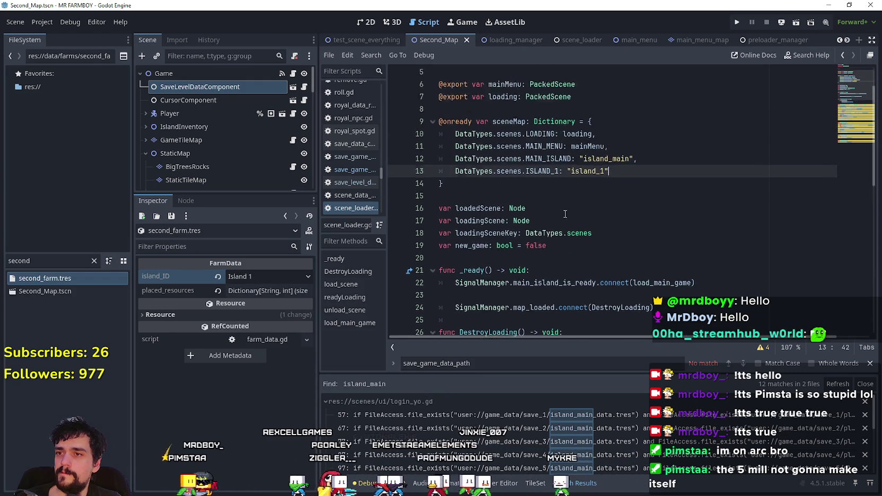
{"action": "left_click", "coordinate": [494, 242]}
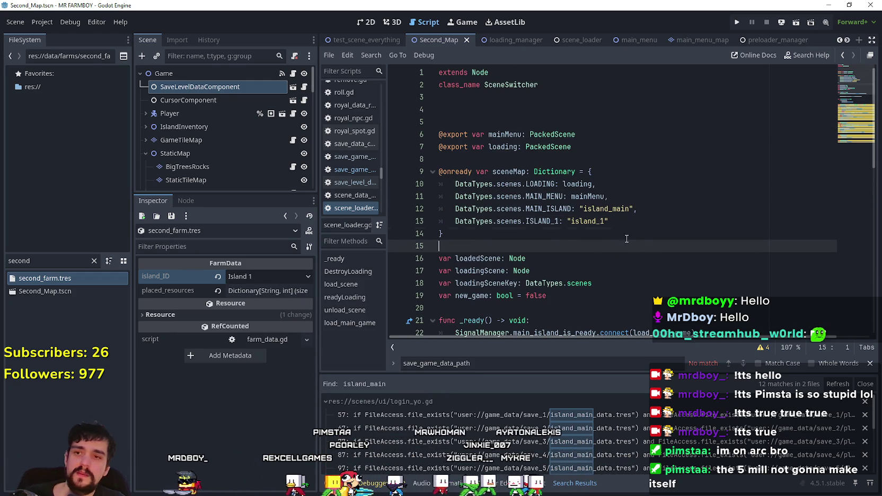
{"action": "left_click", "coordinate": [627, 238]}
Step: Run the game, create a new save, and dismiss the King's letter
{"action": "left_click", "coordinate": [737, 24]}
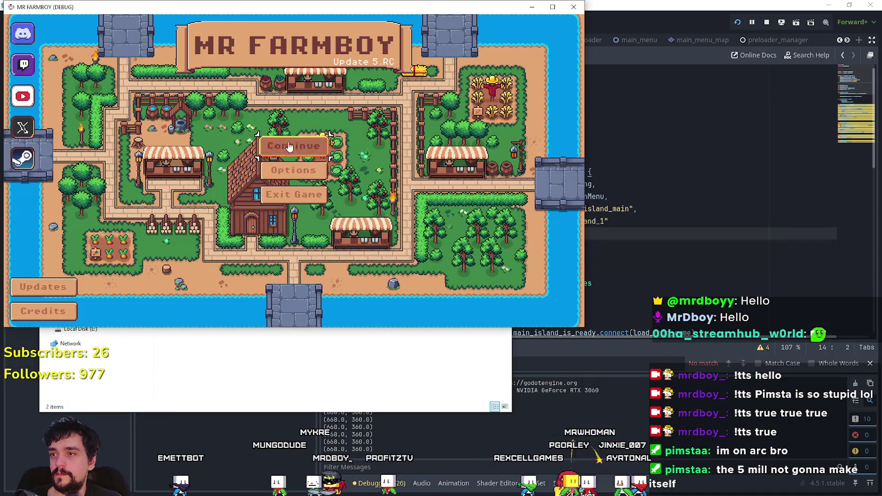
{"action": "left_click", "coordinate": [289, 147]}
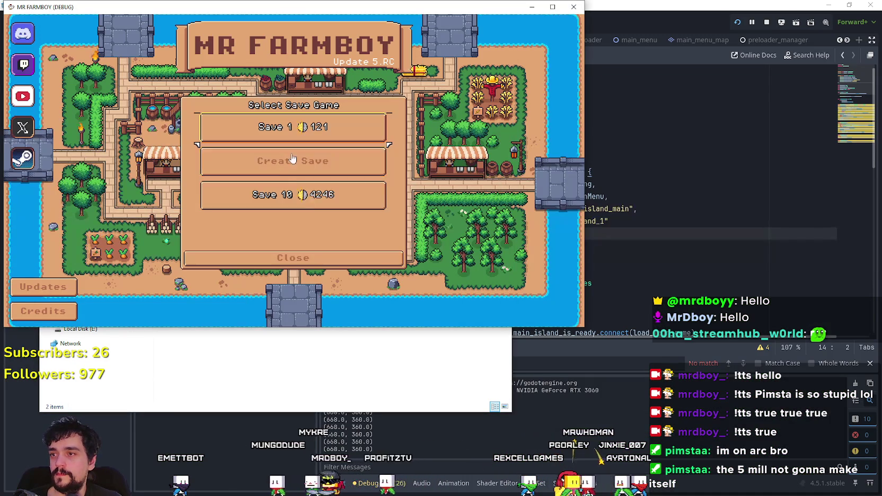
{"action": "left_click", "coordinate": [281, 160]}
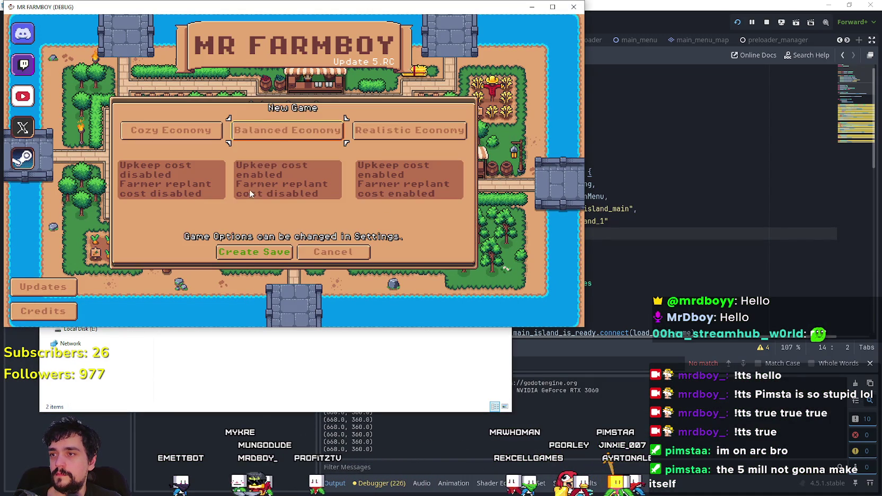
{"action": "left_click", "coordinate": [253, 252]}
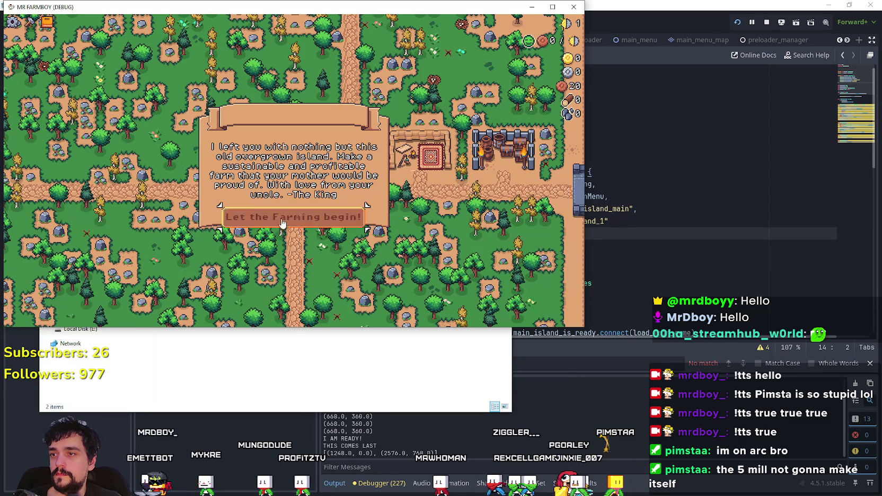
{"action": "left_click", "coordinate": [283, 224]}
Step: Move the game_data folder window aside and Force Save from the pause menu
{"action": "left_click", "coordinate": [306, 387]}
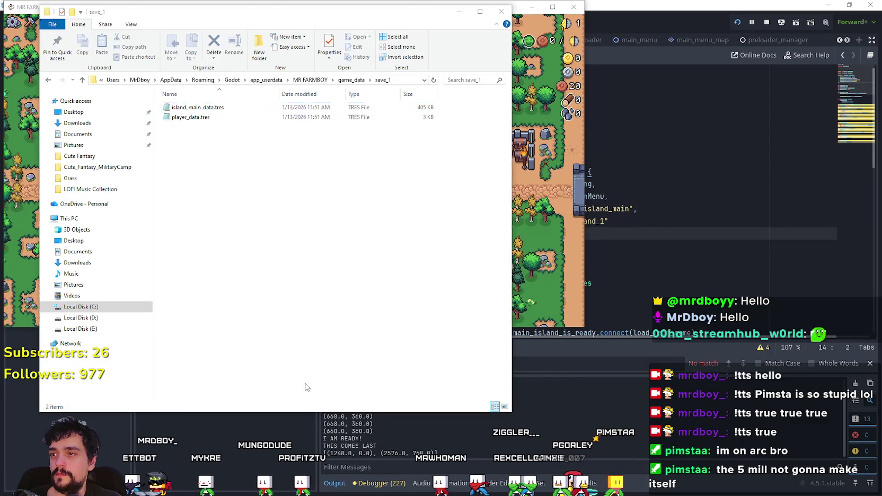
{"action": "left_click", "coordinate": [351, 80]}
{"action": "left_click_drag", "start_coordinate": [215, 18], "coordinate": [619, 107]}
{"action": "left_click", "coordinate": [290, 152]}
{"action": "key", "text": "Escape"}
{"action": "left_click", "coordinate": [292, 155]}
Step: Open the new save_2 folder, then return to Godot
{"action": "left_click", "coordinate": [613, 233]}
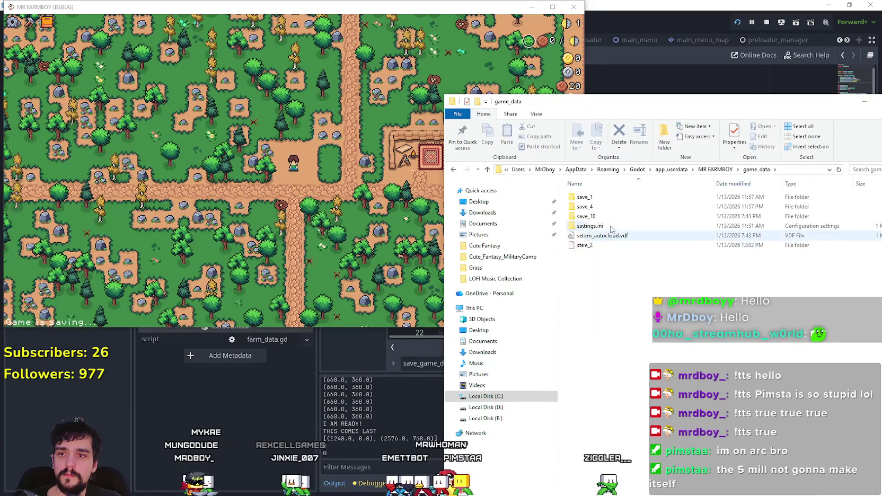
{"action": "double_click", "coordinate": [594, 245]}
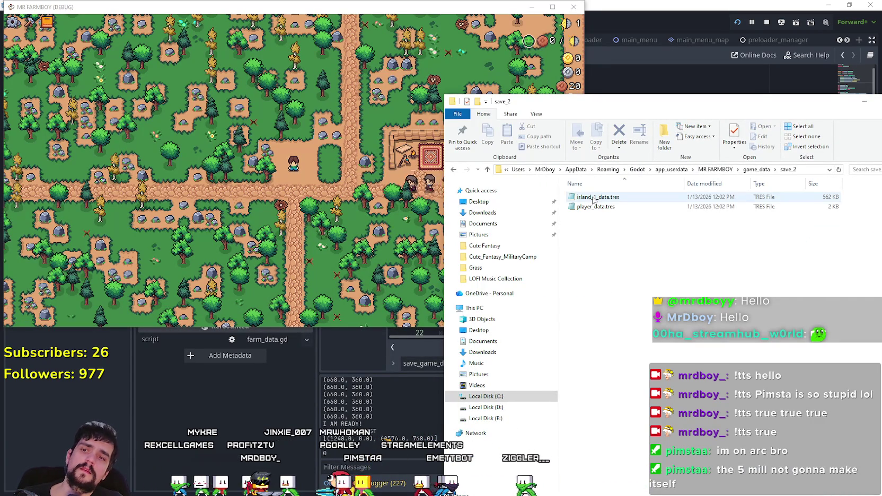
{"action": "key", "text": "alt+Tab"}
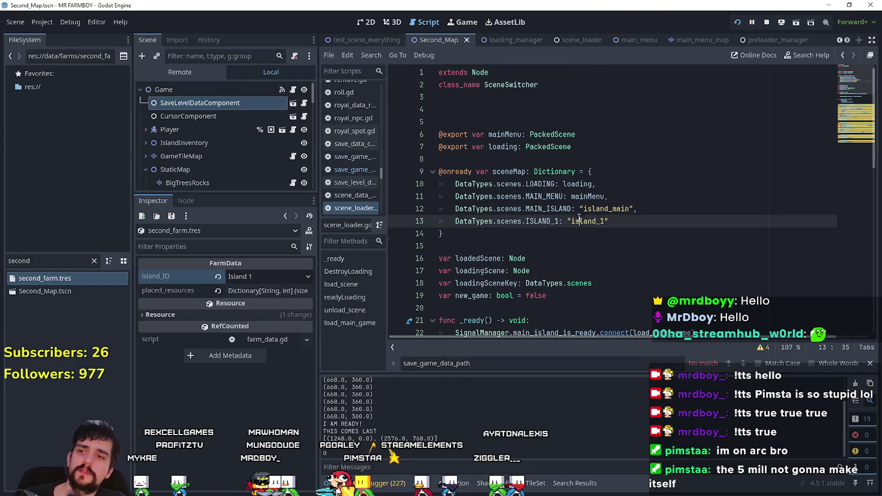
Step: Search the project for DataTypes.scenes.ISLAND_1 and open the login_yo.gd match at line 557
{"action": "double_click", "coordinate": [509, 221]}
{"action": "left_click_drag", "start_coordinate": [558, 221], "coordinate": [456, 221]}
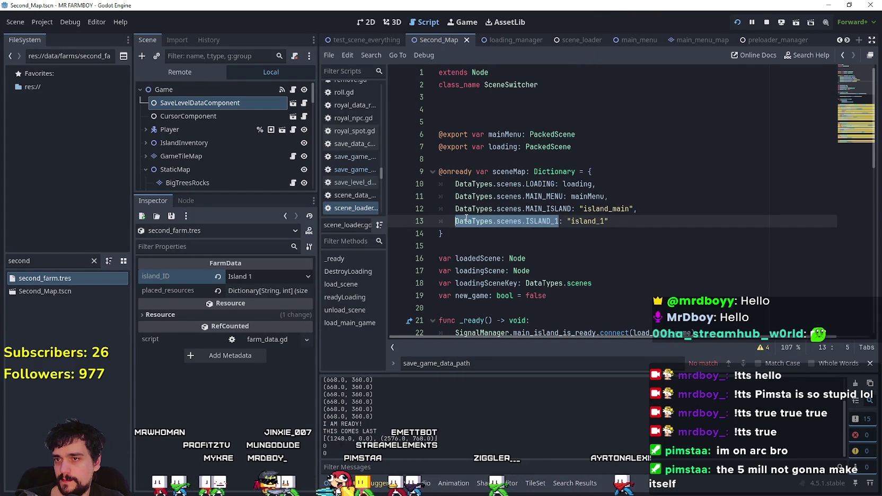
{"action": "key", "text": "ctrl+shift+f"}
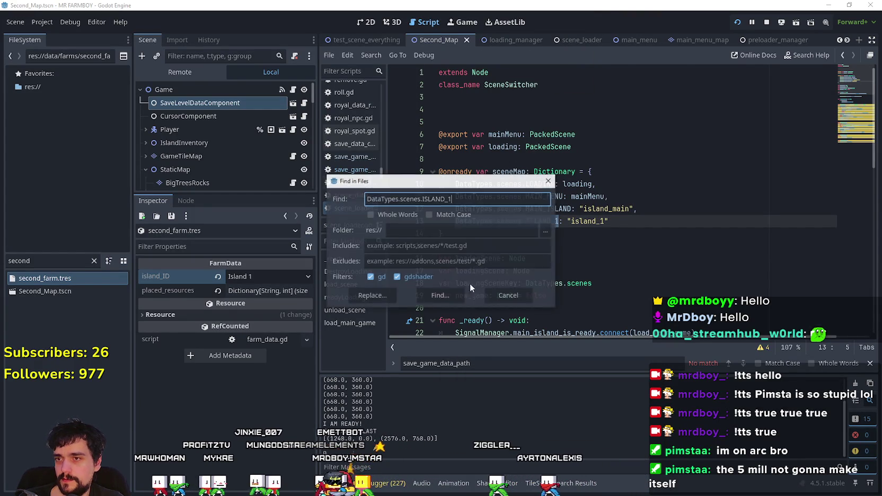
{"action": "key", "text": "Return"}
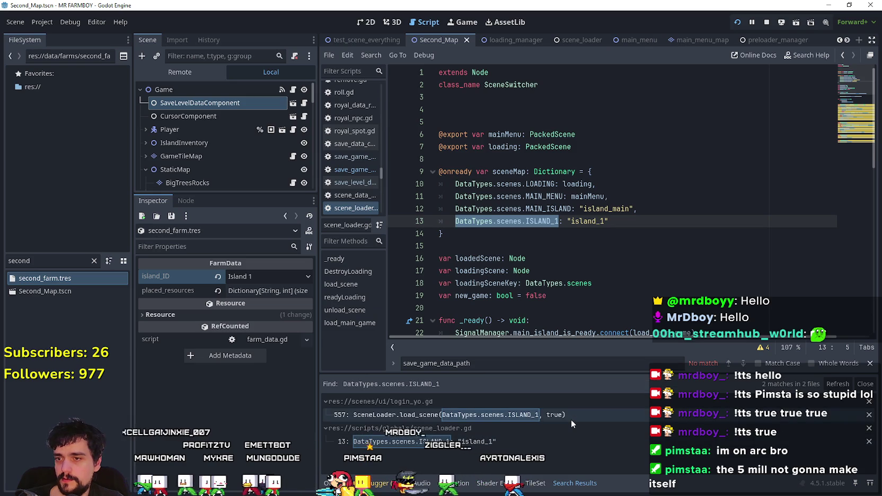
{"action": "left_click", "coordinate": [571, 419]}
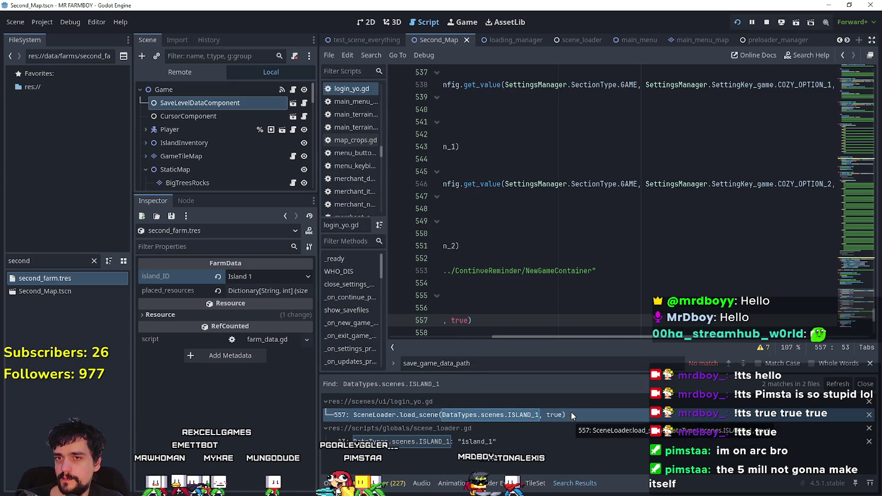
Step: Review the new-game handler in login_yo.gd, then go back to scene_loader's ISLAND_1 match
{"action": "left_click_drag", "start_coordinate": [674, 340], "coordinate": [473, 342]}
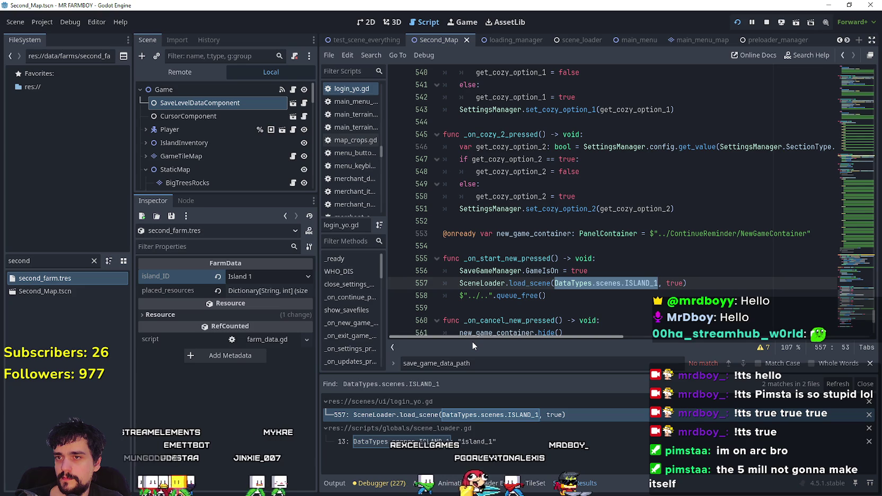
{"action": "scroll", "coordinate": [477, 313], "scroll_direction": "down", "scroll_amount": 1}
{"action": "scroll", "coordinate": [527, 228], "scroll_direction": "down", "scroll_amount": 2}
{"action": "scroll", "coordinate": [526, 228], "scroll_direction": "down", "scroll_amount": 3}
{"action": "scroll", "coordinate": [527, 228], "scroll_direction": "up", "scroll_amount": 10}
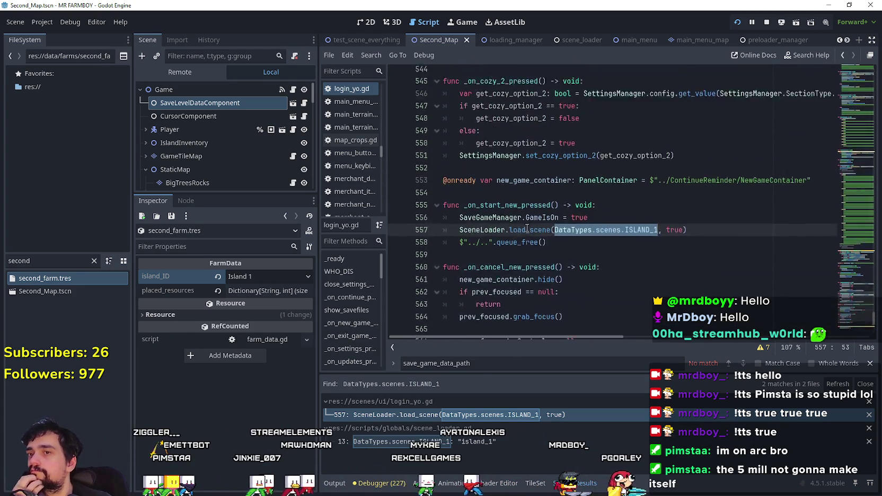
{"action": "scroll", "coordinate": [528, 230], "scroll_direction": "down", "scroll_amount": 3}
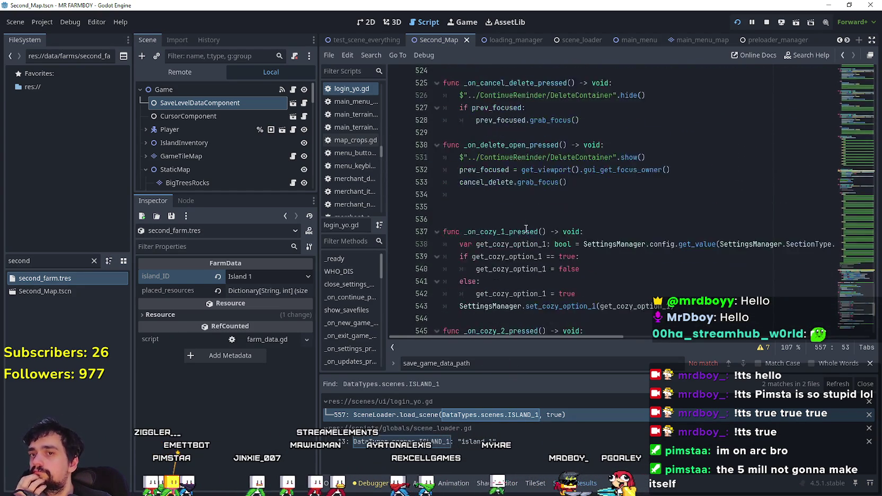
{"action": "mouse_move", "coordinate": [631, 339]}
{"action": "left_mouse_down"}
{"action": "mouse_move", "coordinate": [721, 338]}
{"action": "mouse_move", "coordinate": [579, 262]}
{"action": "left_mouse_up"}
{"action": "scroll", "coordinate": [579, 262], "scroll_direction": "down", "scroll_amount": 8}
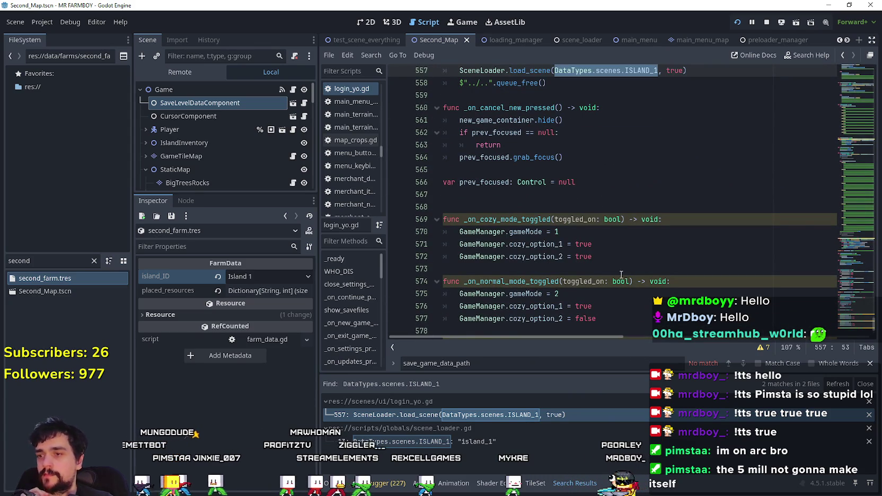
{"action": "left_click", "coordinate": [469, 441]}
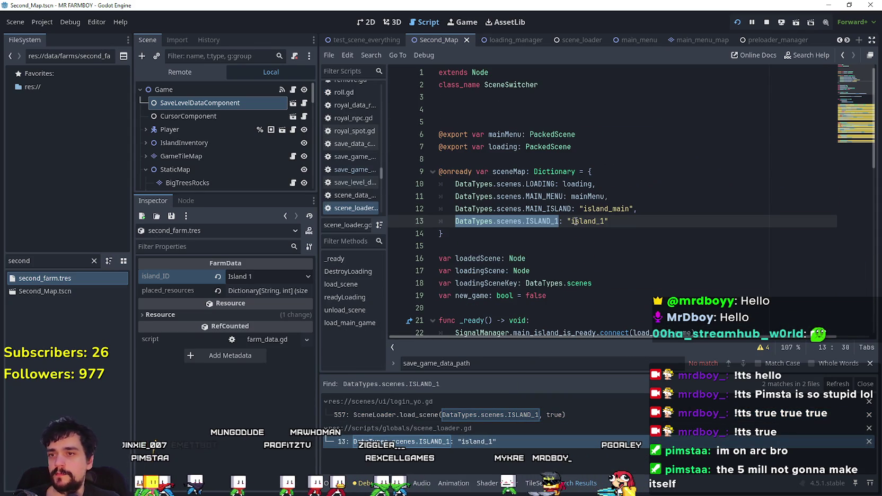
Step: Search the project for island_1 and jump to scene_loader's line 13 match
{"action": "left_click", "coordinate": [540, 222]}
{"action": "double_click", "coordinate": [587, 221]}
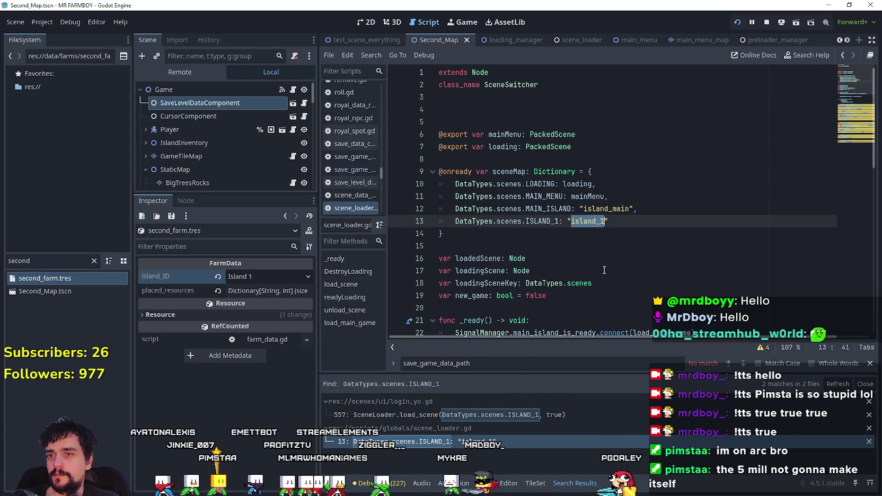
{"action": "key", "text": "ctrl+shift+f"}
{"action": "key", "text": "Return"}
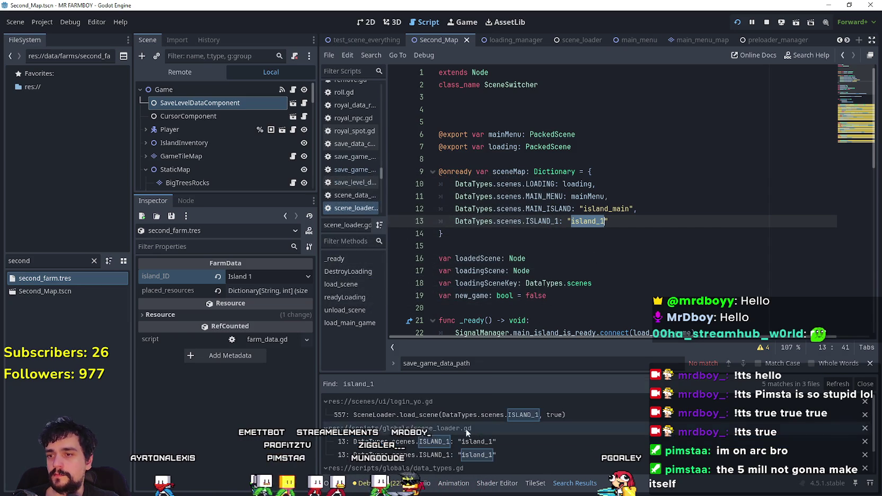
{"action": "scroll", "coordinate": [598, 438], "scroll_direction": "down", "scroll_amount": 1}
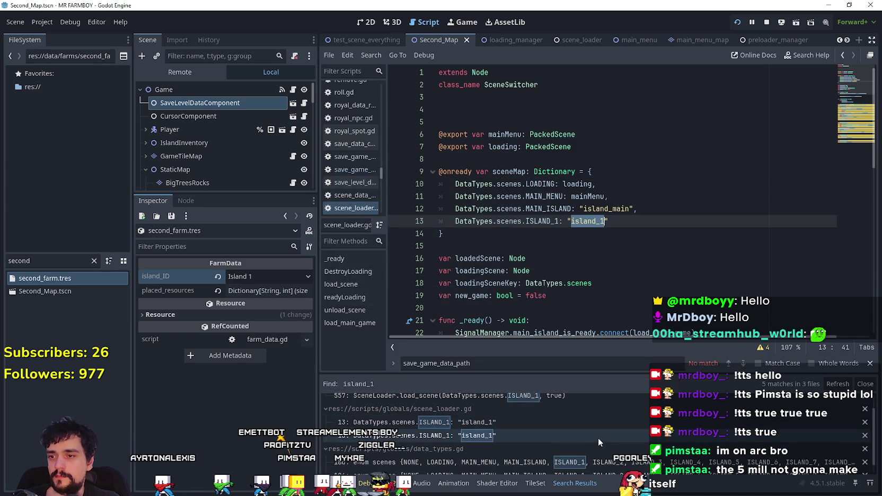
{"action": "left_click", "coordinate": [574, 421]}
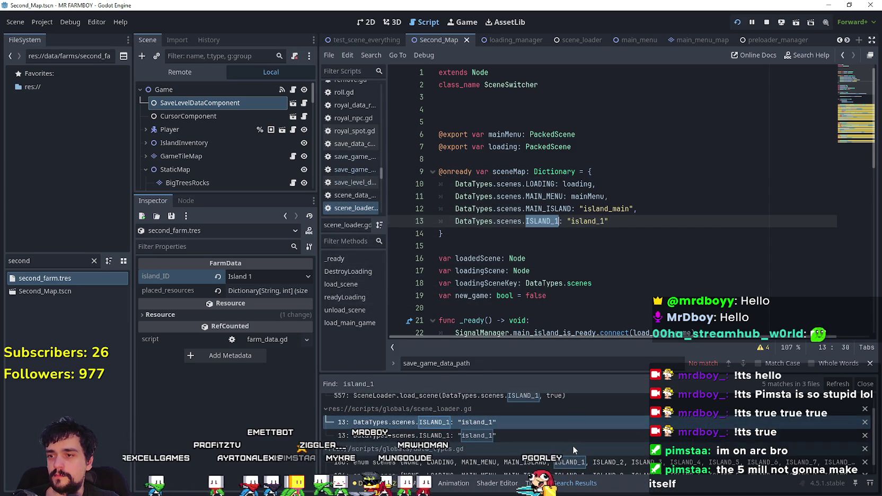
Step: Open the ISLAND_1 definition in data_types.gd's scenes enum at line 186
{"action": "scroll", "coordinate": [573, 445], "scroll_direction": "down", "scroll_amount": 1}
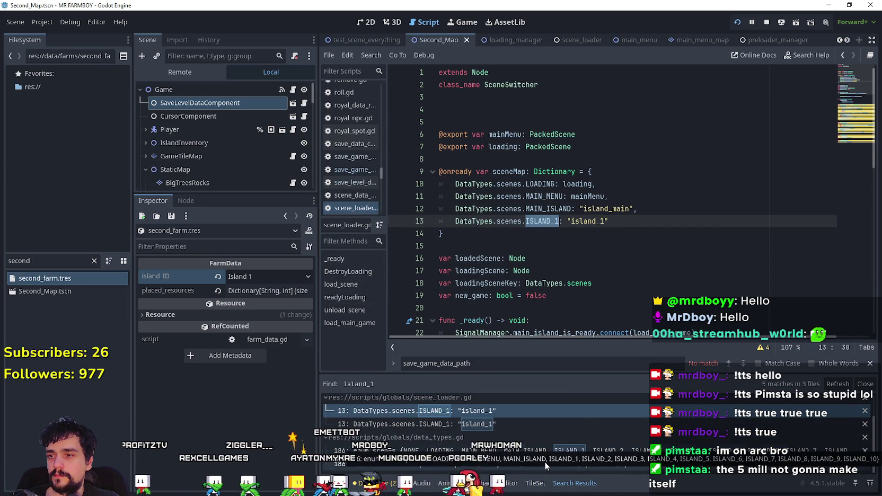
{"action": "left_click", "coordinate": [543, 452]}
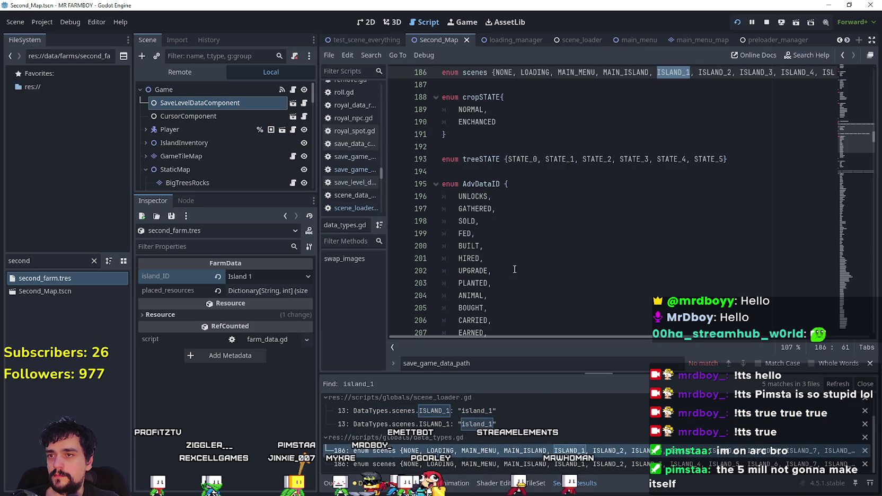
{"action": "left_click", "coordinate": [485, 464]}
{"action": "left_click", "coordinate": [535, 451]}
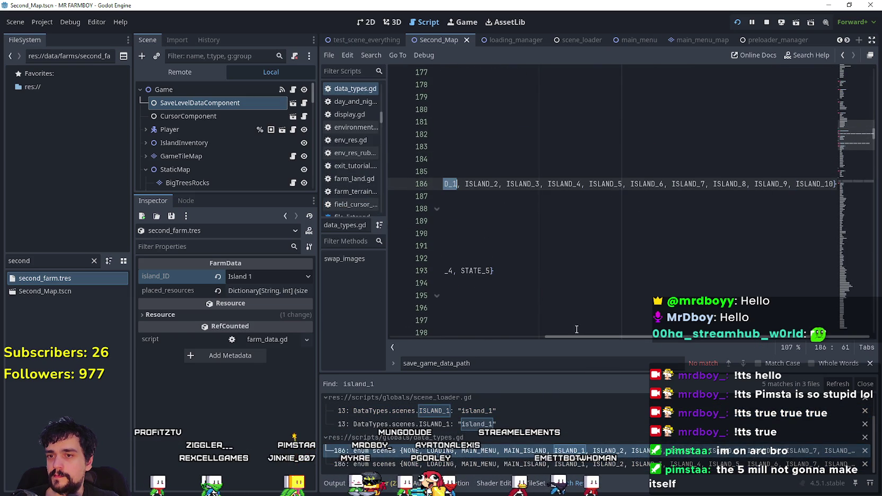
{"action": "left_click_drag", "start_coordinate": [584, 335], "coordinate": [381, 384]}
{"action": "scroll", "coordinate": [380, 392], "scroll_direction": "up", "scroll_amount": 2}
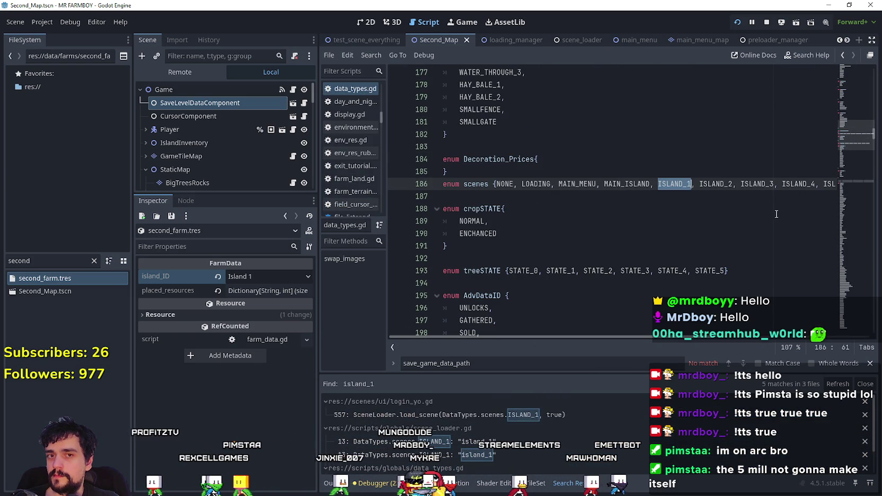
{"action": "left_click", "coordinate": [466, 147]}
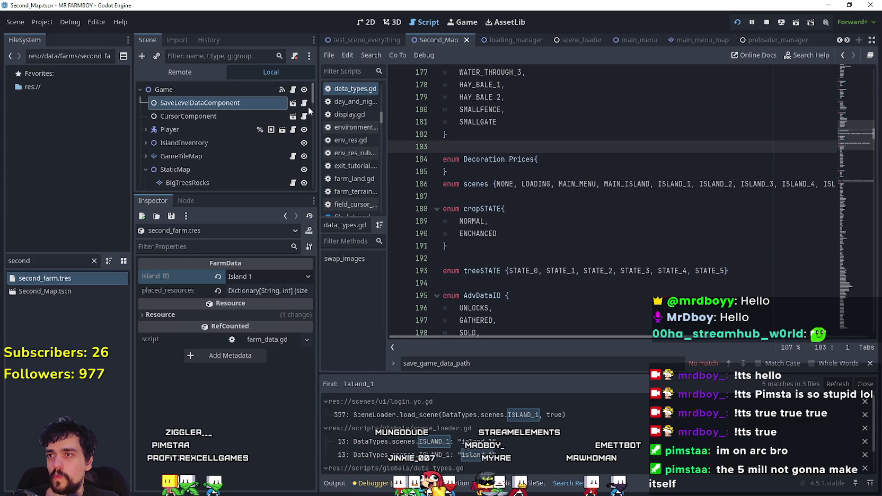
{"action": "left_click", "coordinate": [292, 104]}
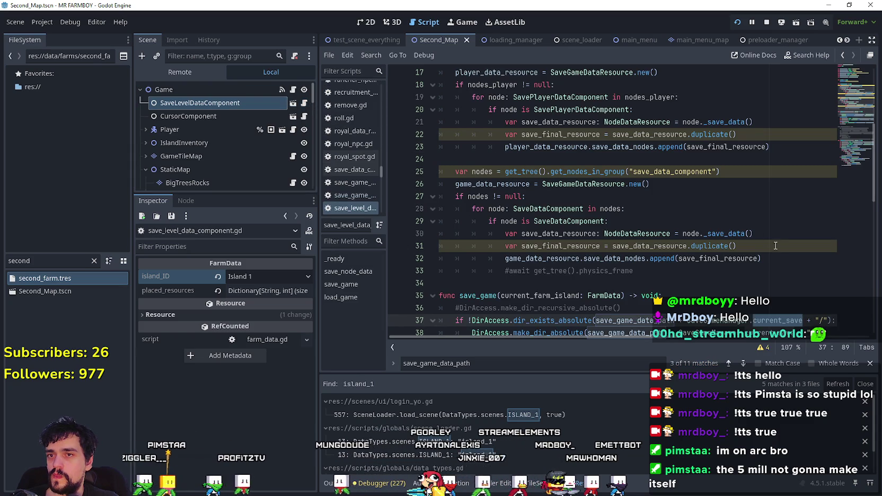
Step: Find and step through the level_scene_name occurrences in the save level data script
{"action": "scroll", "coordinate": [757, 248], "scroll_direction": "up", "scroll_amount": 1}
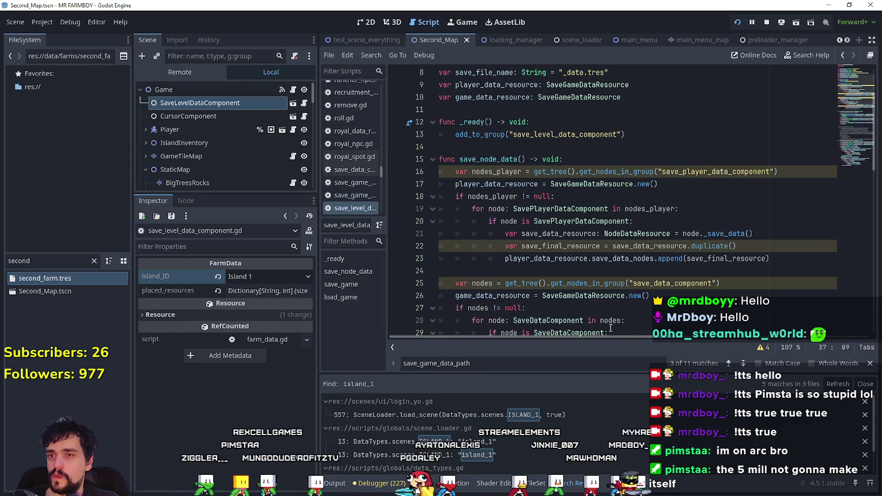
{"action": "left_click", "coordinate": [578, 273]}
{"action": "scroll", "coordinate": [577, 272], "scroll_direction": "up", "scroll_amount": 3}
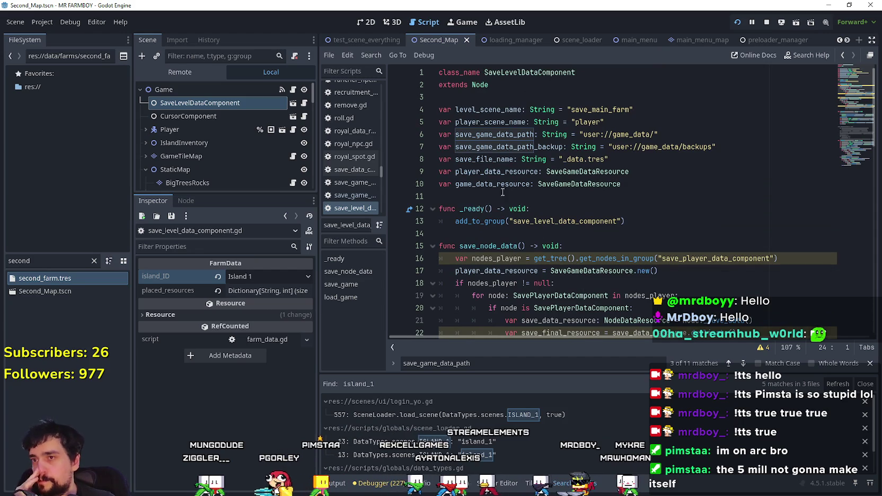
{"action": "double_click", "coordinate": [514, 183]}
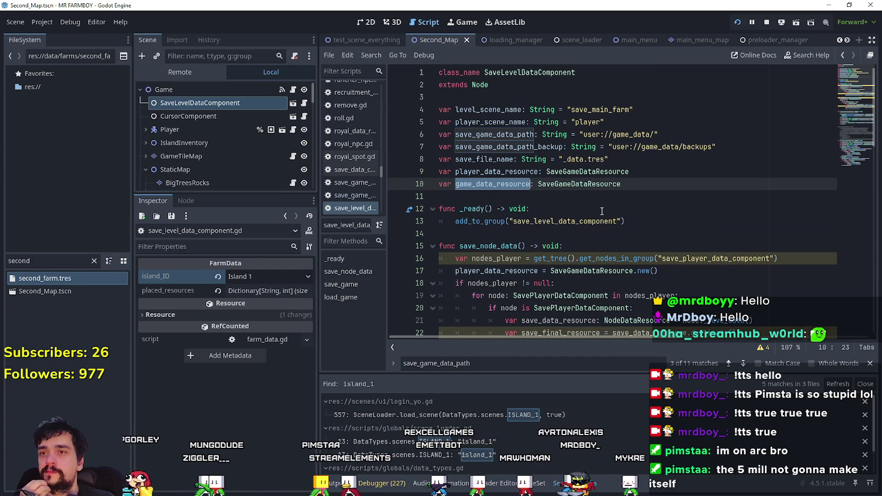
{"action": "double_click", "coordinate": [599, 109]}
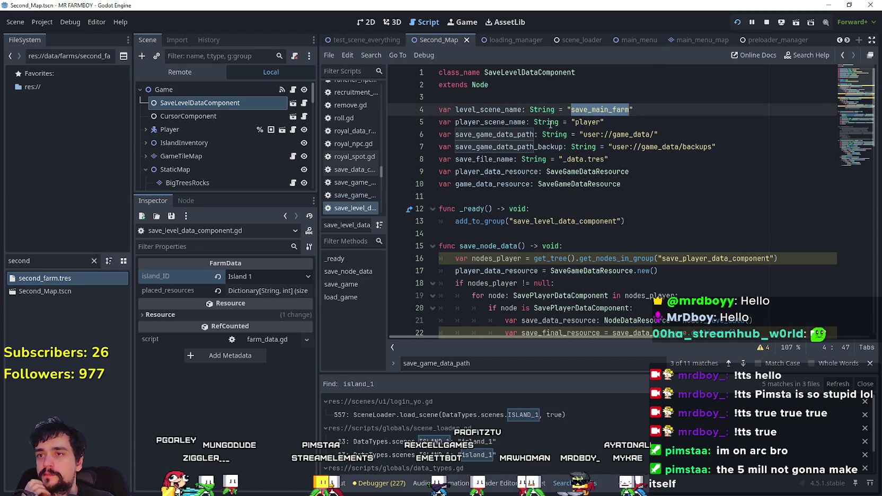
{"action": "double_click", "coordinate": [506, 109]}
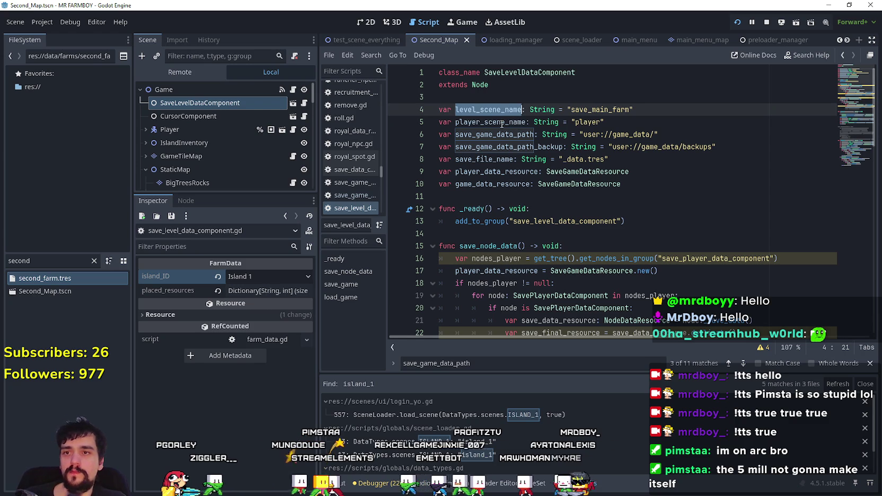
{"action": "key", "text": "ctrl+f"}
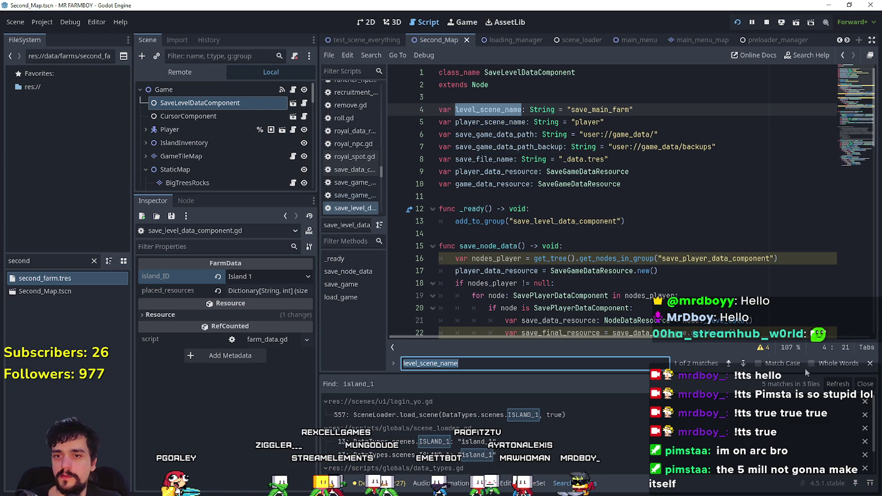
{"action": "left_click", "coordinate": [742, 363]}
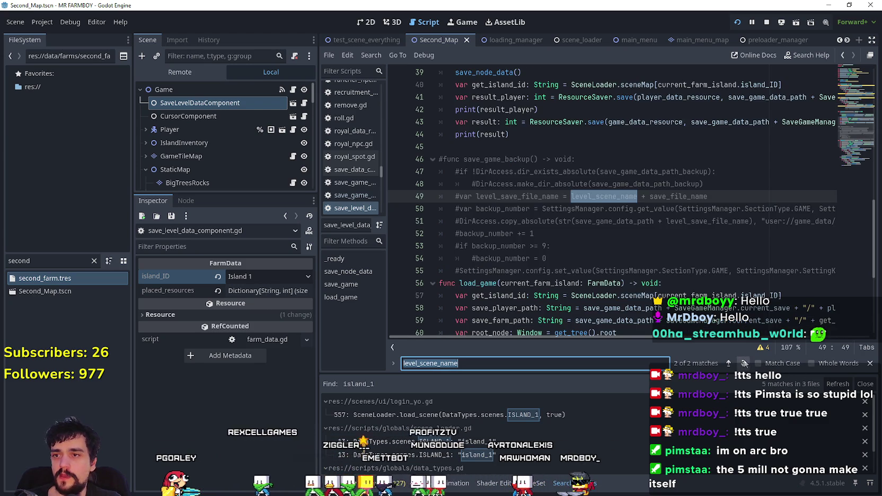
{"action": "left_click", "coordinate": [744, 363]}
Step: Widen the code editor and examine save_game's SaveGameManager.current_save and get_island_id path building
{"action": "scroll", "coordinate": [650, 262], "scroll_direction": "down", "scroll_amount": 4}
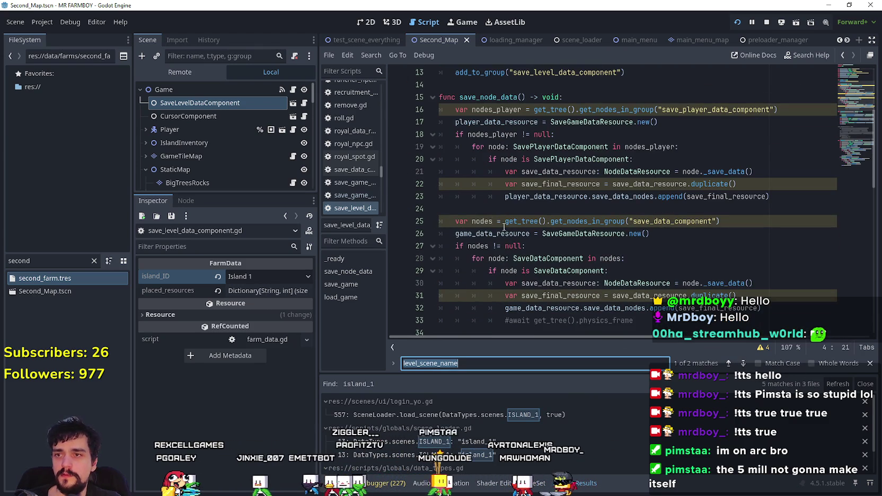
{"action": "left_click_drag", "start_coordinate": [317, 190], "coordinate": [234, 189]}
{"action": "left_click", "coordinate": [487, 209]}
{"action": "scroll", "coordinate": [488, 237], "scroll_direction": "down", "scroll_amount": 2}
{"action": "left_click", "coordinate": [520, 258]}
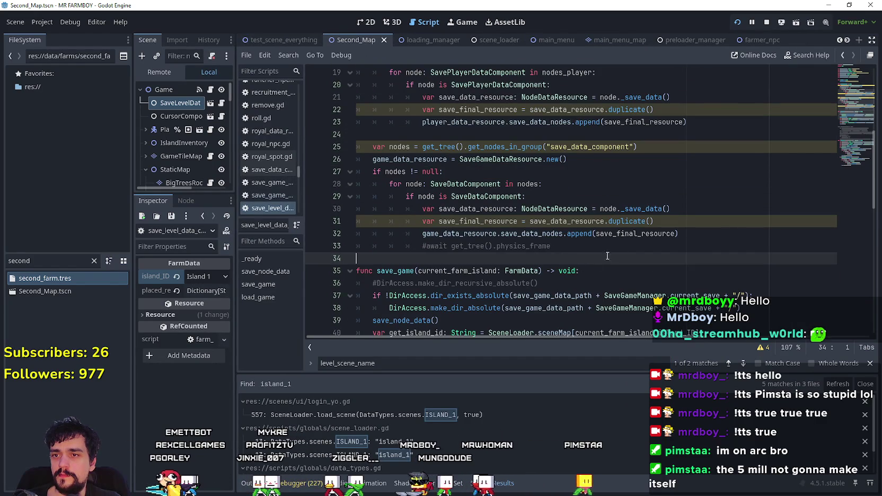
{"action": "scroll", "coordinate": [556, 250], "scroll_direction": "down", "scroll_amount": 3}
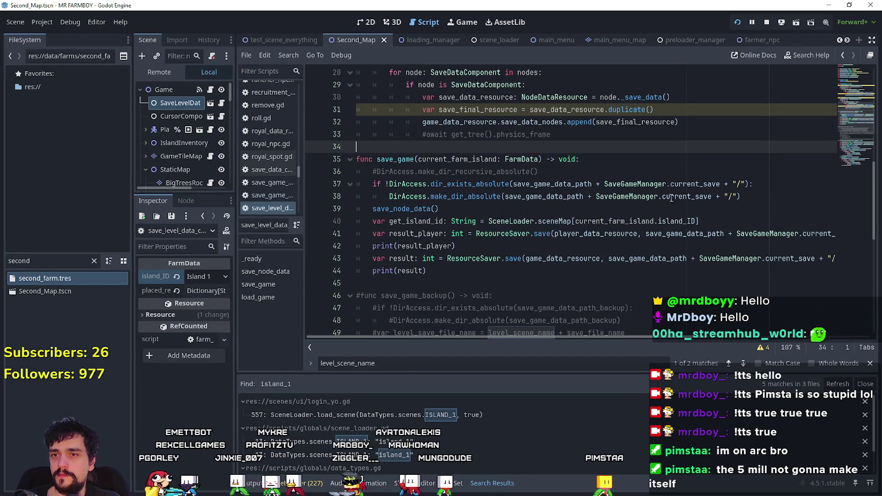
{"action": "left_click_drag", "start_coordinate": [720, 184], "coordinate": [618, 186]}
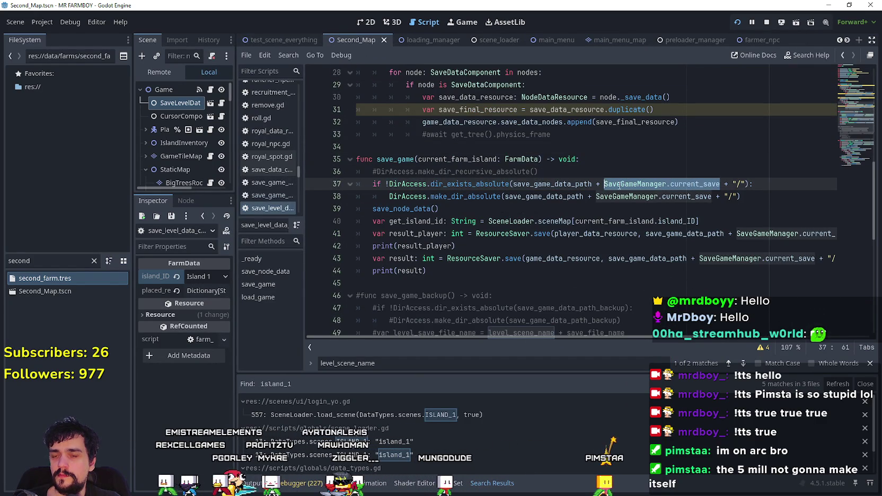
{"action": "left_click_drag", "start_coordinate": [677, 339], "coordinate": [844, 343]}
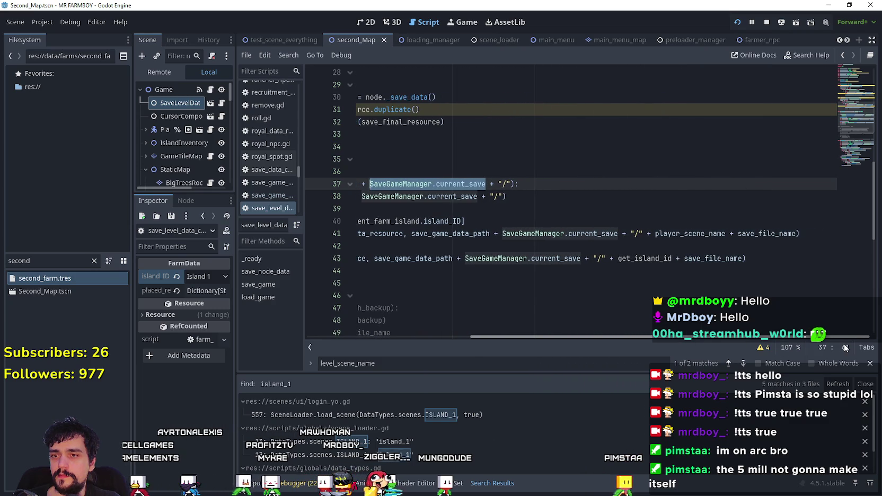
{"action": "double_click", "coordinate": [645, 258]}
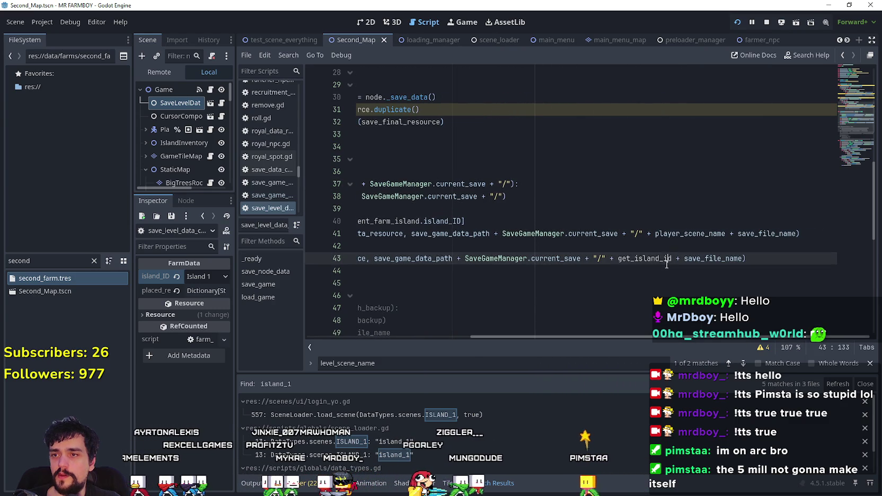
{"action": "left_click_drag", "start_coordinate": [808, 339], "coordinate": [600, 336]}
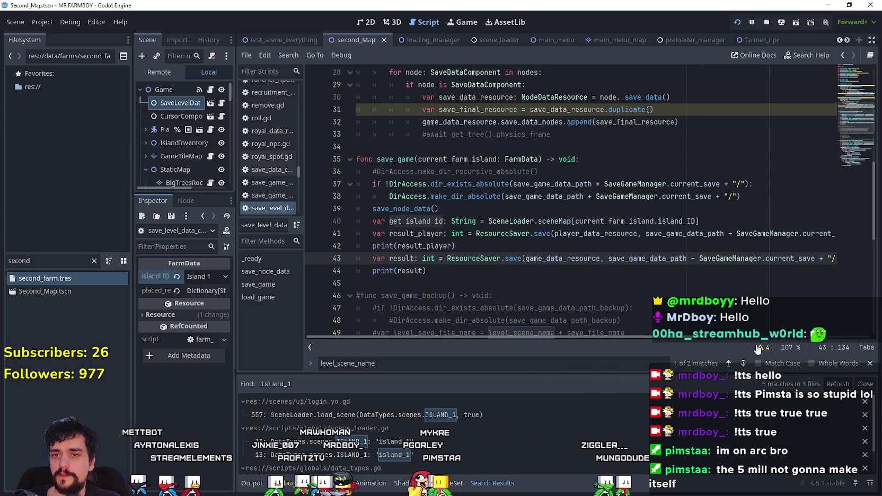
{"action": "mouse_move", "coordinate": [637, 337]}
{"action": "left_mouse_down"}
{"action": "mouse_move", "coordinate": [872, 345]}
{"action": "mouse_move", "coordinate": [706, 339]}
{"action": "left_mouse_up"}
{"action": "scroll", "coordinate": [581, 253], "scroll_direction": "up", "scroll_amount": 6}
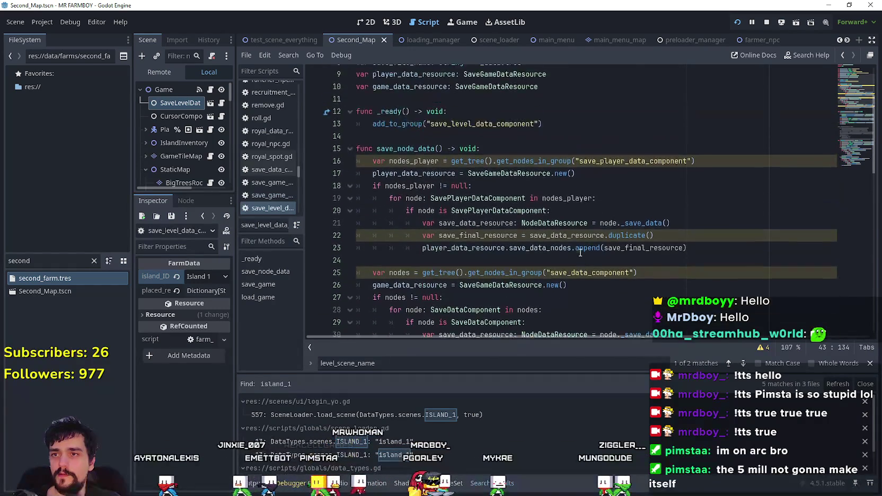
{"action": "scroll", "coordinate": [580, 253], "scroll_direction": "up", "scroll_amount": 3}
{"action": "scroll", "coordinate": [580, 253], "scroll_direction": "down", "scroll_amount": 4}
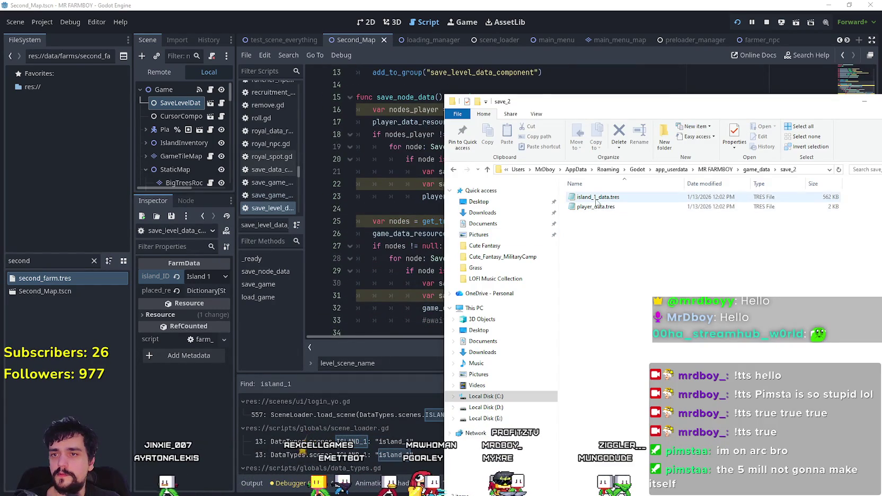
Step: Open save_1 in Explorer to see island_main_data.tres and player_data.tres, then return to line 43
{"action": "left_click", "coordinate": [757, 169]}
{"action": "double_click", "coordinate": [593, 197]}
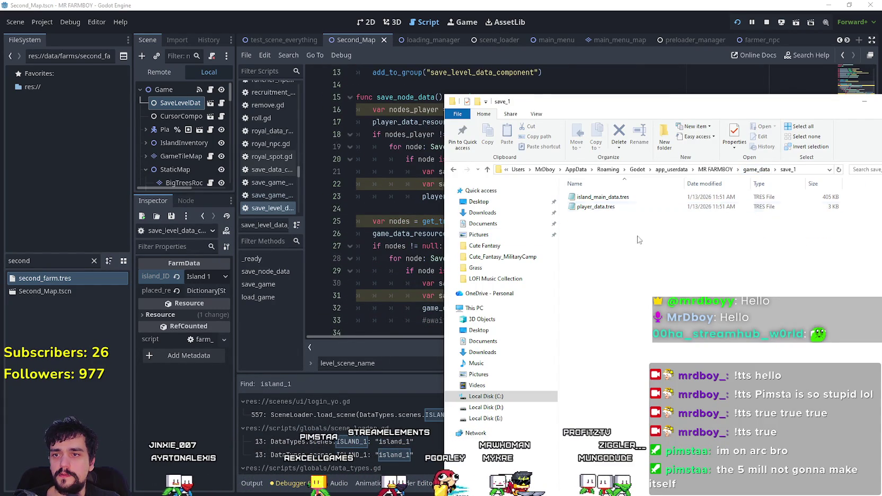
{"action": "left_click", "coordinate": [614, 197]}
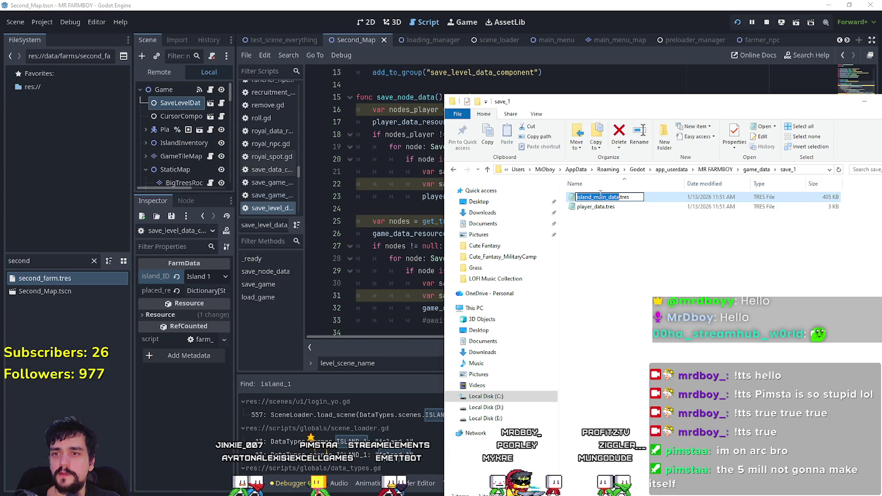
{"action": "left_click", "coordinate": [652, 280]}
{"action": "key", "text": "alt+Tab"}
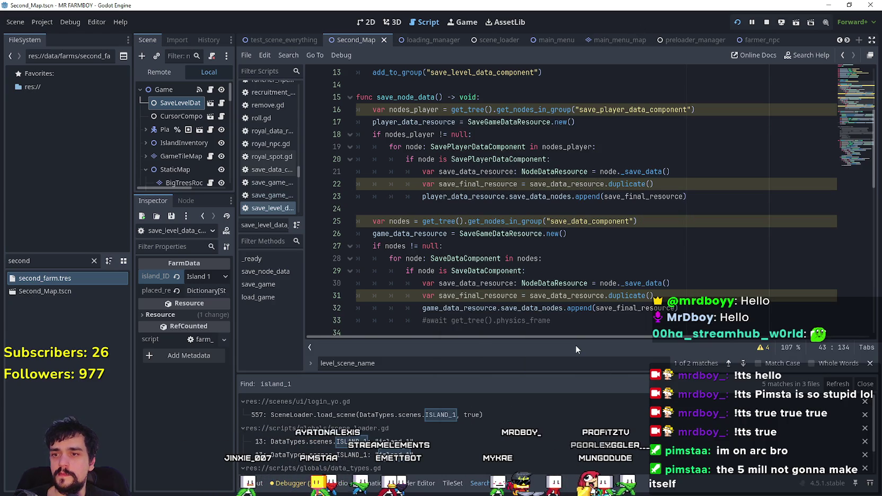
{"action": "left_click_drag", "start_coordinate": [578, 340], "coordinate": [699, 338]}
{"action": "scroll", "coordinate": [675, 338], "scroll_direction": "down", "scroll_amount": 6}
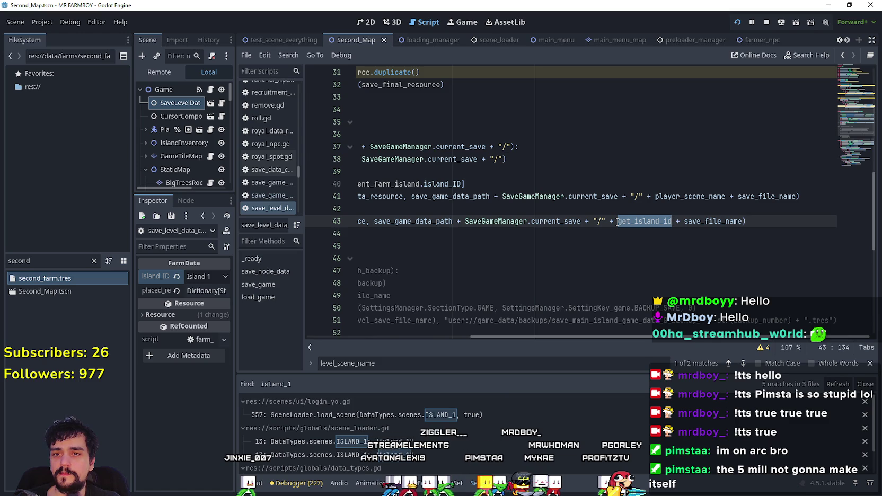
{"action": "key", "text": "alt+Tab"}
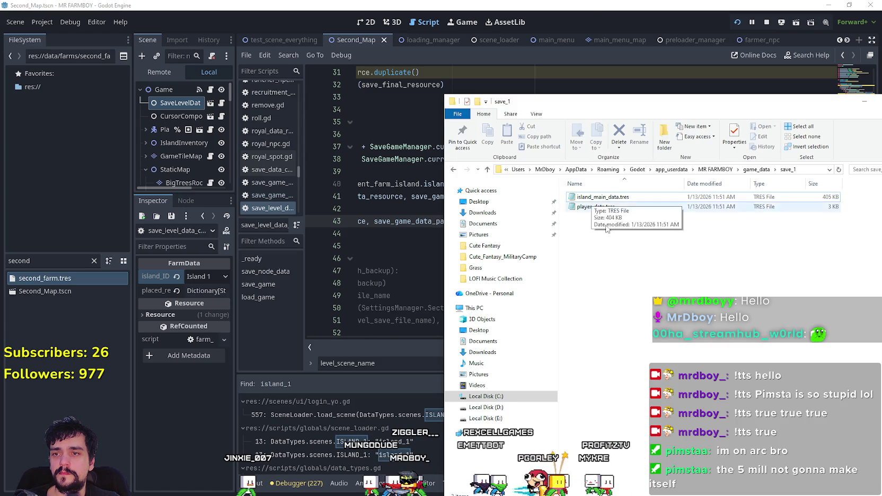
{"action": "left_click", "coordinate": [580, 8]}
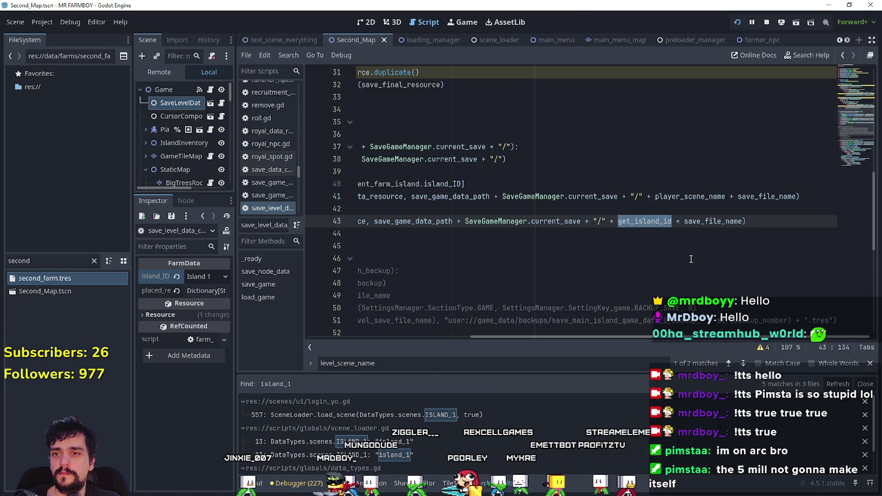
Step: Replace get_island_id on line 43 with the fixed string "island_main_data" and save
{"action": "mouse_move", "coordinate": [713, 220]}
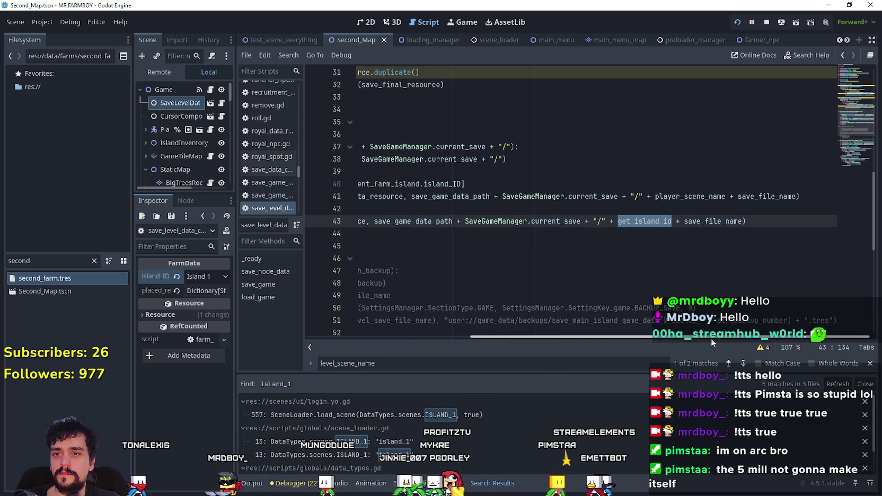
{"action": "mouse_move", "coordinate": [761, 194]}
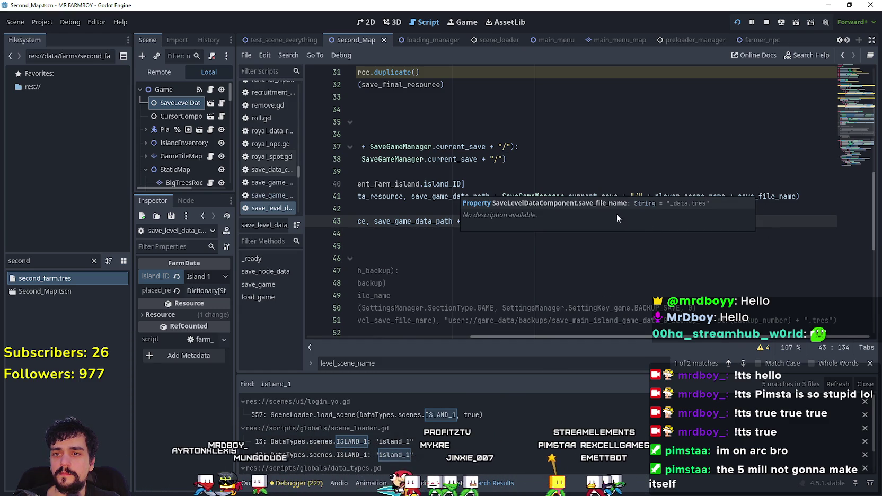
{"action": "left_click", "coordinate": [666, 194]}
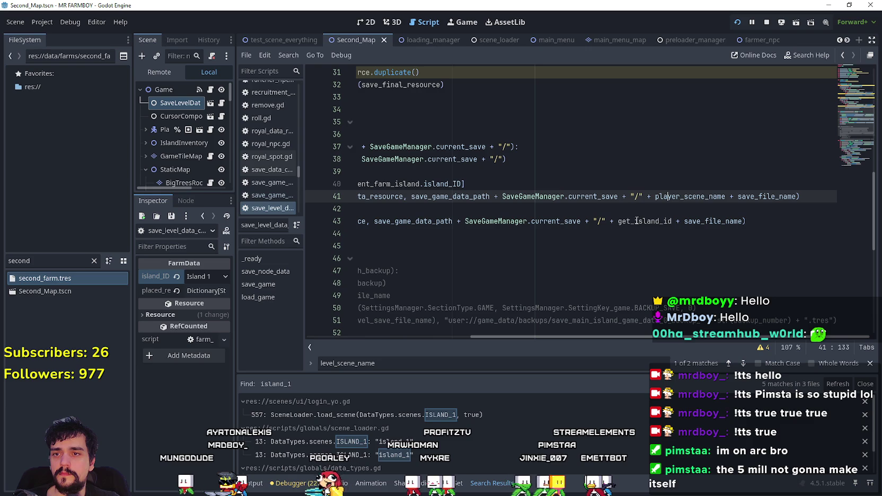
{"action": "mouse_move", "coordinate": [637, 222]}
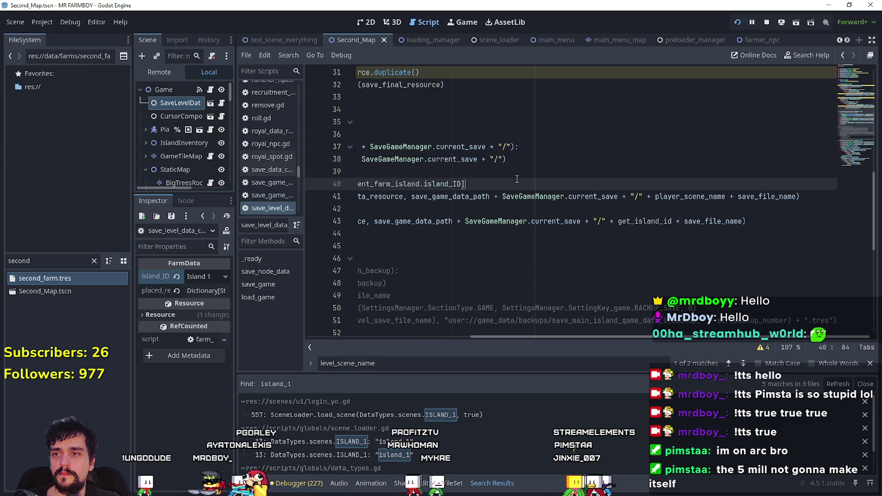
{"action": "double_click", "coordinate": [644, 222]}
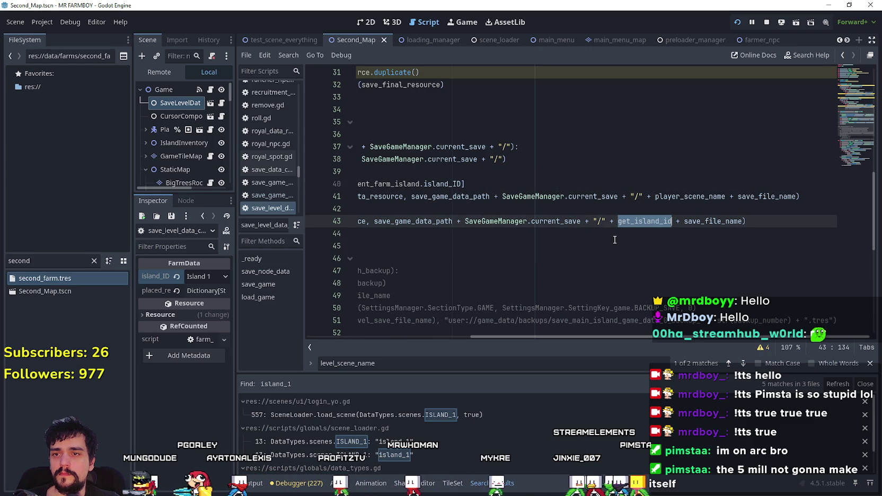
{"action": "type", "text": "\""}
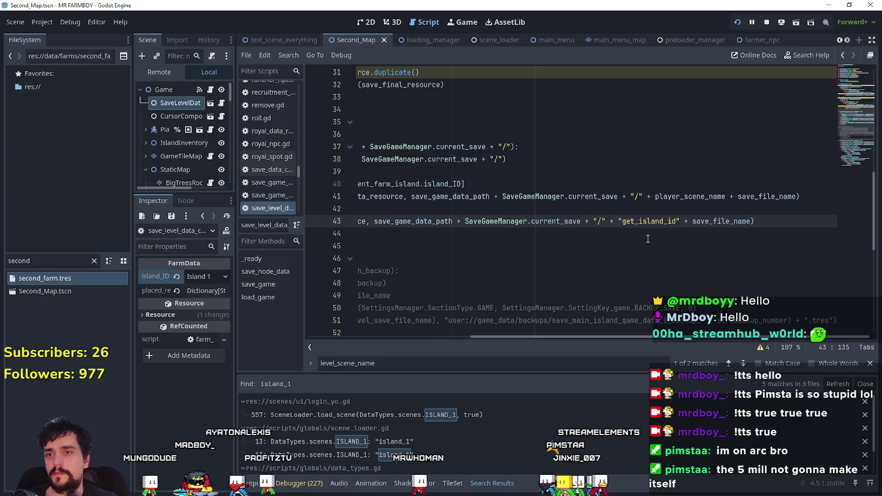
{"action": "key", "text": "BackSpace"}
{"action": "key", "text": "BackSpace"}
{"action": "key", "text": "BackSpace"}
{"action": "type", "text": "island_main_data"}
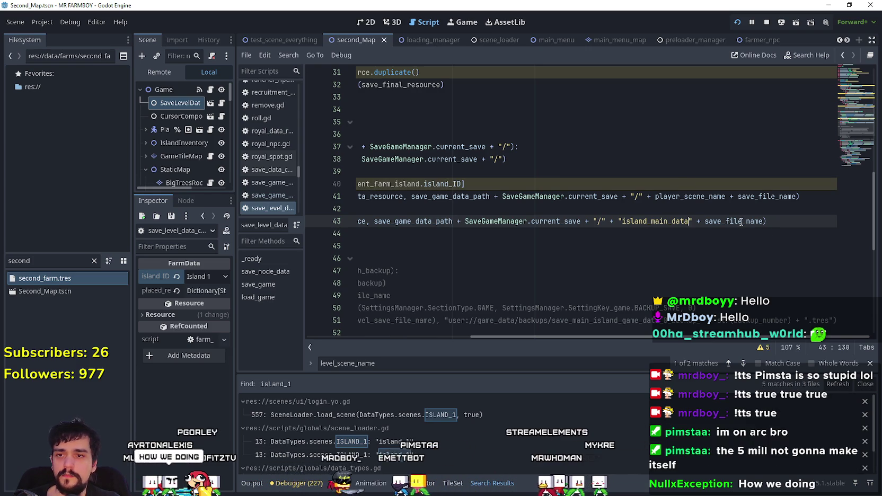
{"action": "left_click", "coordinate": [742, 222]}
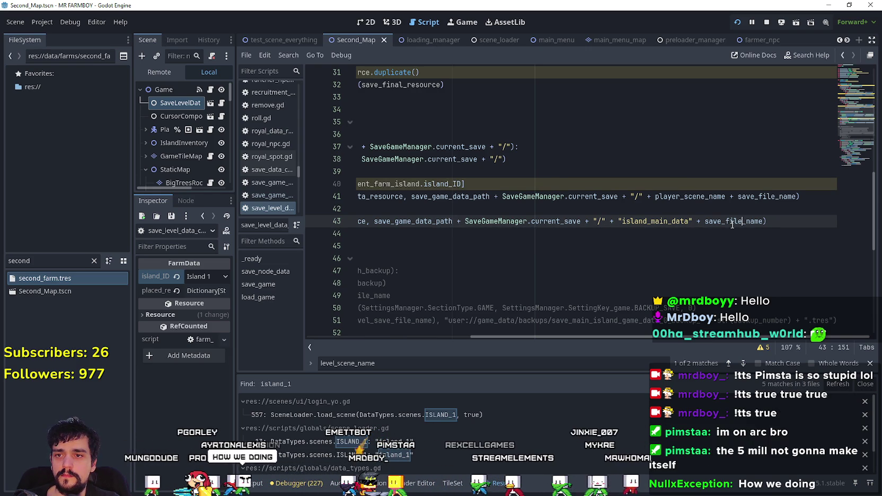
{"action": "left_click", "coordinate": [659, 239]}
{"action": "key", "text": "ctrl+s"}
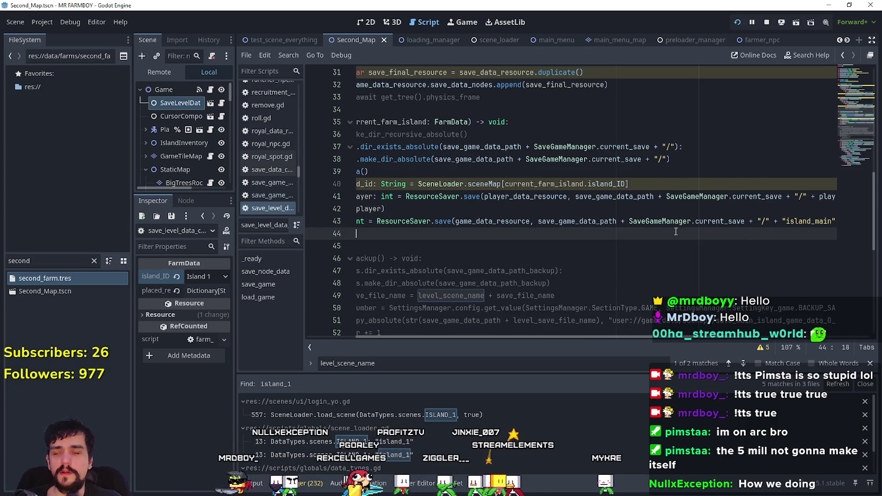
Step: Close the island_1 find results and scroll to the load_game function
{"action": "left_click", "coordinate": [870, 363]}
{"action": "left_click_drag", "start_coordinate": [530, 353], "coordinate": [481, 352]}
{"action": "scroll", "coordinate": [513, 259], "scroll_direction": "down", "scroll_amount": 4}
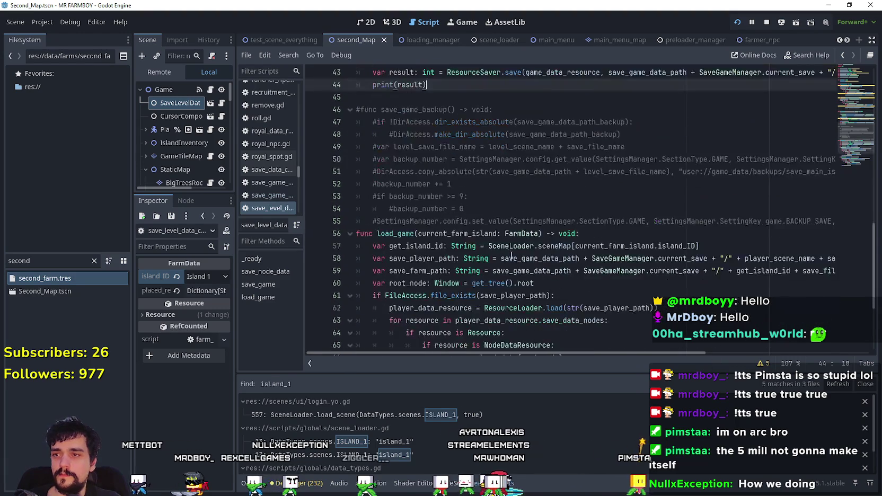
{"action": "scroll", "coordinate": [513, 259], "scroll_direction": "down", "scroll_amount": 4}
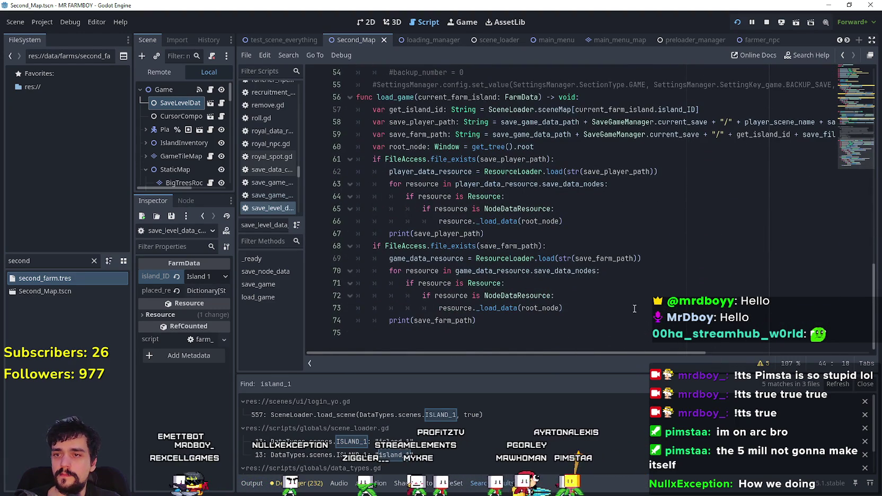
{"action": "scroll", "coordinate": [382, 145], "scroll_direction": "up", "scroll_amount": 1}
{"action": "left_click", "coordinate": [370, 146]}
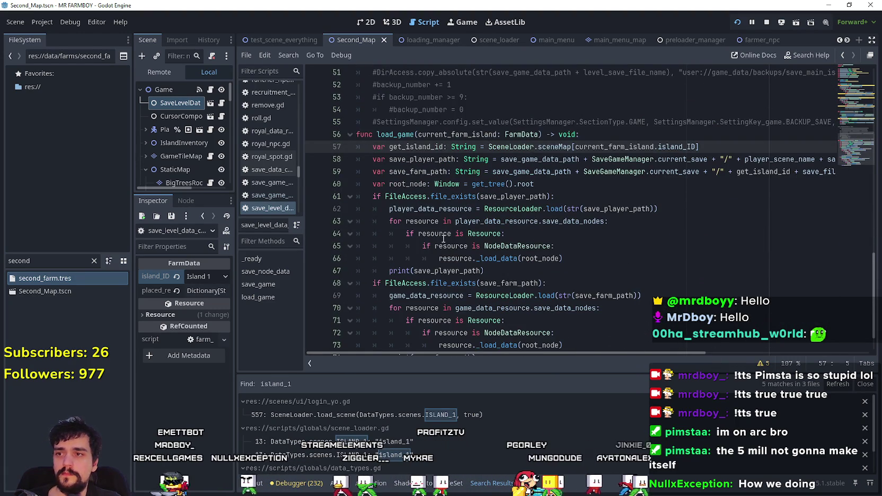
{"action": "type", "text": "#"}
{"action": "scroll", "coordinate": [444, 198], "scroll_direction": "up", "scroll_amount": 6}
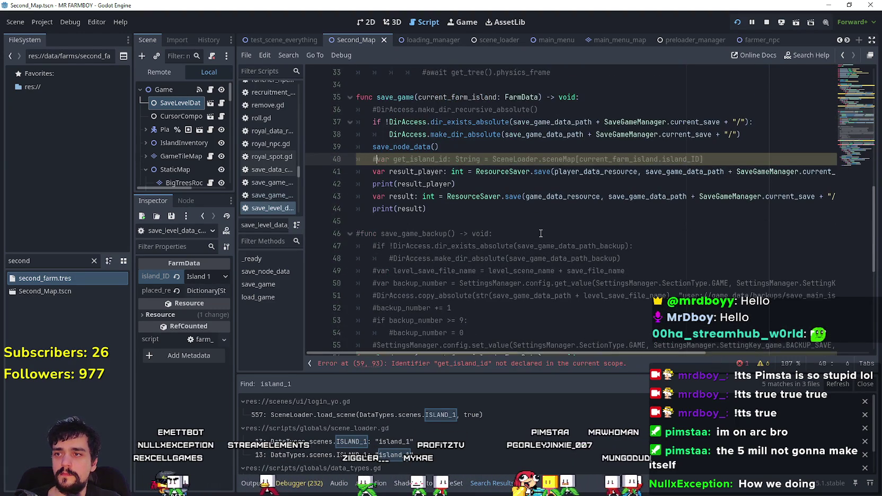
{"action": "scroll", "coordinate": [696, 253], "scroll_direction": "down", "scroll_amount": 6}
Step: Turn line 59's get_island_id into the quoted "island_main" string, rerun the game, and view game_data
{"action": "left_click_drag", "start_coordinate": [784, 173], "coordinate": [862, 171]}
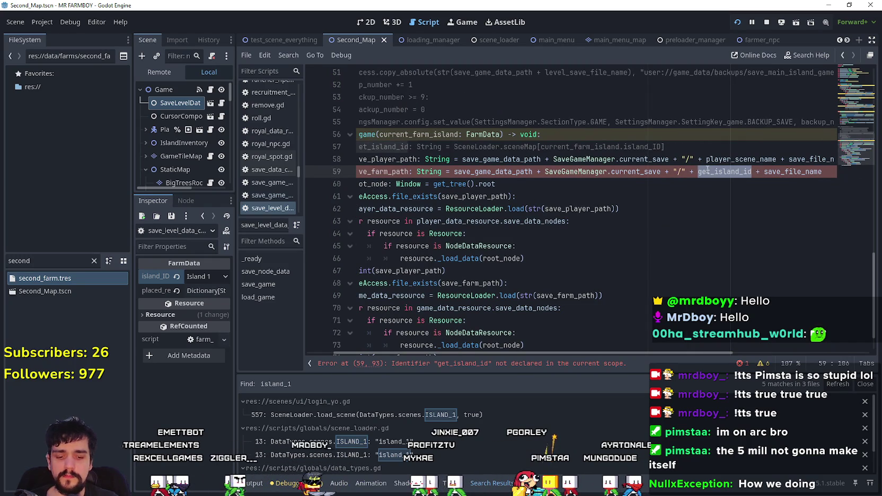
{"action": "type", "text": "\""}
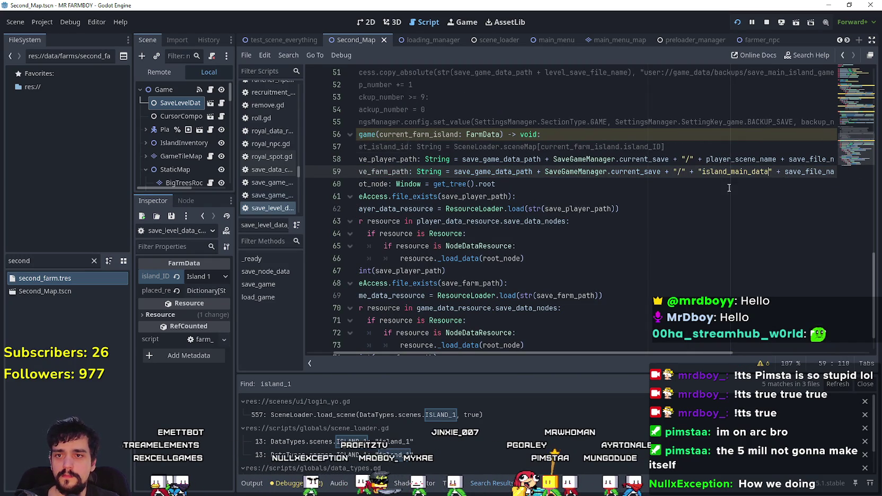
{"action": "left_click", "coordinate": [772, 195]}
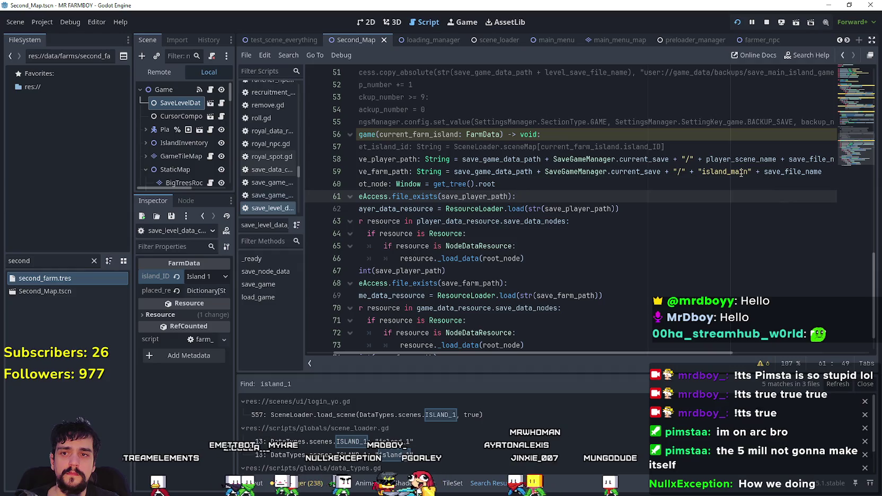
{"action": "left_click", "coordinate": [541, 182]}
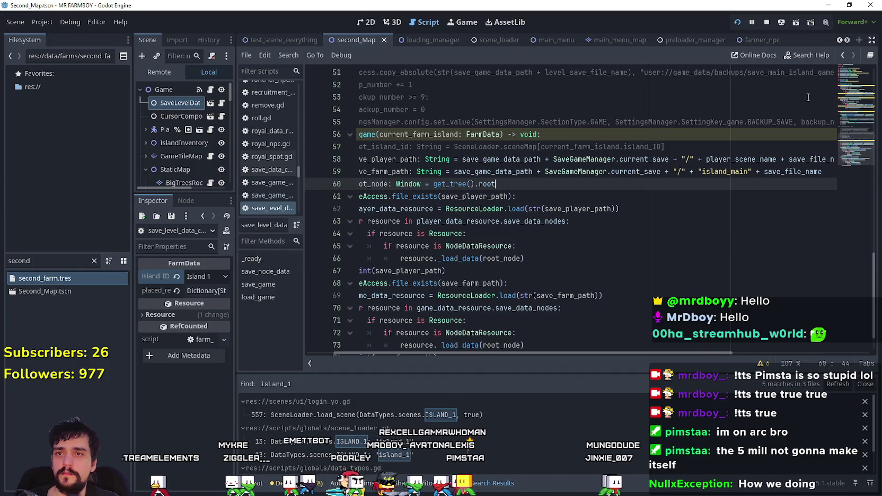
{"action": "left_click", "coordinate": [764, 23]}
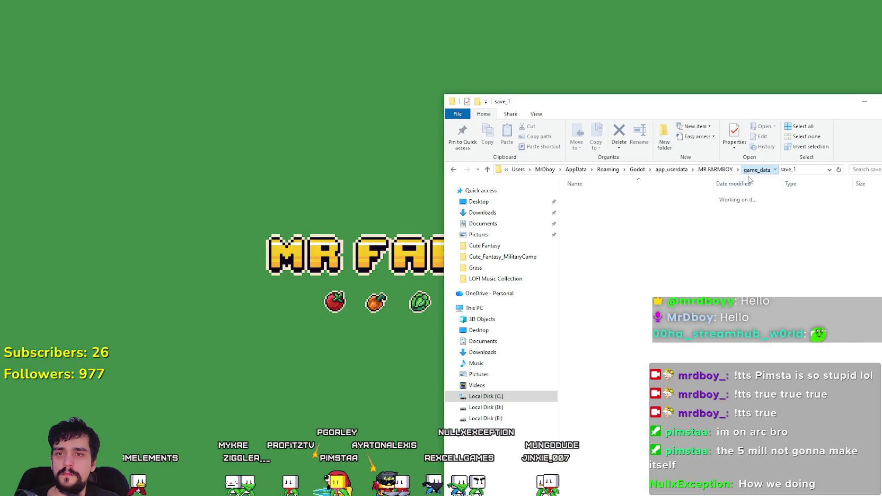
{"action": "left_click", "coordinate": [749, 172]}
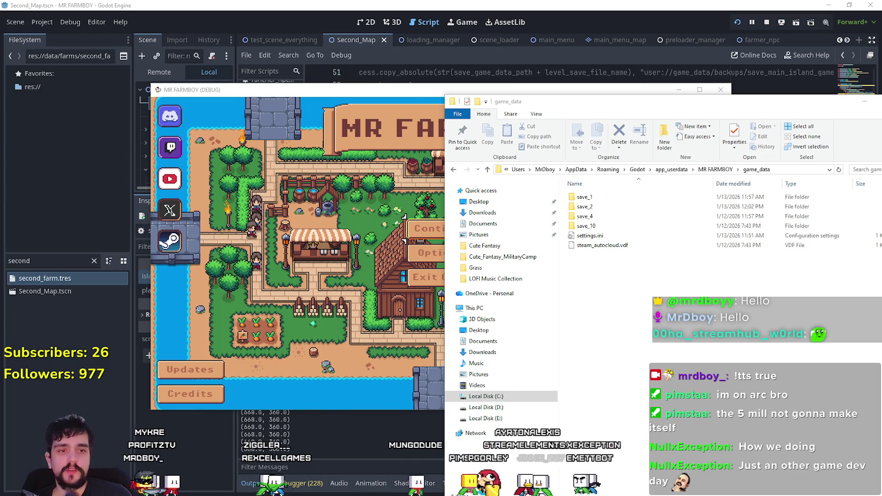
Step: Stop the running MR FARMBOY game and return to line 68 of load_game
{"action": "left_click", "coordinate": [427, 277]}
{"action": "left_click", "coordinate": [433, 257]}
{"action": "left_click", "coordinate": [551, 284]}
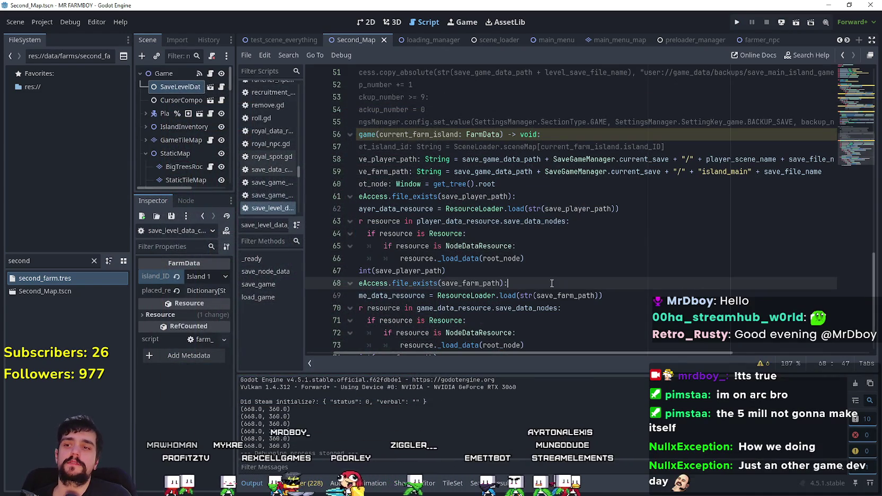
Step: Relaunch MR FARMBOY from Godot and switch to the Casterlabs chat dashboard
{"action": "left_click", "coordinate": [738, 20]}
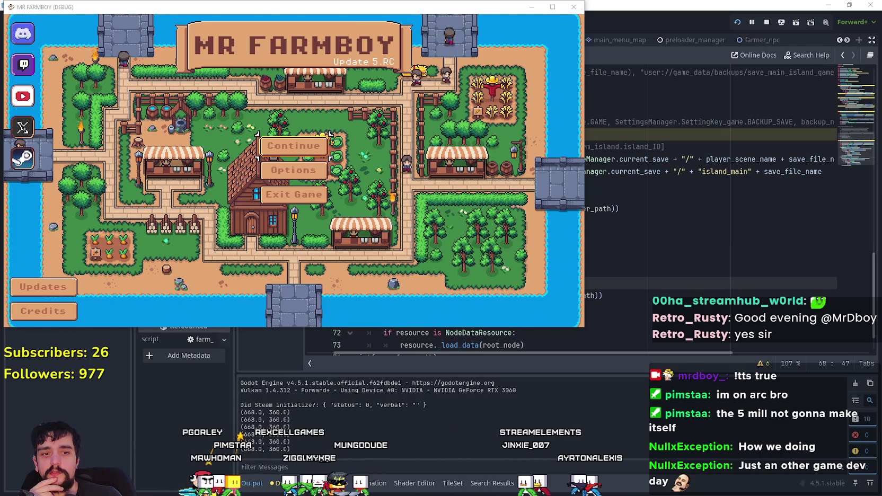
{"action": "key", "text": "alt+Tab"}
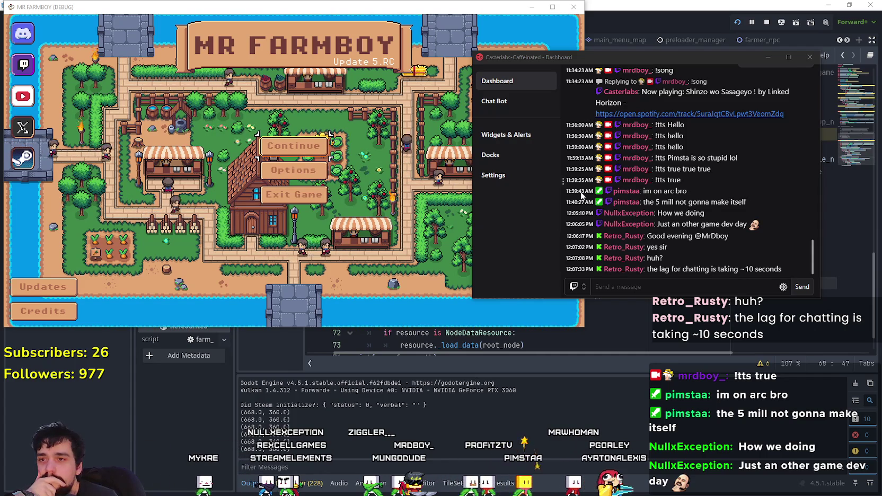
Step: Lower the Chat (New) widget's Text Style font size by one step
{"action": "left_click", "coordinate": [516, 103]}
{"action": "left_click", "coordinate": [511, 90]}
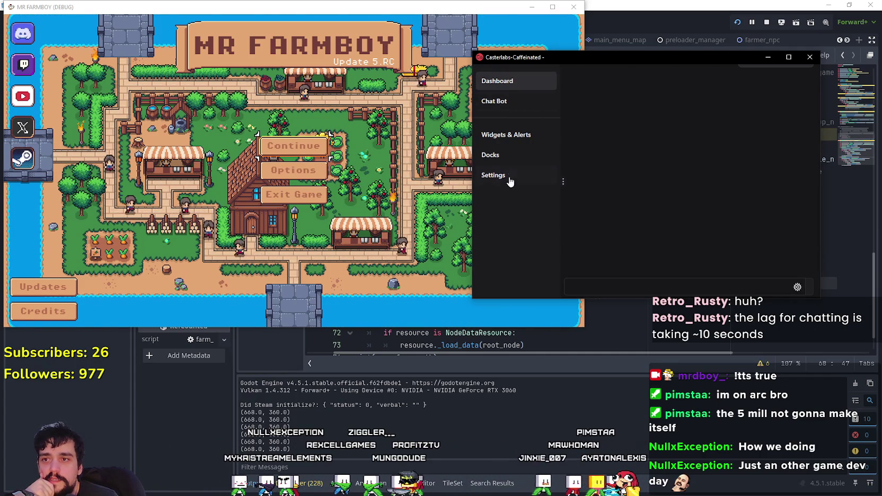
{"action": "left_click", "coordinate": [508, 136]}
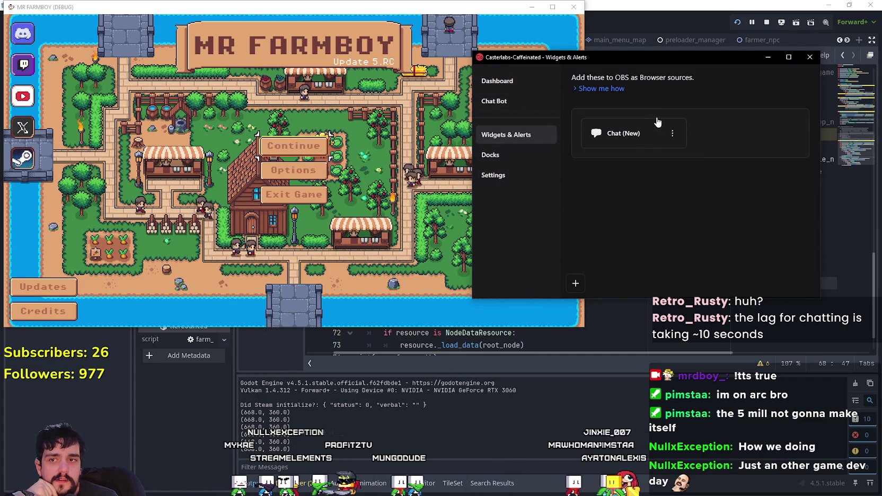
{"action": "left_click", "coordinate": [647, 135]}
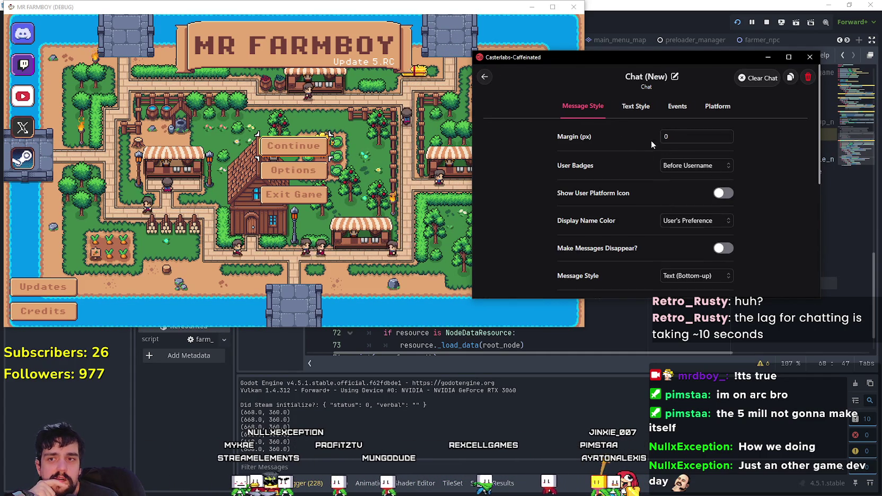
{"action": "left_click", "coordinate": [636, 106]}
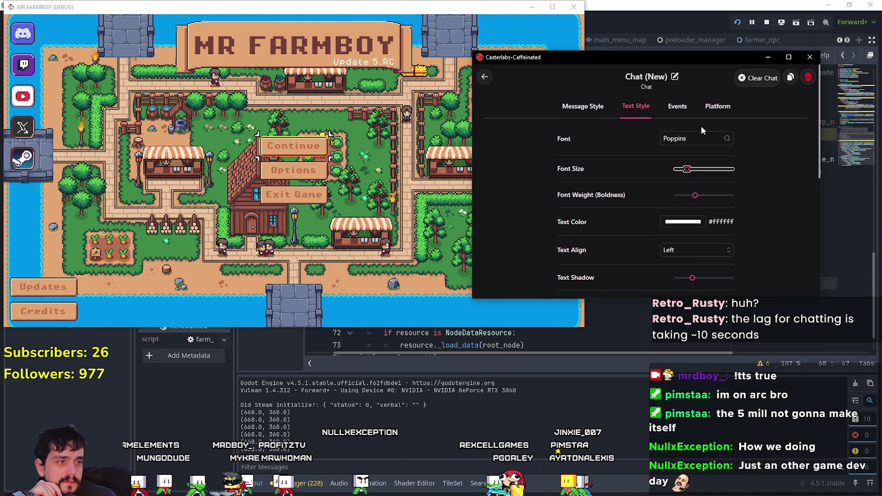
{"action": "key", "text": "Left"}
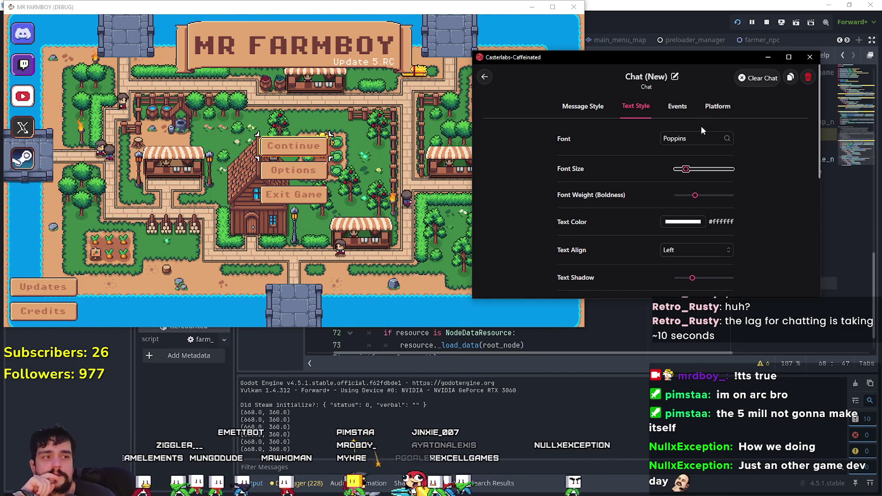
Step: Leave the chat widget settings, return to the dashboard, and move the Casterlabs window aside
{"action": "left_click", "coordinate": [755, 153]}
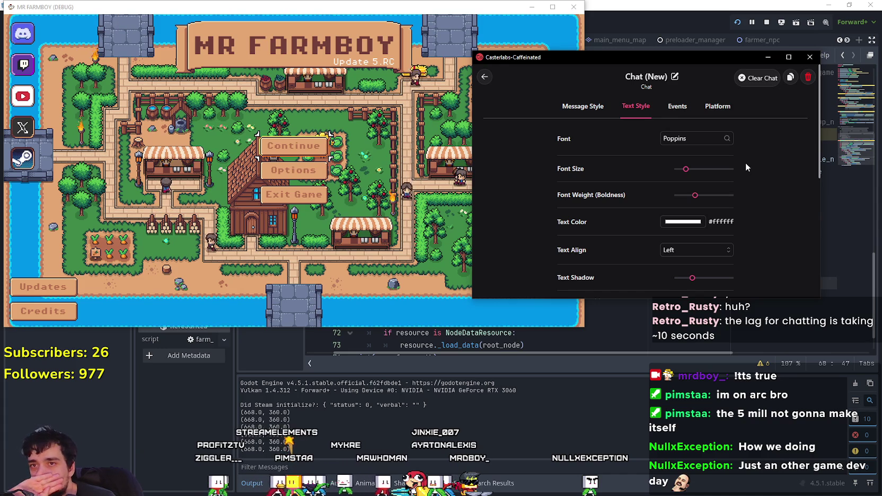
{"action": "left_click", "coordinate": [485, 78]}
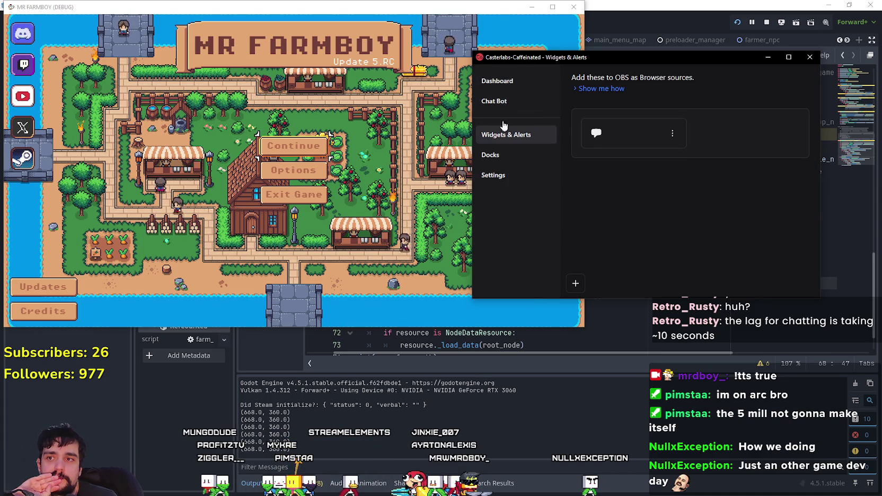
{"action": "left_click", "coordinate": [507, 108]}
{"action": "left_click", "coordinate": [497, 81]}
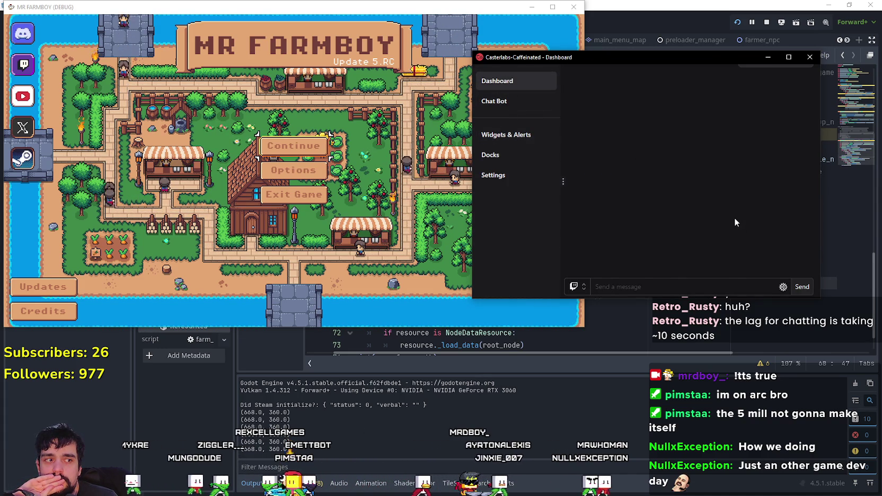
{"action": "mouse_move", "coordinate": [643, 54]}
{"action": "left_mouse_down"}
{"action": "mouse_move", "coordinate": [595, 73]}
{"action": "mouse_move", "coordinate": [880, 80]}
{"action": "left_mouse_up"}
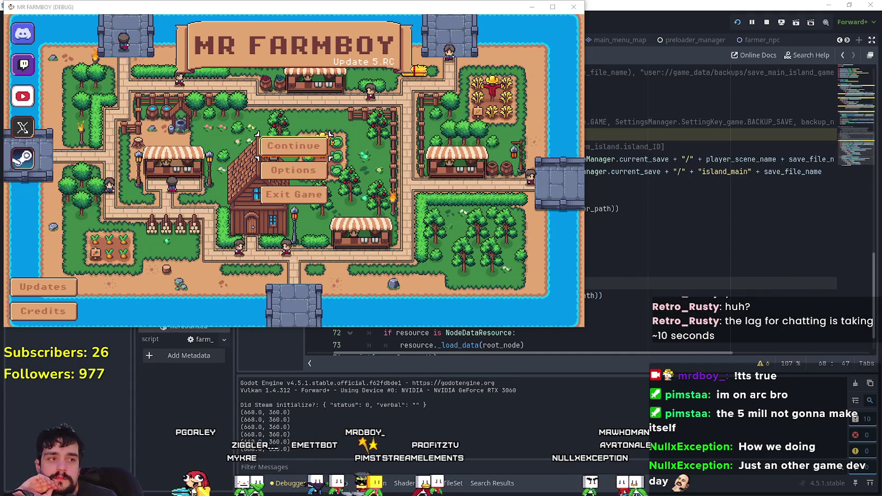
Step: Pick Save 1 in the game's save list, then look inside the save_2 folder in game_data
{"action": "left_click", "coordinate": [275, 145]}
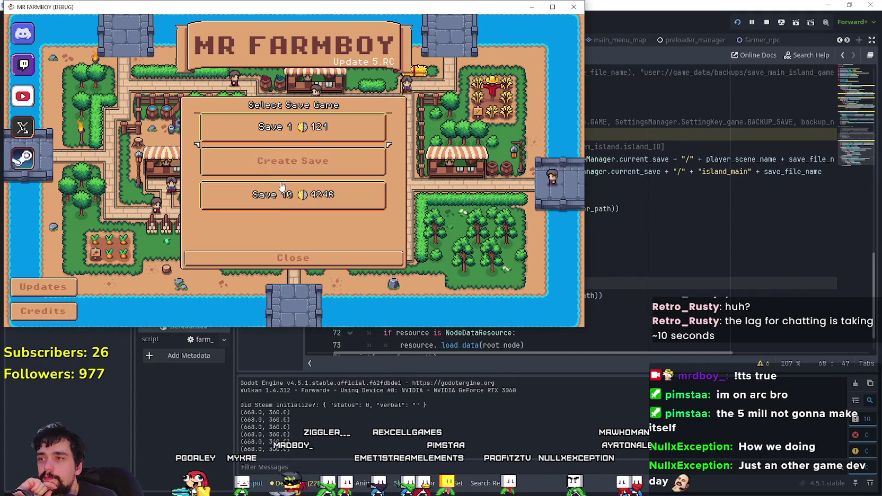
{"action": "left_click", "coordinate": [317, 130]}
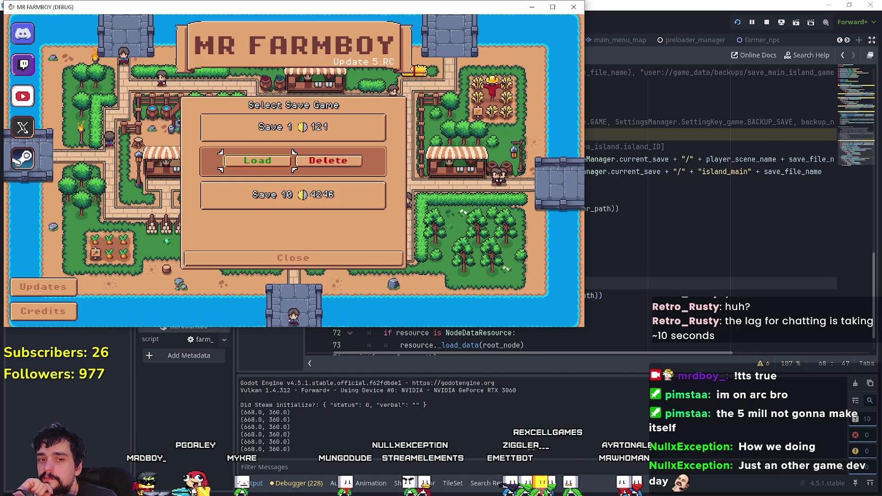
{"action": "key", "text": "alt+Tab"}
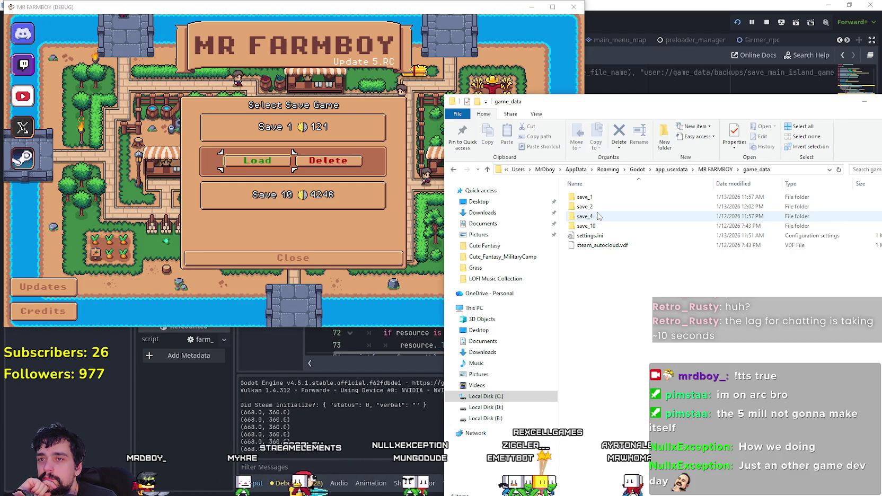
{"action": "double_click", "coordinate": [585, 206]}
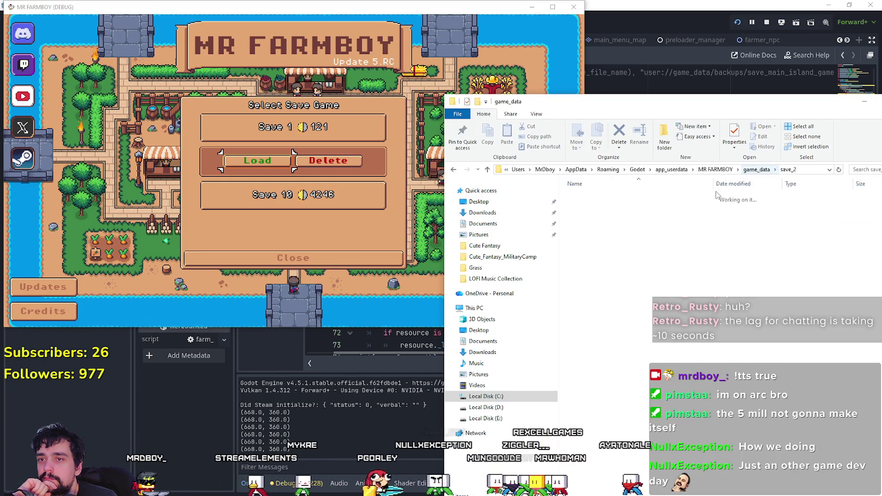
{"action": "left_click", "coordinate": [757, 169]}
Step: Delete the save_2 folder from game_data in File Explorer
{"action": "right_click", "coordinate": [594, 208]}
{"action": "left_click", "coordinate": [581, 319]}
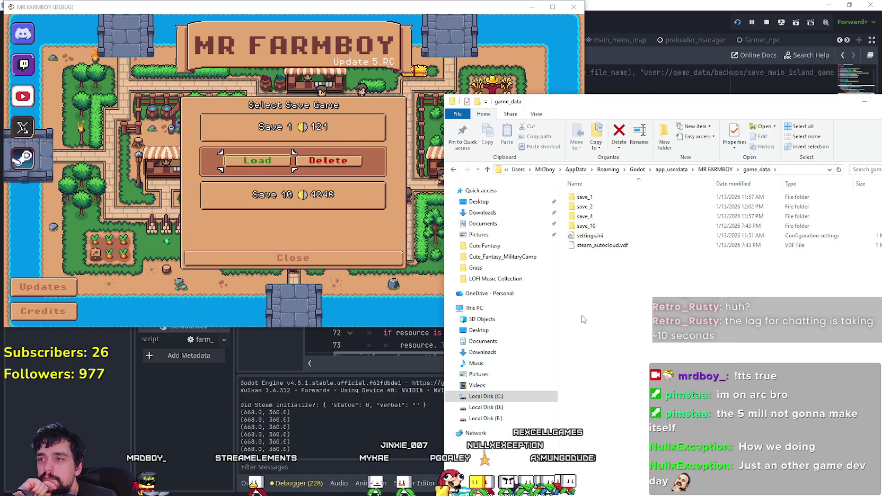
{"action": "left_click", "coordinate": [292, 257]}
{"action": "right_click", "coordinate": [584, 207]}
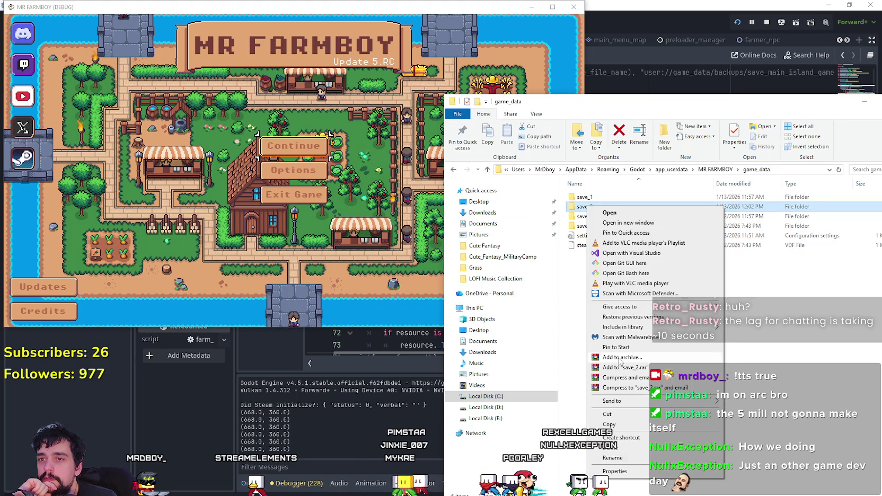
{"action": "left_click", "coordinate": [609, 448]}
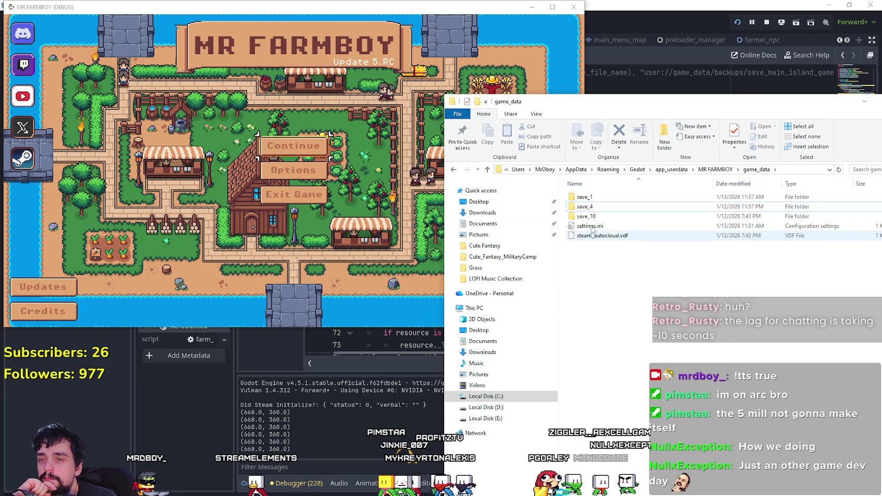
Step: Reopen the in-game save list and delete the Save 2 slot
{"action": "left_click", "coordinate": [293, 146]}
{"action": "left_click", "coordinate": [325, 160]}
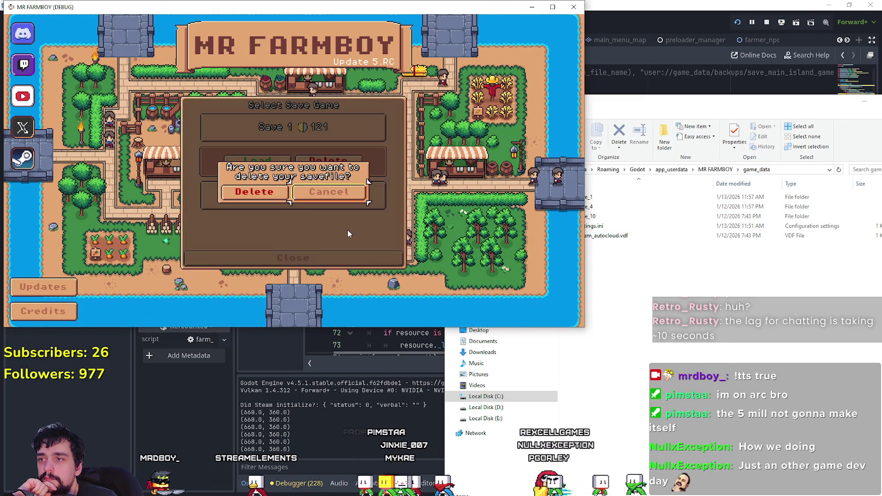
{"action": "left_click", "coordinate": [255, 191]}
Step: Create a new Balanced Economy save in slot 2 and start playing past the intro
{"action": "left_click", "coordinate": [290, 158]}
{"action": "left_click", "coordinate": [282, 135]}
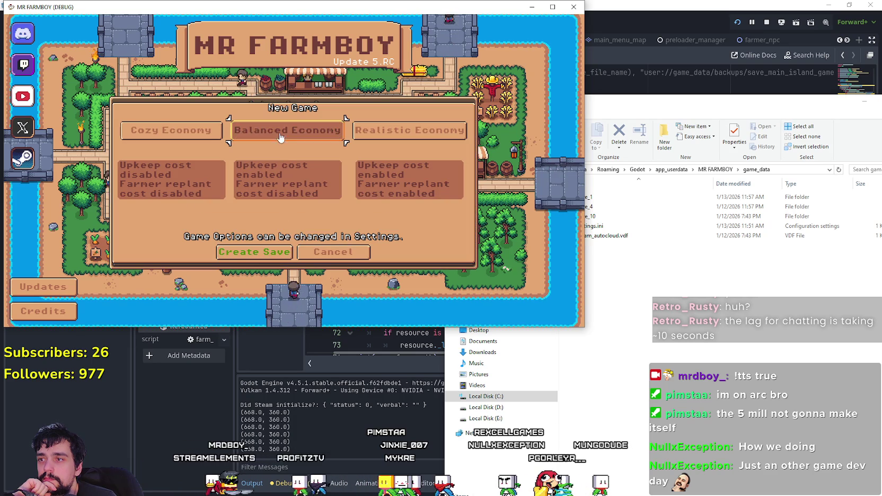
{"action": "left_click", "coordinate": [255, 252]}
{"action": "left_click", "coordinate": [561, 97]}
{"action": "mouse_move", "coordinate": [561, 97]}
{"action": "left_mouse_down"}
{"action": "mouse_move", "coordinate": [633, 91]}
{"action": "mouse_move", "coordinate": [672, 76]}
{"action": "left_mouse_up"}
{"action": "left_click", "coordinate": [248, 215]}
Step: Force Save from the pause menu, then open save_2's island_main_data.tres in Notepad
{"action": "key", "text": "Escape"}
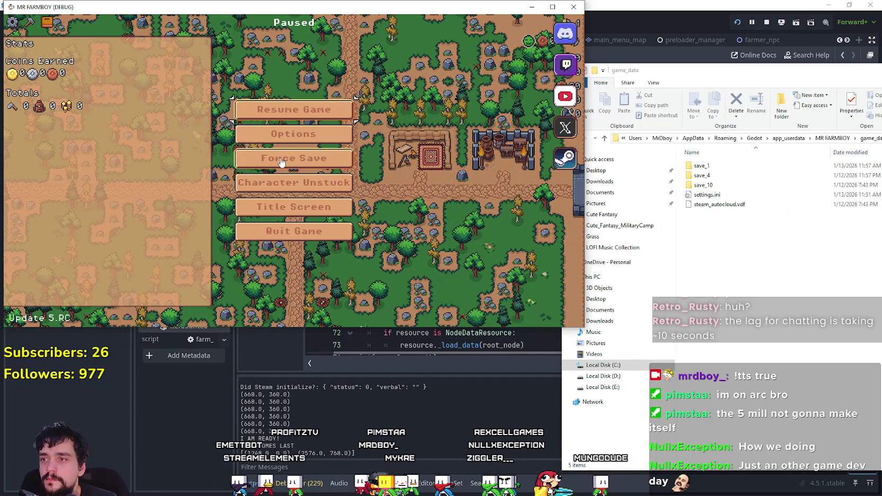
{"action": "left_click", "coordinate": [281, 162]}
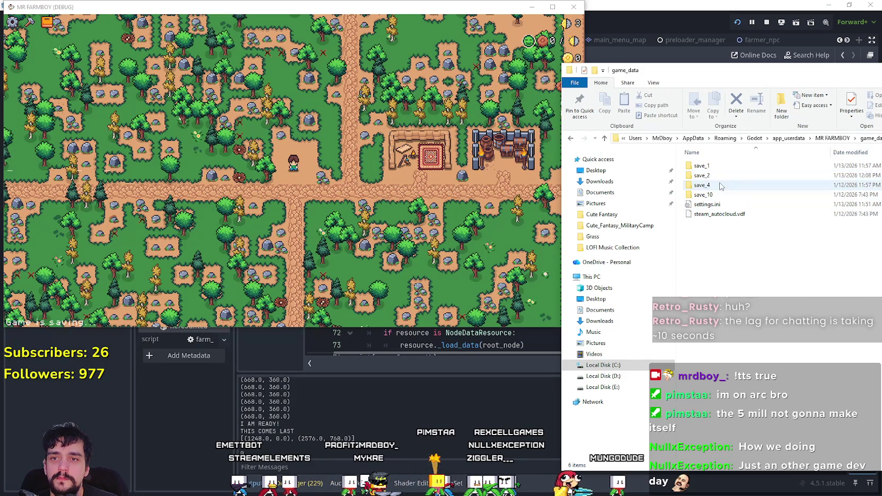
{"action": "double_click", "coordinate": [722, 176]}
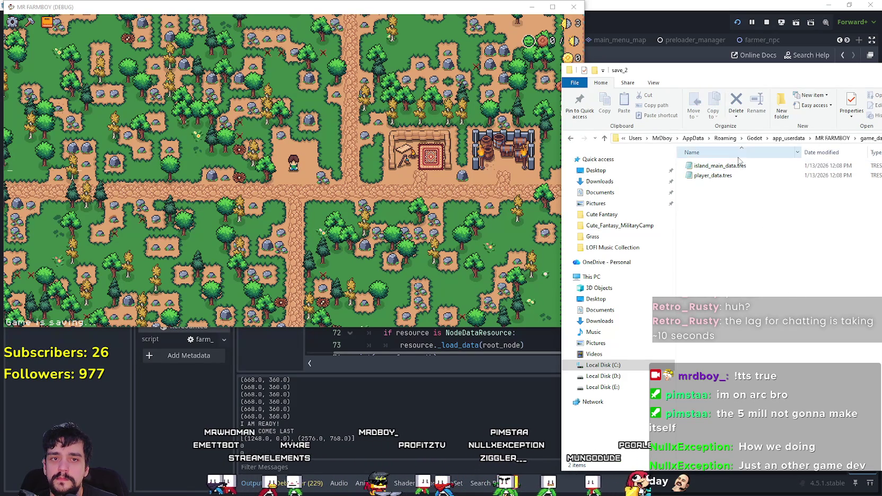
{"action": "double_click", "coordinate": [721, 166]}
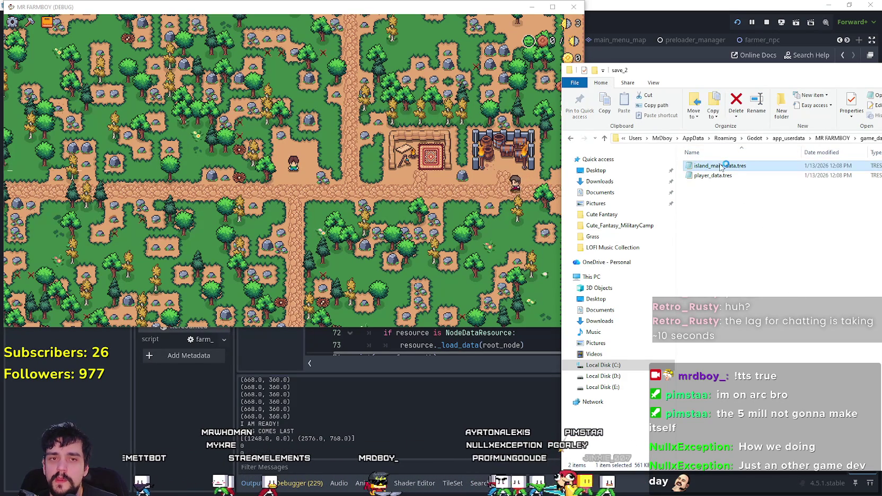
{"action": "left_click_drag", "start_coordinate": [761, 208], "coordinate": [216, 30]}
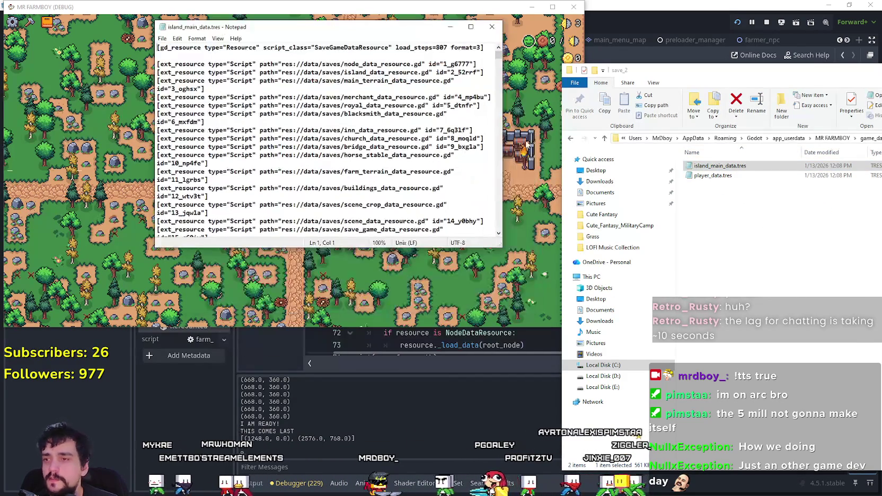
Step: Rearrange Notepad and Explorer, read island_main_data.tres to its end, then close it
{"action": "left_click_drag", "start_coordinate": [498, 50], "coordinate": [508, 132]}
{"action": "left_click_drag", "start_coordinate": [801, 74], "coordinate": [488, 39]}
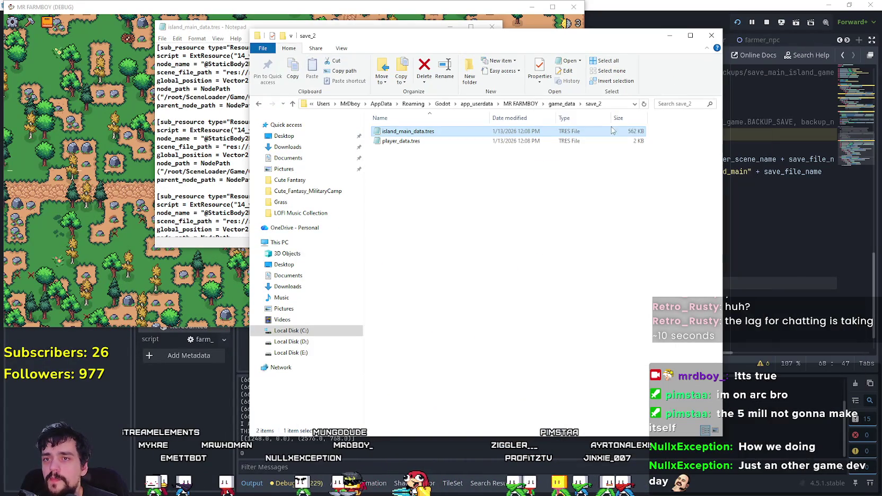
{"action": "left_click", "coordinate": [536, 232]}
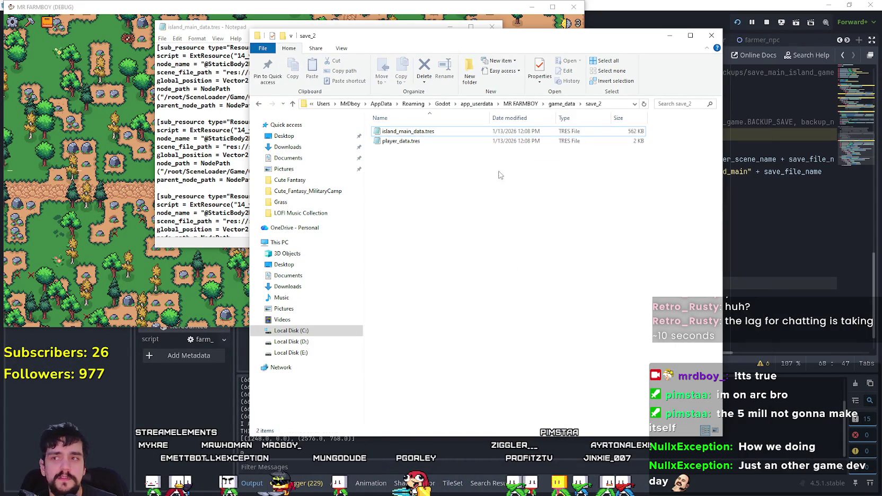
{"action": "left_click_drag", "start_coordinate": [311, 41], "coordinate": [460, 47]}
{"action": "left_click", "coordinate": [381, 23]}
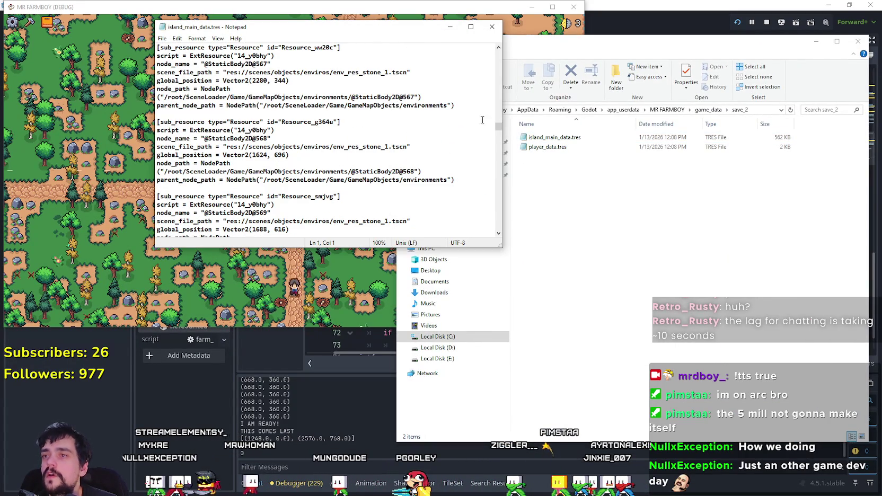
{"action": "left_click_drag", "start_coordinate": [498, 127], "coordinate": [499, 247]}
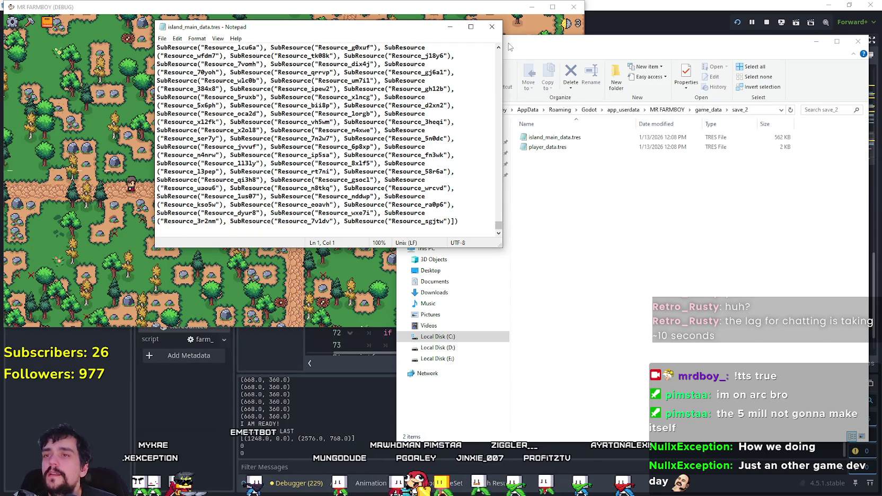
{"action": "left_click", "coordinate": [492, 29]}
{"action": "left_click", "coordinate": [363, 214]}
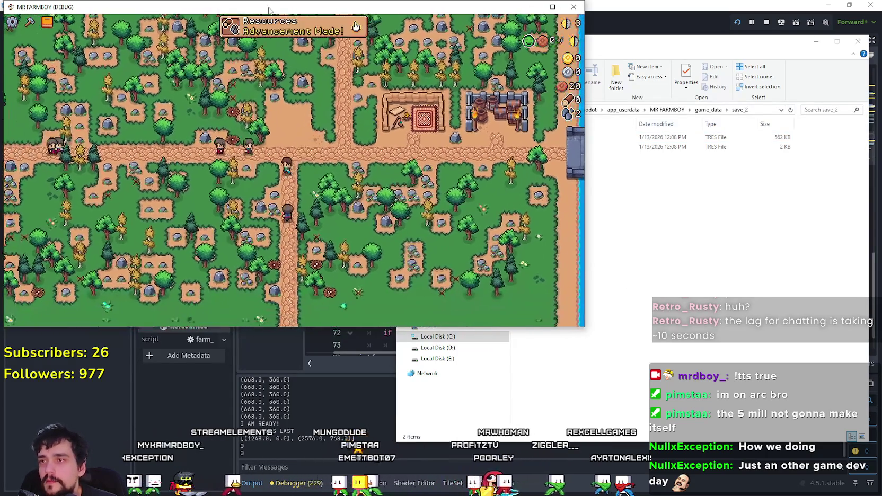
Step: Check the Crops tab in the Advancements panel, then close the panel
{"action": "left_click", "coordinate": [296, 26]}
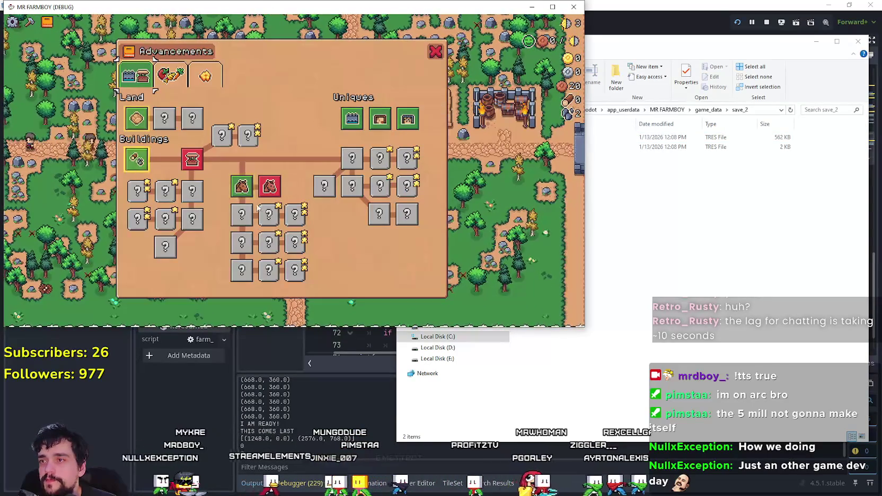
{"action": "left_click", "coordinate": [170, 74]}
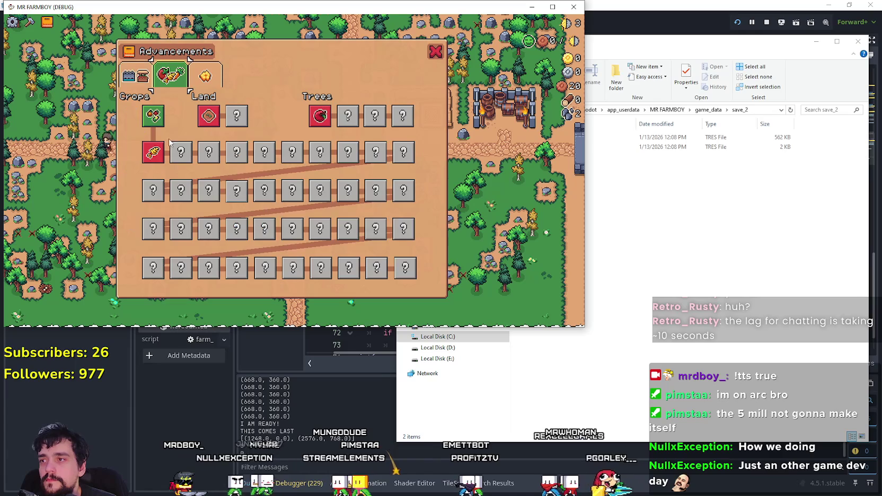
{"action": "left_click", "coordinate": [435, 52]}
{"action": "scroll", "coordinate": [354, 223], "scroll_direction": "down", "scroll_amount": 5}
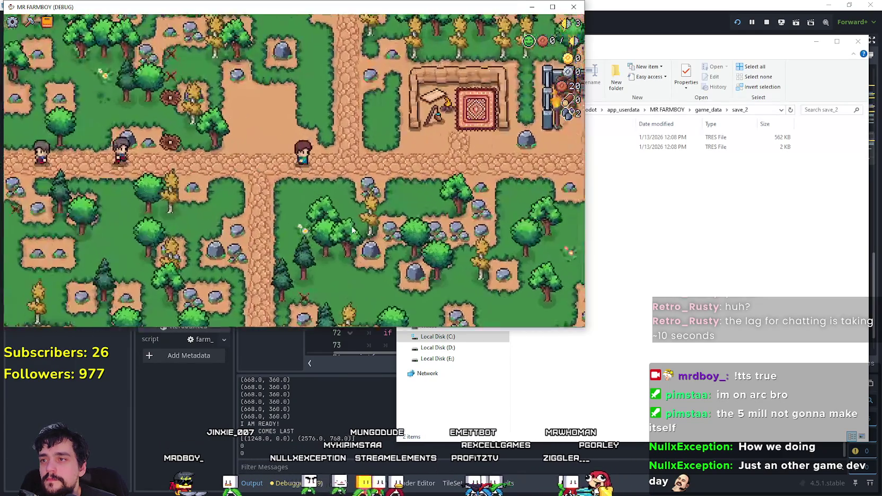
{"action": "scroll", "coordinate": [354, 223], "scroll_direction": "up", "scroll_amount": 5}
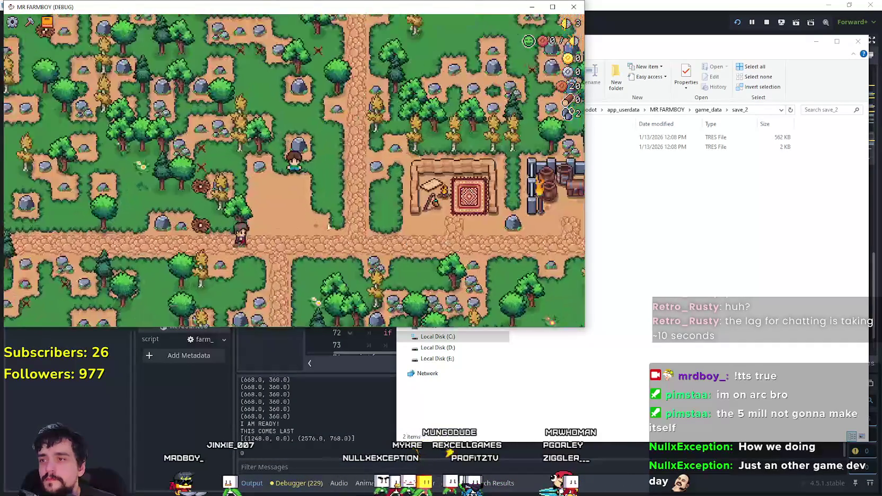
Step: Quit to the title screen and view Save 2, Save 1 and Save 10 in the Load list
{"action": "key", "text": "Escape"}
{"action": "left_click", "coordinate": [318, 207]}
{"action": "left_click", "coordinate": [307, 150]}
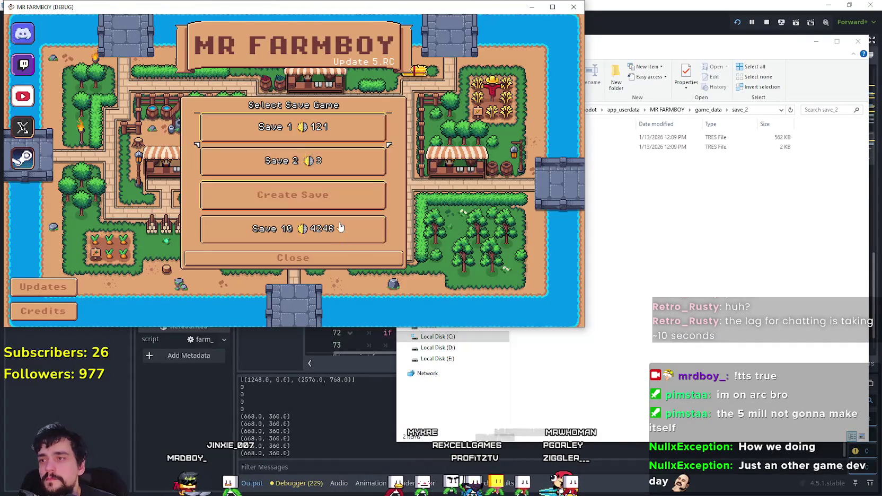
{"action": "left_click", "coordinate": [336, 168]}
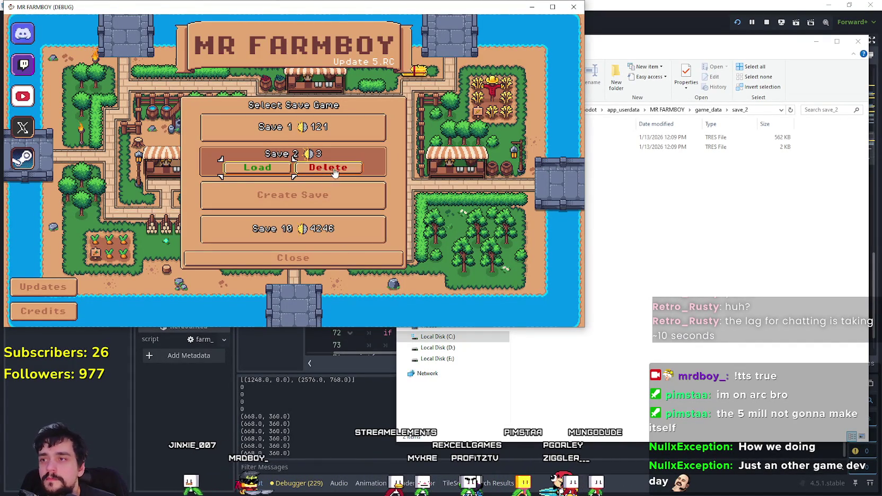
{"action": "left_click", "coordinate": [315, 132]}
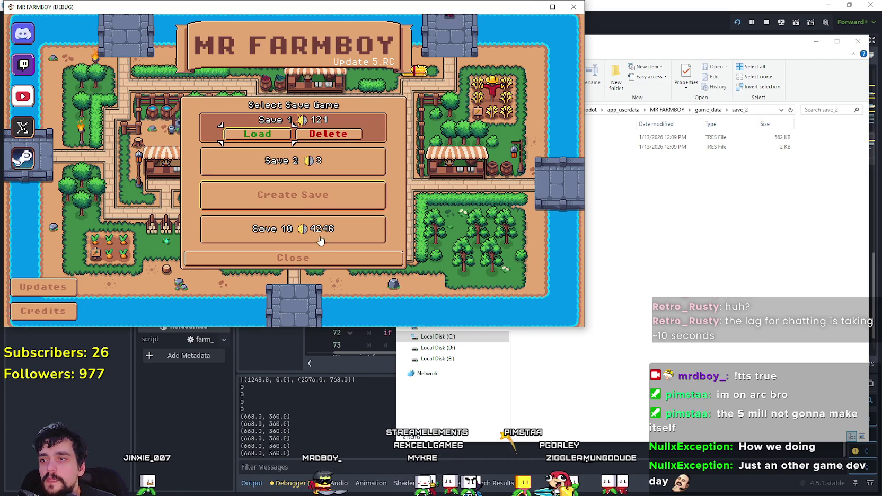
{"action": "left_click", "coordinate": [322, 234]}
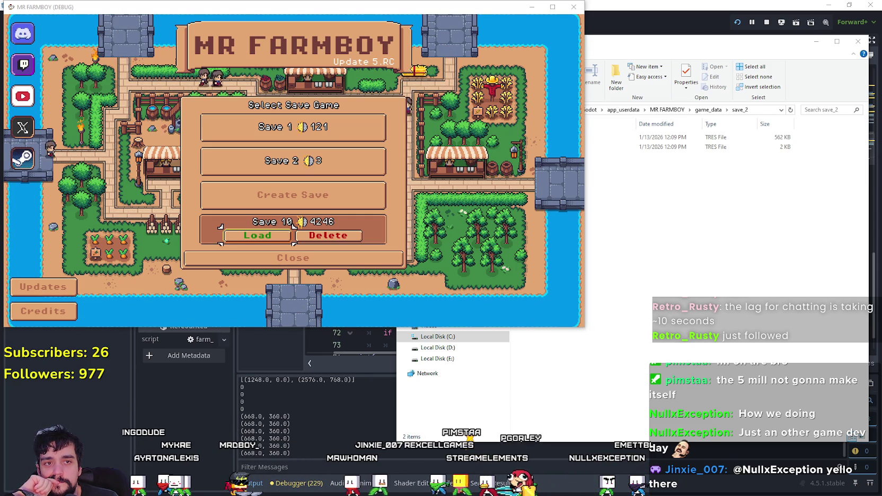
Step: Load Save 10, zoom out and maximize to see the whole farm, then close the game
{"action": "left_click", "coordinate": [261, 240]}
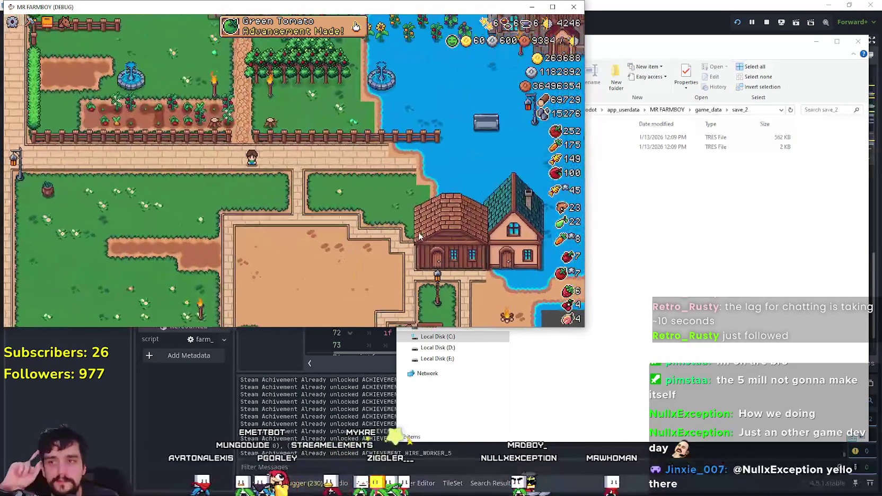
{"action": "scroll", "coordinate": [407, 224], "scroll_direction": "down", "scroll_amount": 5}
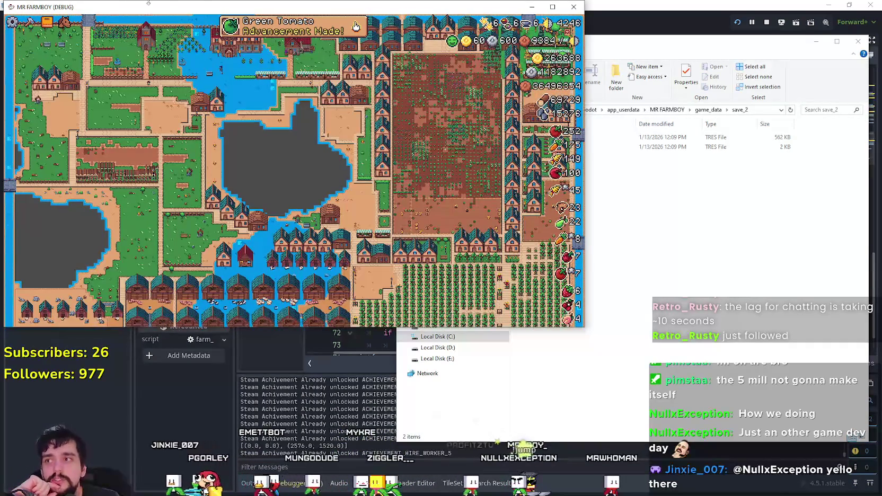
{"action": "left_click_drag", "start_coordinate": [143, 7], "coordinate": [299, 92]}
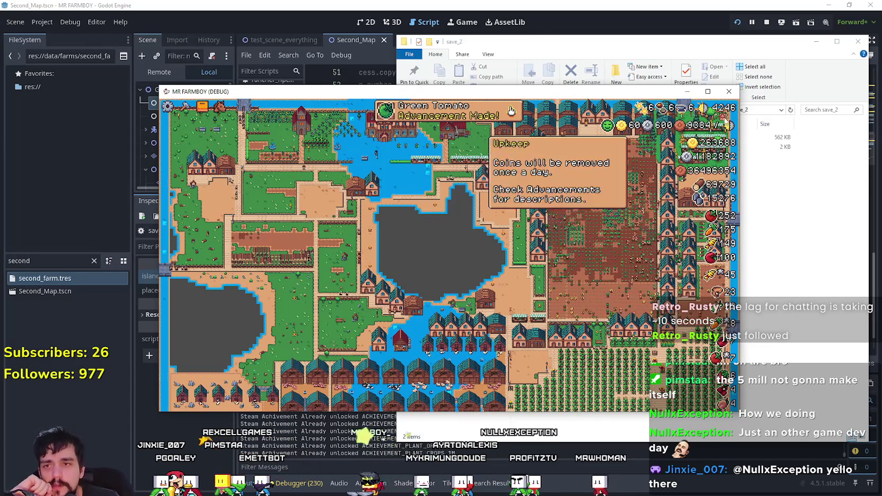
{"action": "key", "text": "super+Up"}
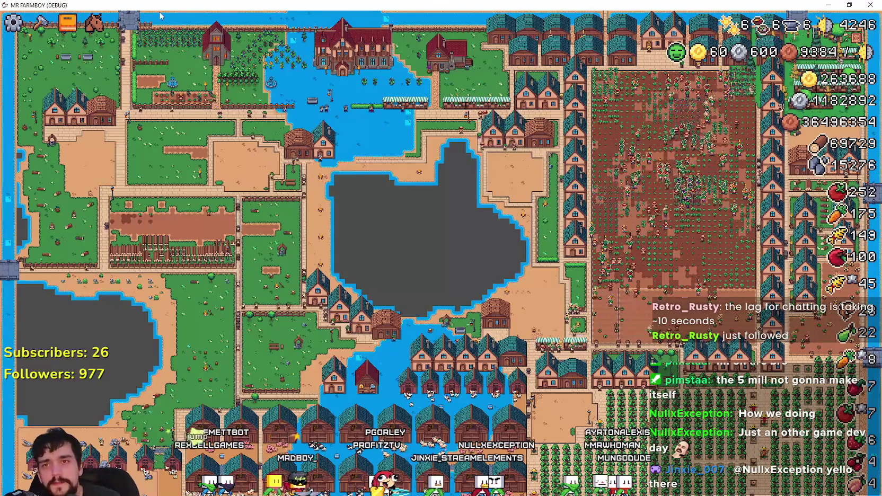
{"action": "key", "text": "alt+F4"}
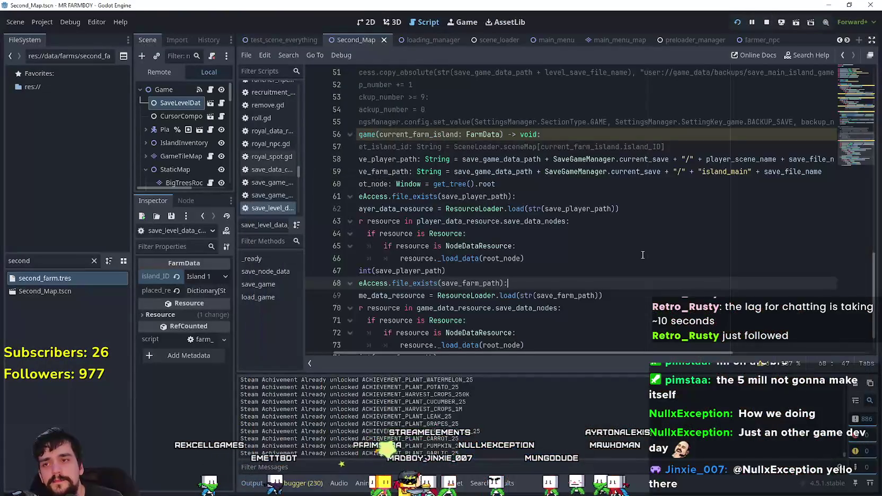
Step: Stop the running game session from the Godot toolbar
{"action": "left_click", "coordinate": [614, 238]}
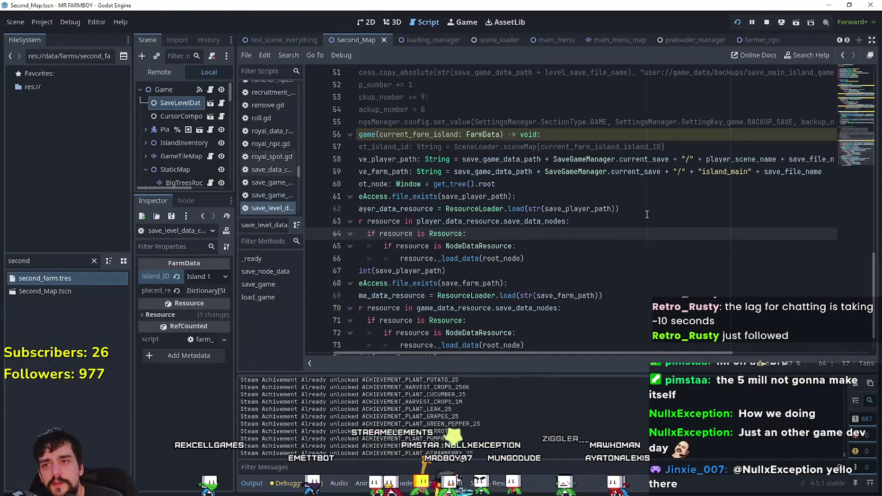
{"action": "left_click", "coordinate": [770, 30]}
{"action": "left_click", "coordinate": [602, 195]}
{"action": "left_click", "coordinate": [595, 239]}
{"action": "left_click", "coordinate": [596, 273]}
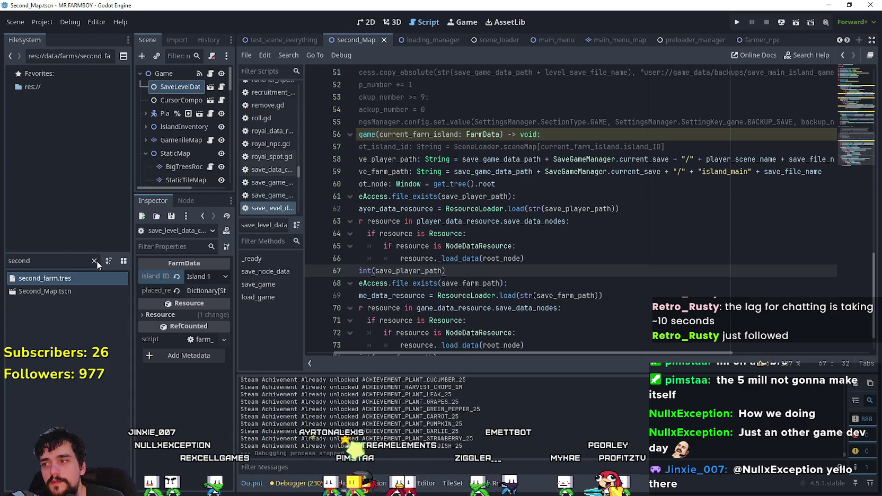
Step: Inspect the island_main save path and line 57's island_ID lookup in load_game
{"action": "left_click_drag", "start_coordinate": [715, 172], "coordinate": [836, 171]}
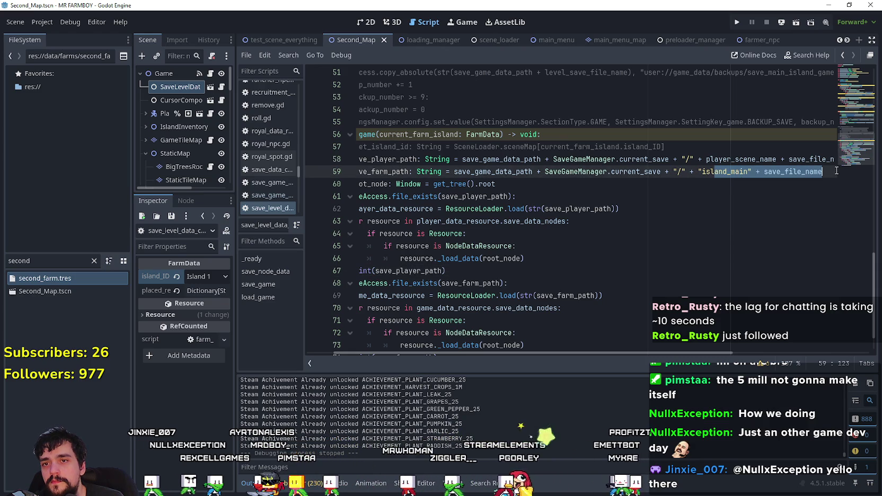
{"action": "double_click", "coordinate": [724, 172]}
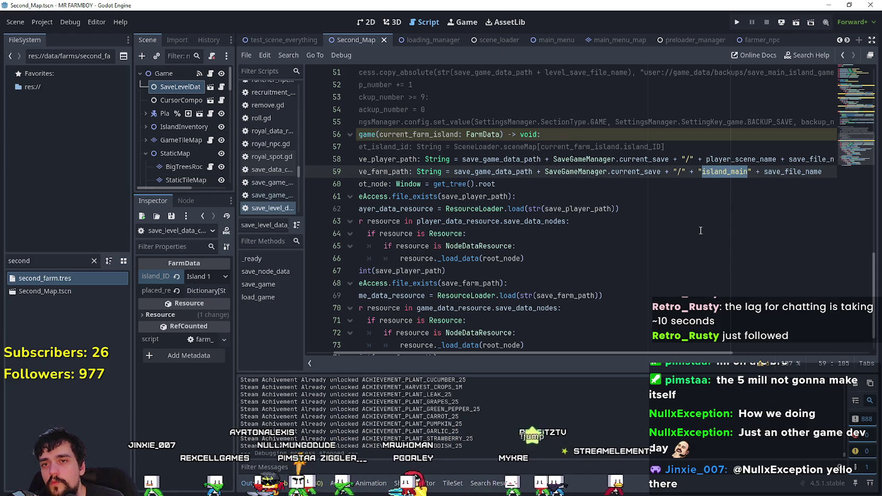
{"action": "left_click", "coordinate": [674, 232]}
{"action": "left_click_drag", "start_coordinate": [661, 147], "coordinate": [541, 147]}
{"action": "left_click_drag", "start_coordinate": [454, 147], "coordinate": [620, 147]}
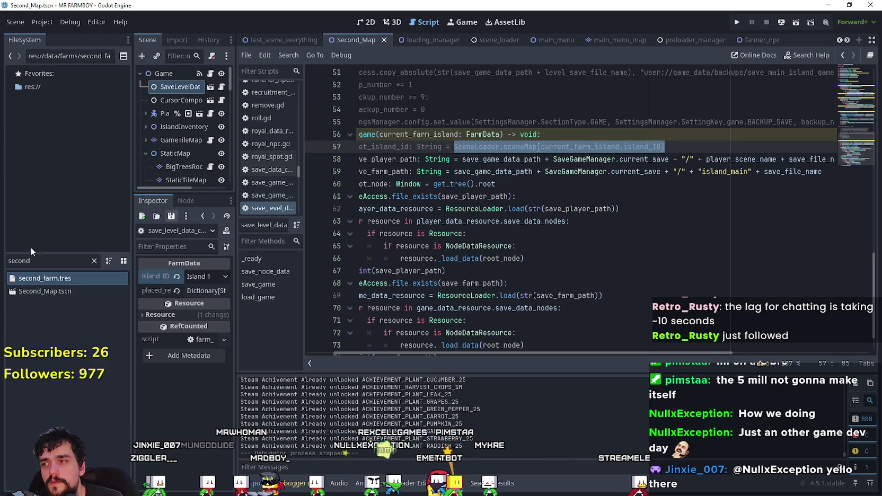
{"action": "left_click", "coordinate": [97, 260]}
{"action": "left_click", "coordinate": [584, 147]}
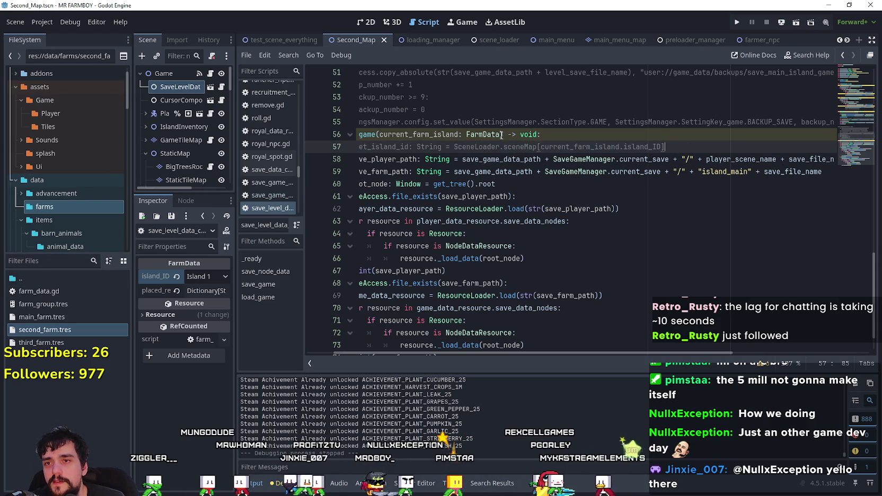
Step: Copy the SceneLoader.sceneMap lookup on line 57 and filter FileSystem for 'load'
{"action": "left_click_drag", "start_coordinate": [454, 147], "coordinate": [677, 146]}
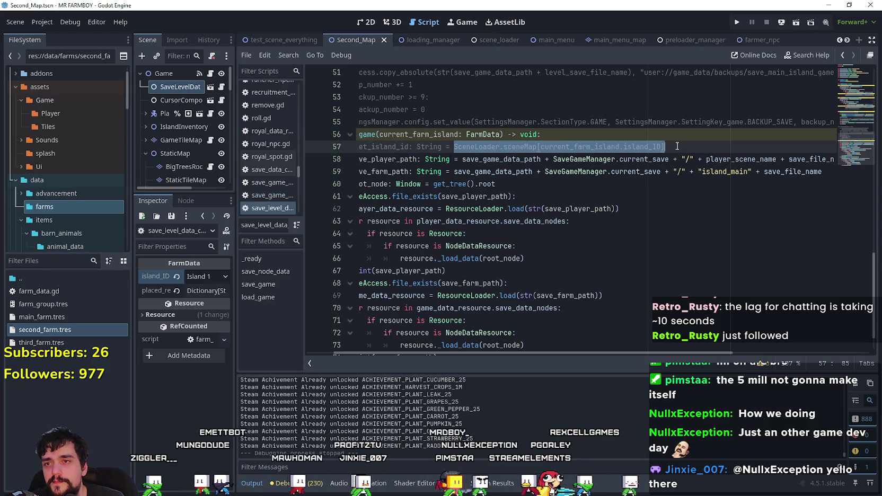
{"action": "left_click", "coordinate": [603, 159]}
{"action": "left_click_drag", "start_coordinate": [542, 147], "coordinate": [705, 147]}
{"action": "double_click", "coordinate": [508, 144]}
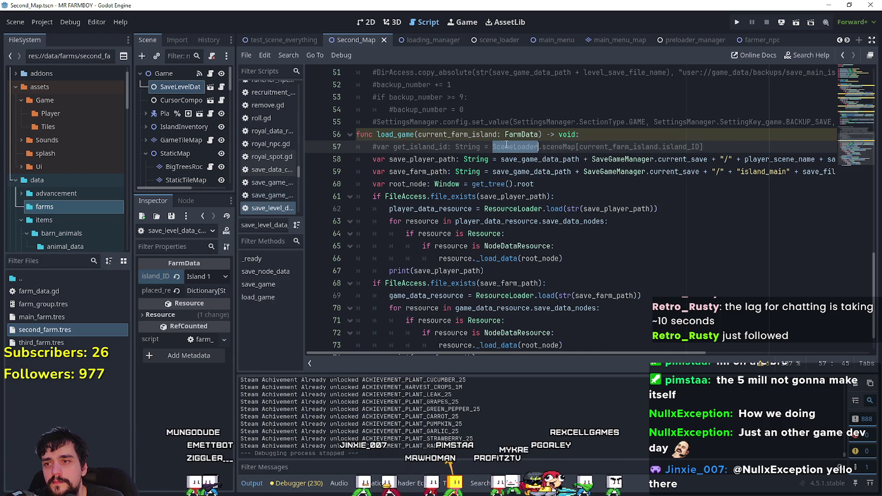
{"action": "key", "text": "shift+End"}
{"action": "right_click", "coordinate": [631, 145]}
{"action": "left_click", "coordinate": [649, 215]}
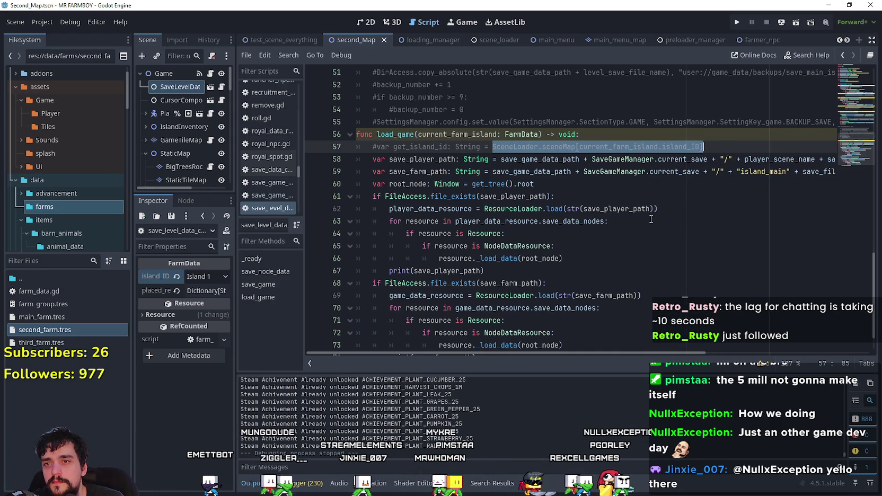
{"action": "left_click", "coordinate": [650, 221]}
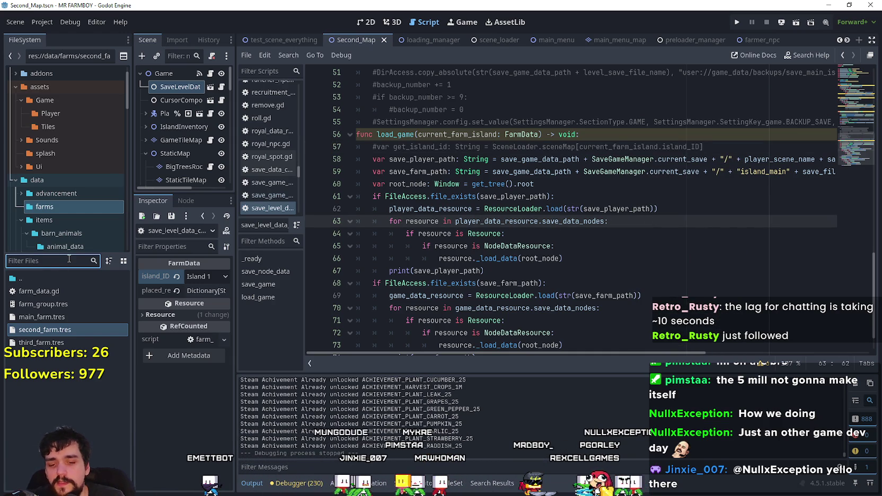
{"action": "type", "text": "load"}
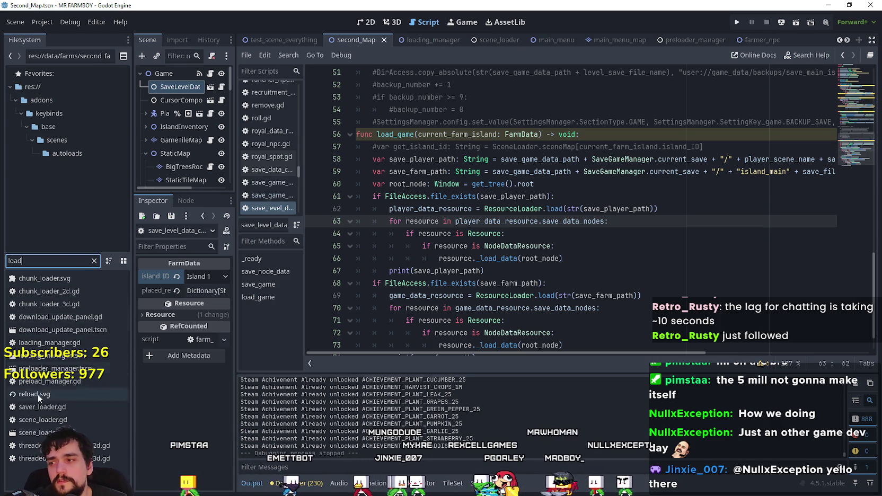
Step: Open scene_loader.tscn's scene_loader.gd script and highlight loadingSceneKey on line 45
{"action": "double_click", "coordinate": [37, 433]}
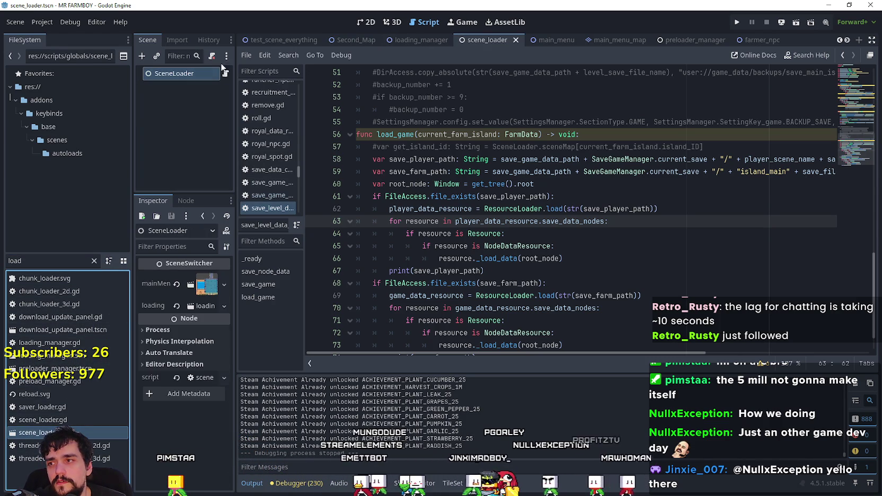
{"action": "left_click", "coordinate": [225, 74]}
{"action": "scroll", "coordinate": [699, 298], "scroll_direction": "down", "scroll_amount": 9}
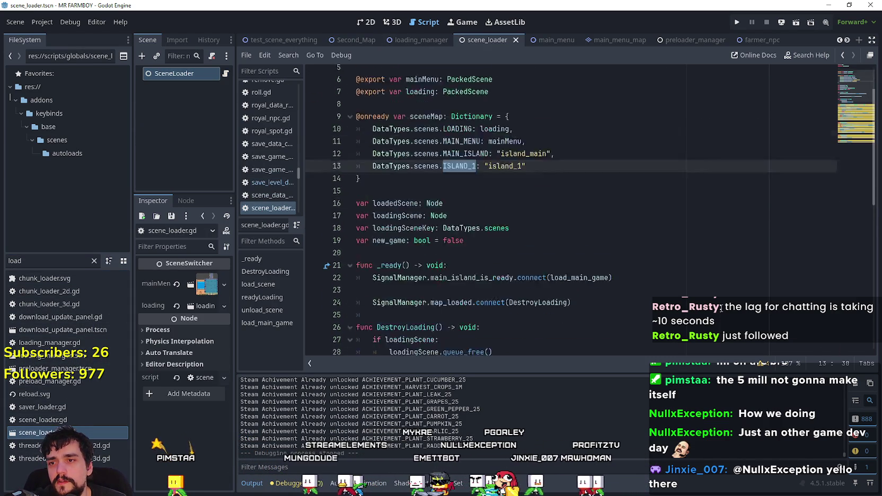
{"action": "scroll", "coordinate": [698, 298], "scroll_direction": "down", "scroll_amount": 1}
{"action": "double_click", "coordinate": [744, 253]}
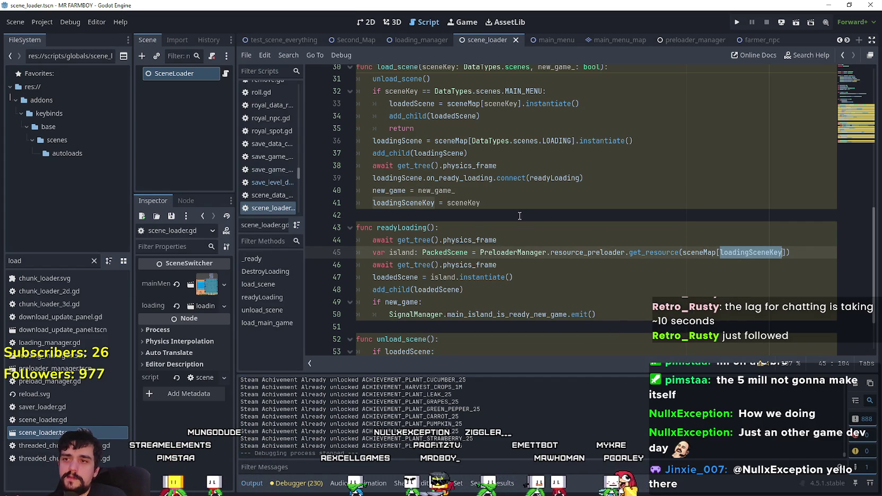
Step: Trace sceneKey up to the load_scene function, undoing an accidental rename
{"action": "scroll", "coordinate": [429, 222], "scroll_direction": "up", "scroll_amount": 1}
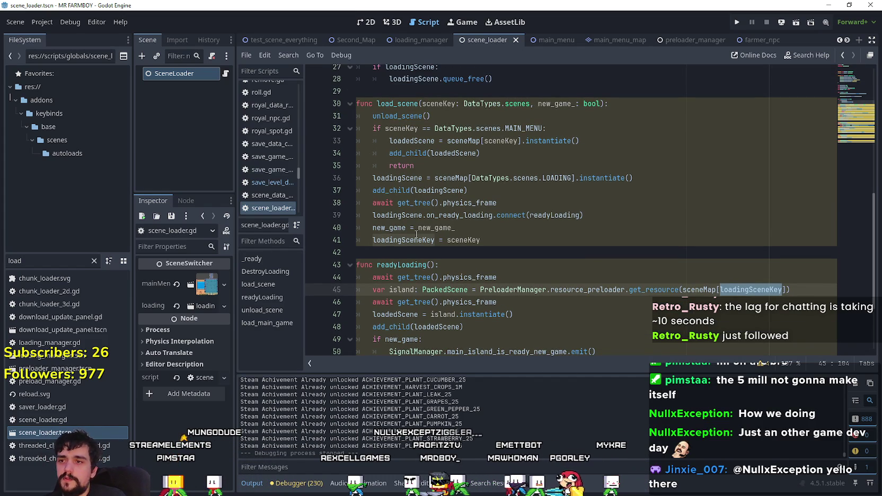
{"action": "double_click", "coordinate": [454, 239]}
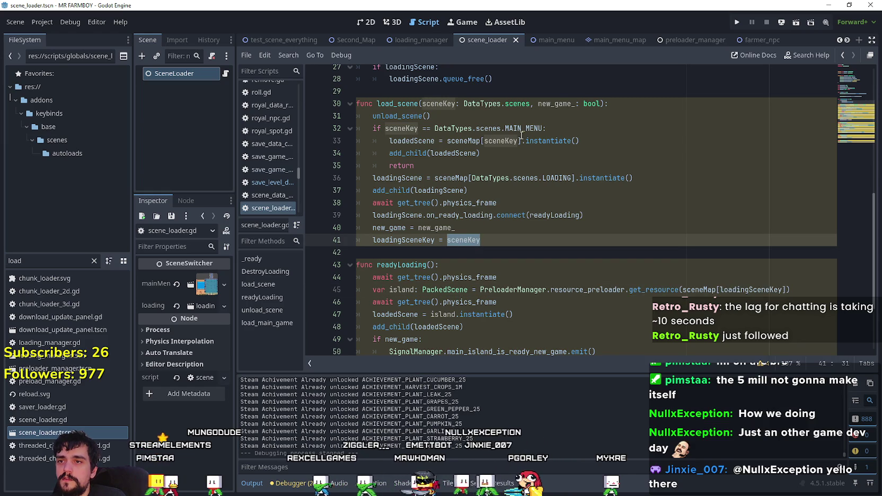
{"action": "scroll", "coordinate": [514, 170], "scroll_direction": "up", "scroll_amount": 2}
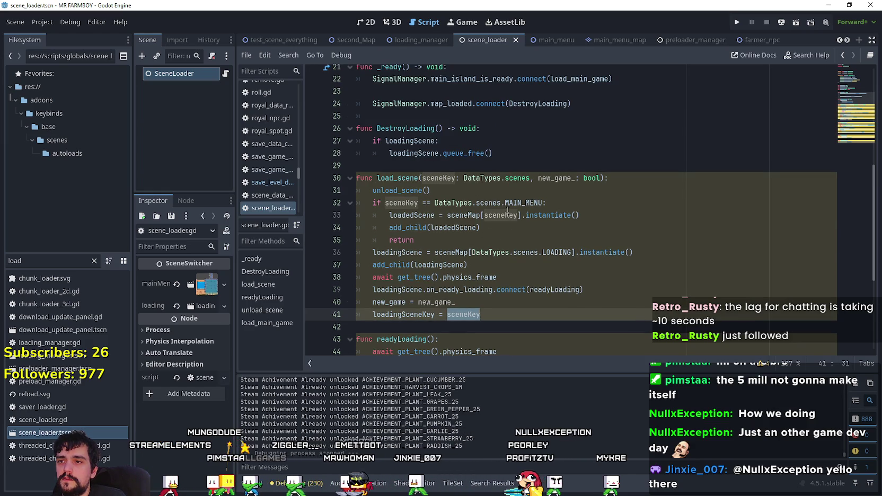
{"action": "double_click", "coordinate": [508, 214]}
{"action": "scroll", "coordinate": [517, 252], "scroll_direction": "up", "scroll_amount": 1}
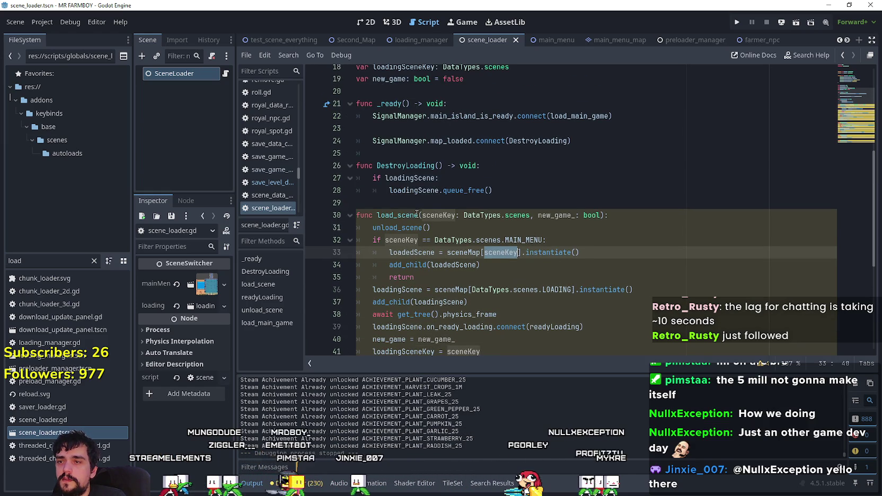
{"action": "double_click", "coordinate": [397, 215]}
{"action": "scroll", "coordinate": [423, 249], "scroll_direction": "up", "scroll_amount": 2}
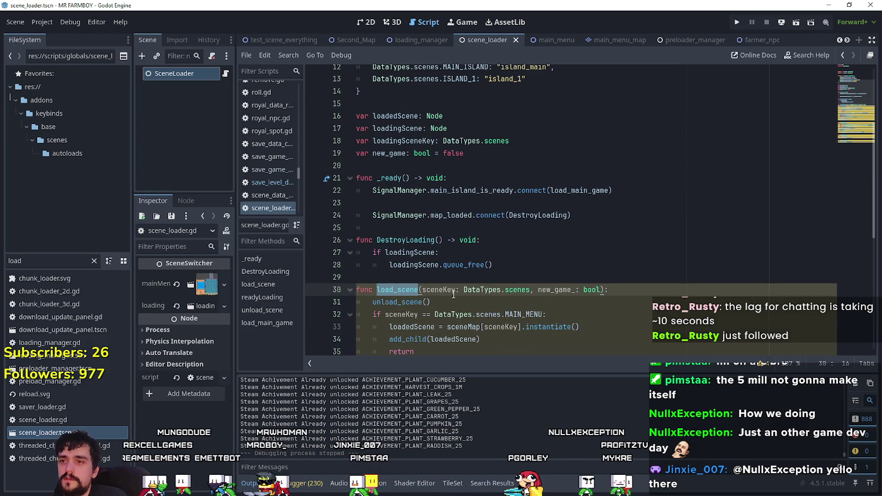
{"action": "scroll", "coordinate": [465, 243], "scroll_direction": "down", "scroll_amount": 1}
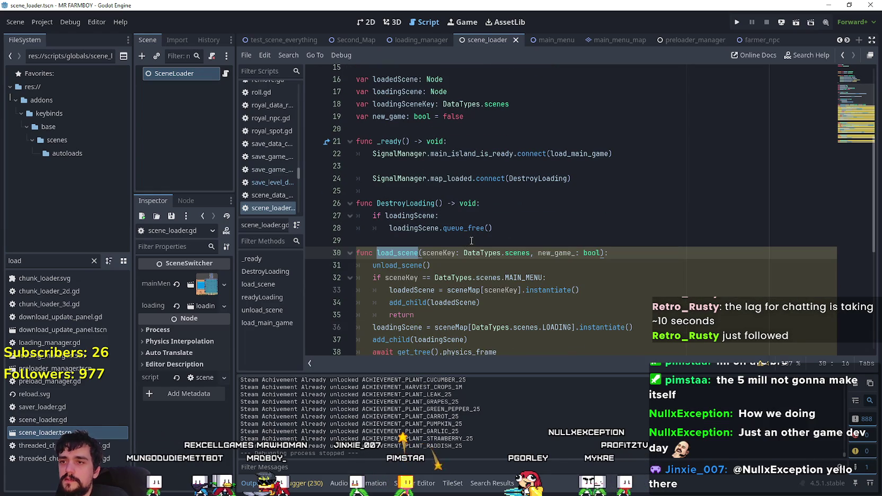
{"action": "key", "text": "ctrl+z"}
Step: Find in Files for load_scene and open the line 557 call in login_yo.gd
{"action": "key", "text": "ctrl+shift+f"}
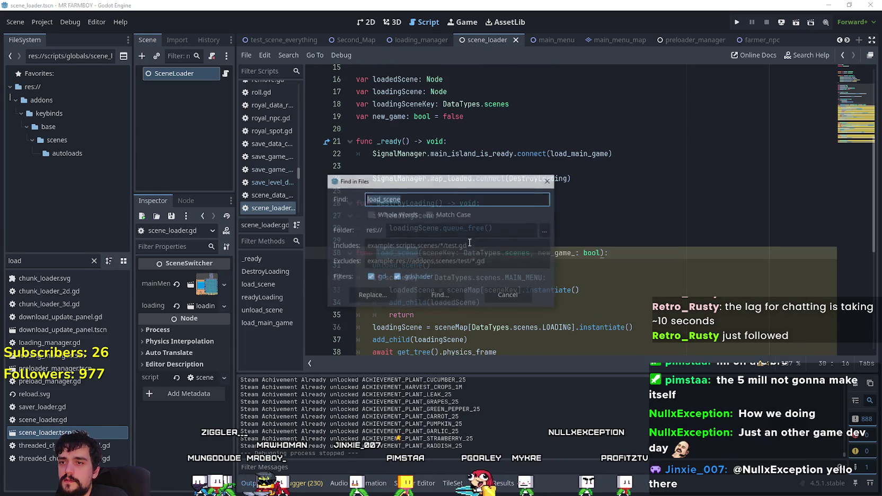
{"action": "key", "text": "Return"}
{"action": "scroll", "coordinate": [510, 413], "scroll_direction": "down", "scroll_amount": 5}
{"action": "left_click", "coordinate": [484, 417]}
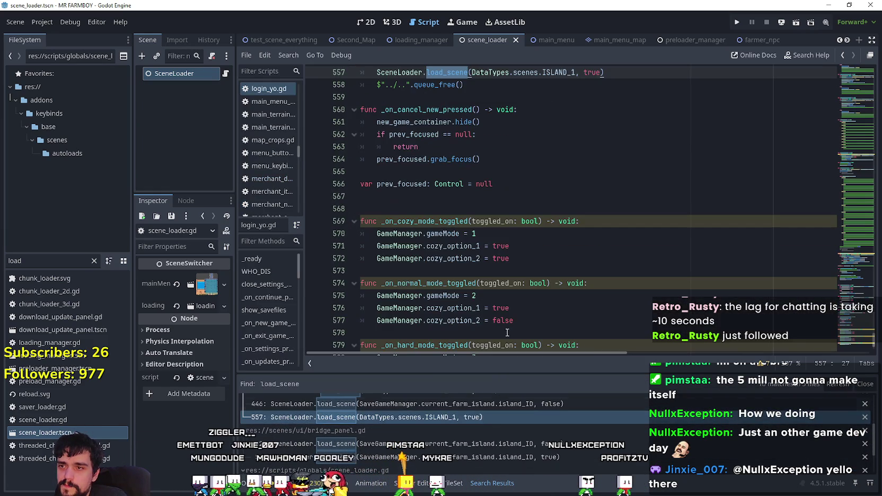
Step: Search the project for DataTypes.scenes.ISLAND_1 from line 557 and return to that match
{"action": "left_click", "coordinate": [514, 272]}
{"action": "left_click_drag", "start_coordinate": [604, 254], "coordinate": [305, 250]}
{"action": "scroll", "coordinate": [450, 275], "scroll_direction": "down", "scroll_amount": 1}
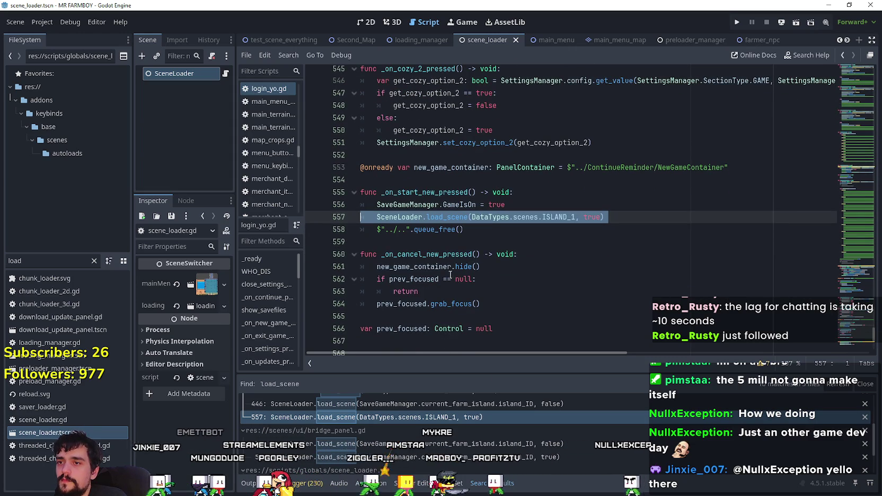
{"action": "left_click_drag", "start_coordinate": [576, 217], "coordinate": [472, 217]}
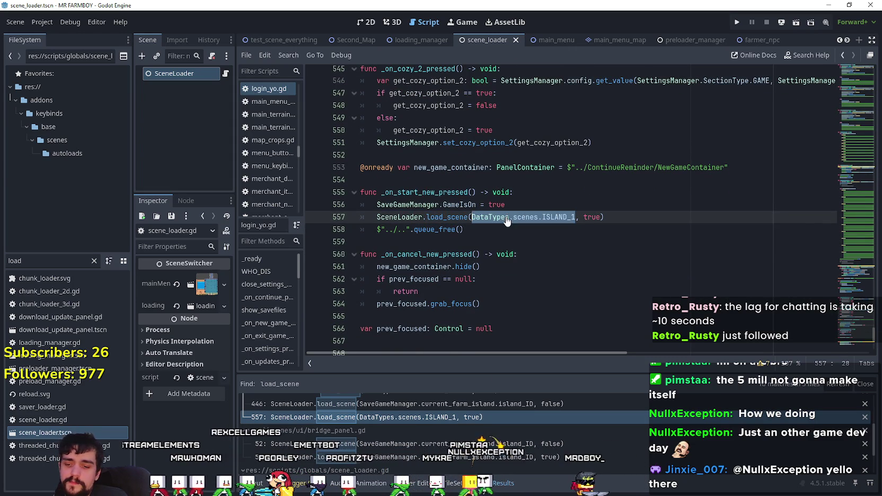
{"action": "key", "text": "ctrl+shift+f"}
{"action": "key", "text": "Return"}
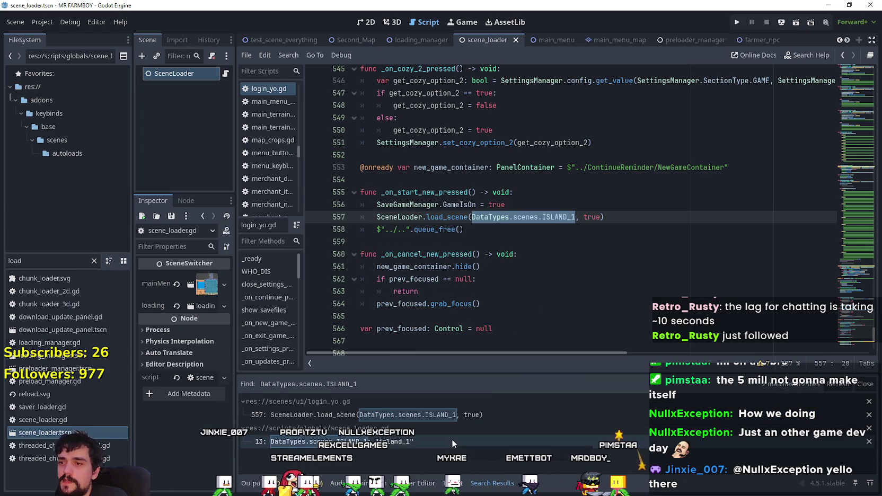
{"action": "left_click", "coordinate": [457, 413]}
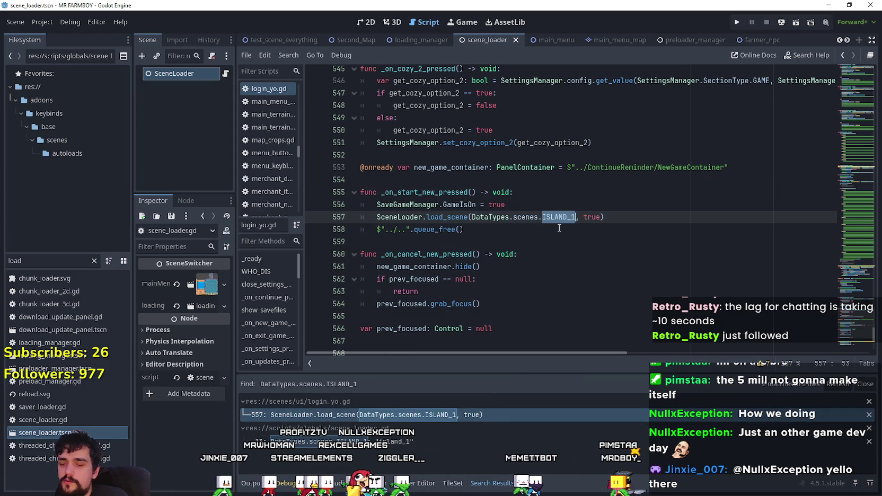
{"action": "type", "text": "MA"}
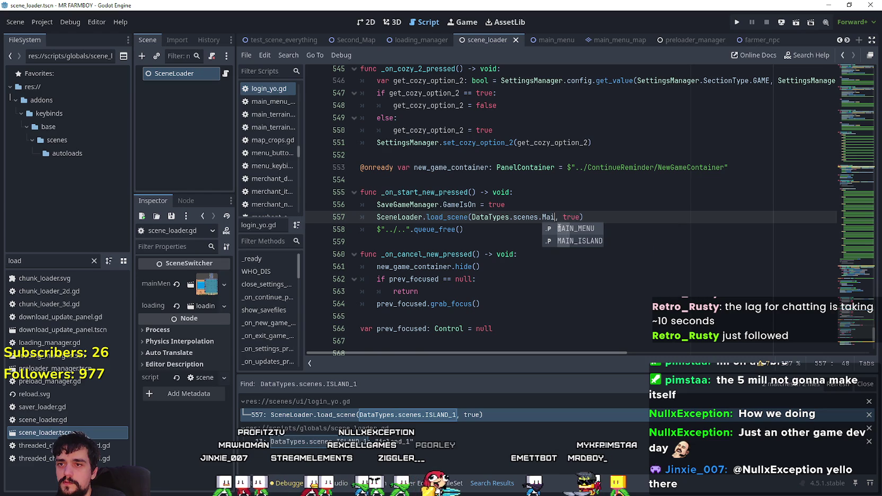
{"action": "key", "text": "Return"}
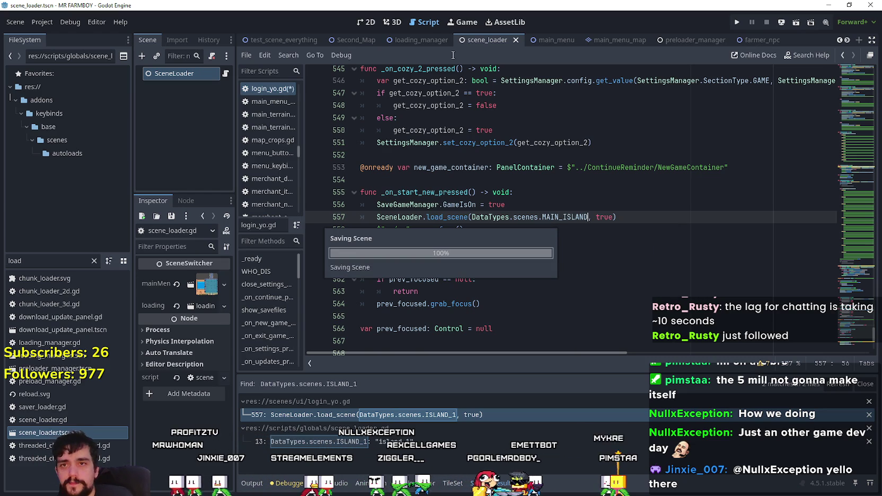
{"action": "left_click", "coordinate": [738, 22]}
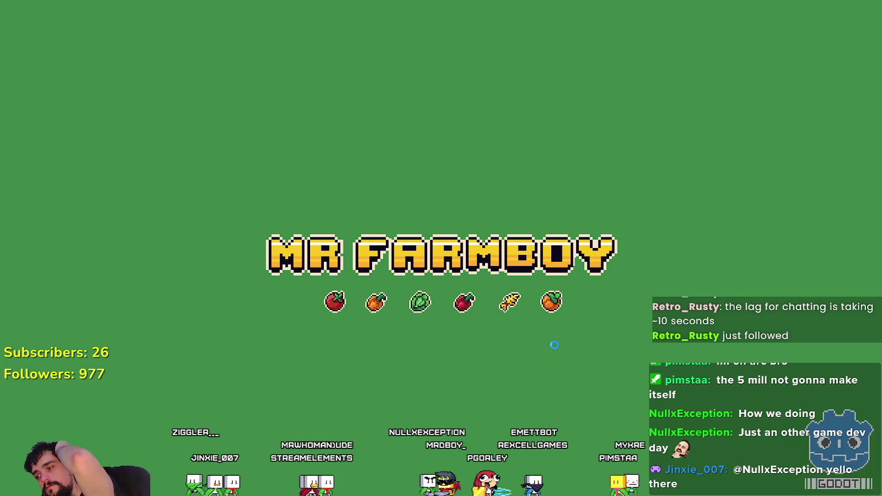
{"action": "key", "text": "alt+Tab"}
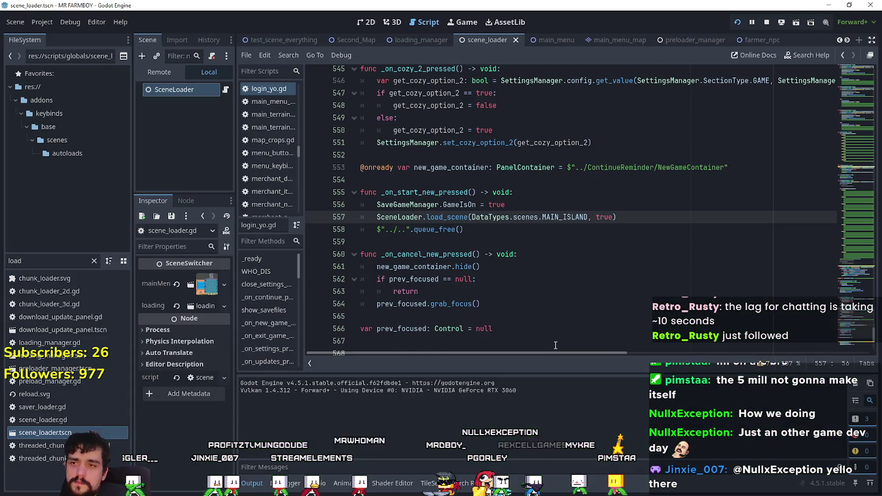
{"action": "scroll", "coordinate": [559, 231], "scroll_direction": "up", "scroll_amount": 4}
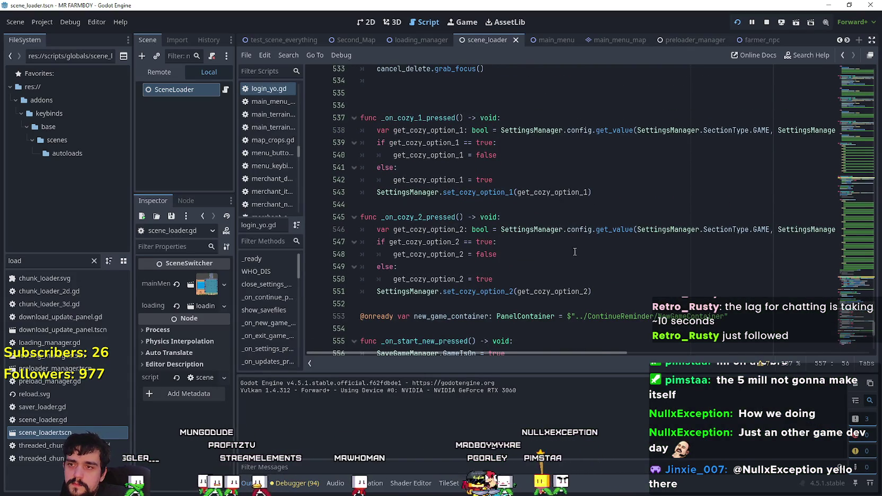
{"action": "scroll", "coordinate": [573, 256], "scroll_direction": "up", "scroll_amount": 2}
{"action": "scroll", "coordinate": [573, 231], "scroll_direction": "down", "scroll_amount": 4}
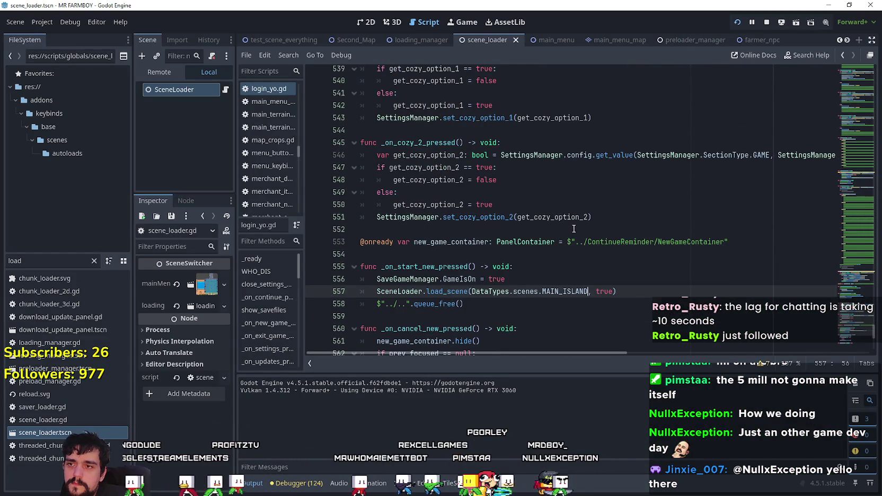
{"action": "scroll", "coordinate": [573, 229], "scroll_direction": "up", "scroll_amount": 3}
{"action": "scroll", "coordinate": [609, 233], "scroll_direction": "down", "scroll_amount": 5}
{"action": "key", "text": "Down"}
{"action": "mouse_move", "coordinate": [672, 239]}
{"action": "left_mouse_down"}
{"action": "mouse_move", "coordinate": [397, 227]}
{"action": "mouse_move", "coordinate": [371, 215]}
{"action": "left_mouse_up"}
{"action": "left_click_drag", "start_coordinate": [620, 239], "coordinate": [393, 242]}
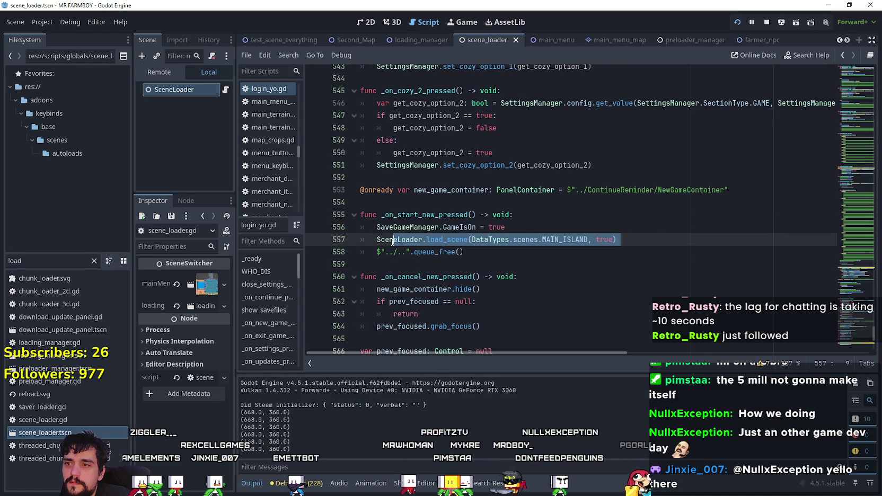
{"action": "key", "text": "shift+Home"}
{"action": "key", "text": "shift+Home"}
{"action": "scroll", "coordinate": [479, 268], "scroll_direction": "down", "scroll_amount": 5}
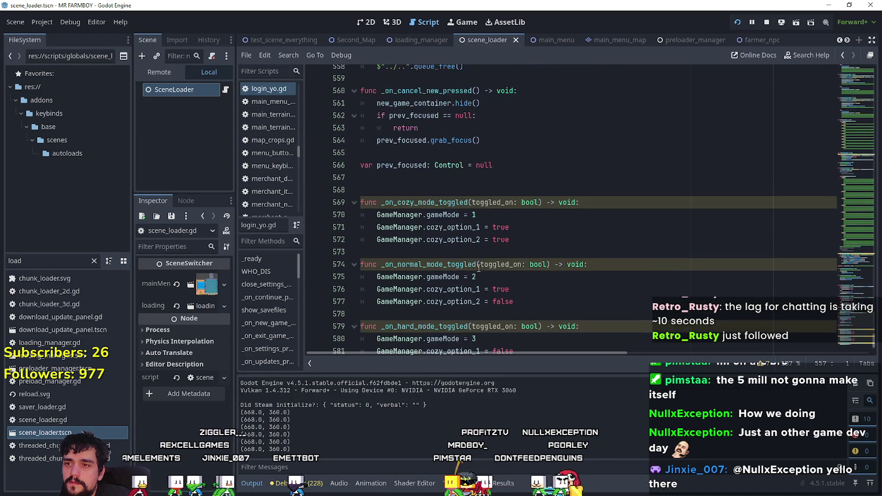
{"action": "scroll", "coordinate": [479, 269], "scroll_direction": "down", "scroll_amount": 2}
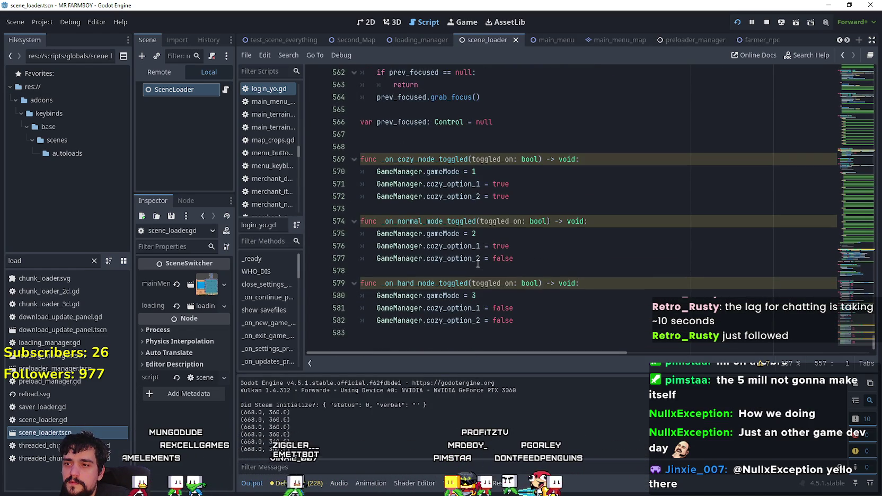
{"action": "scroll", "coordinate": [495, 269], "scroll_direction": "up", "scroll_amount": 4}
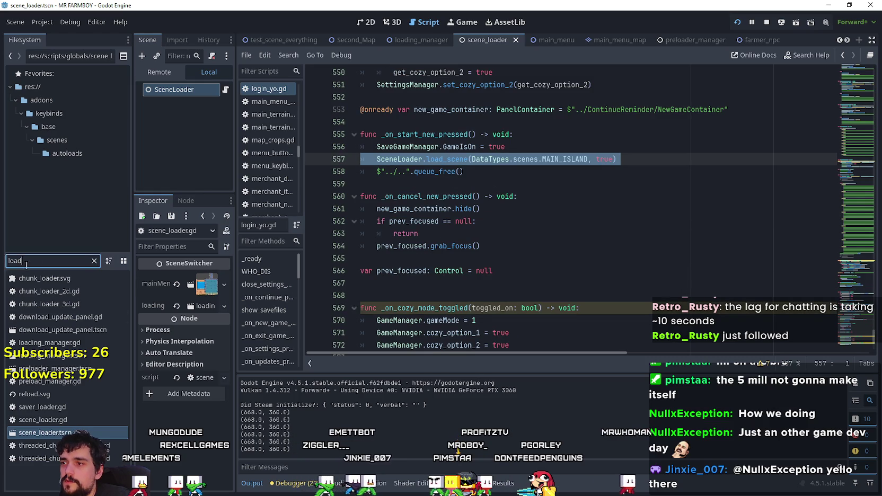
Step: Filter FileSystem for 'main' and open main_menu.tscn
{"action": "type", "text": "main"}
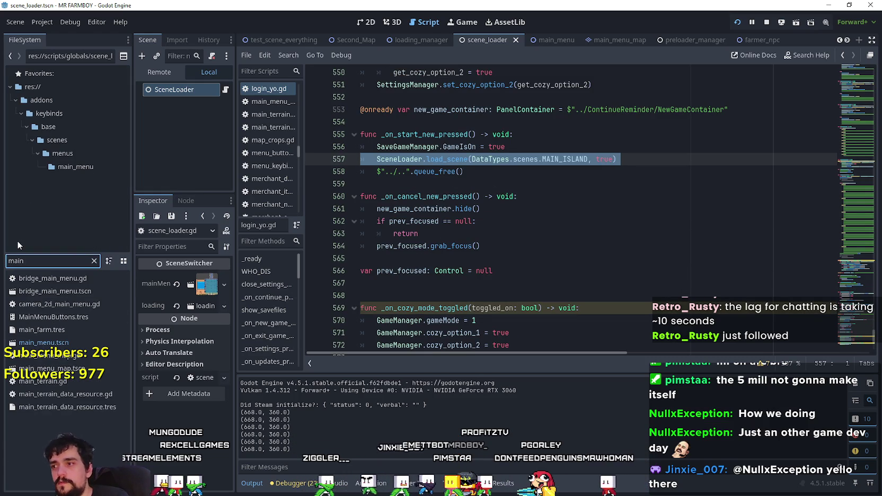
{"action": "double_click", "coordinate": [44, 343]}
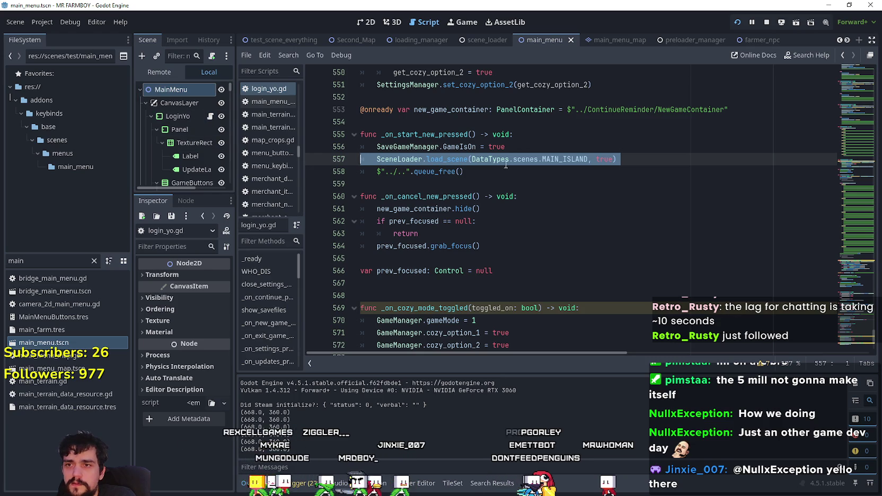
{"action": "scroll", "coordinate": [190, 129], "scroll_direction": "down", "scroll_amount": 4}
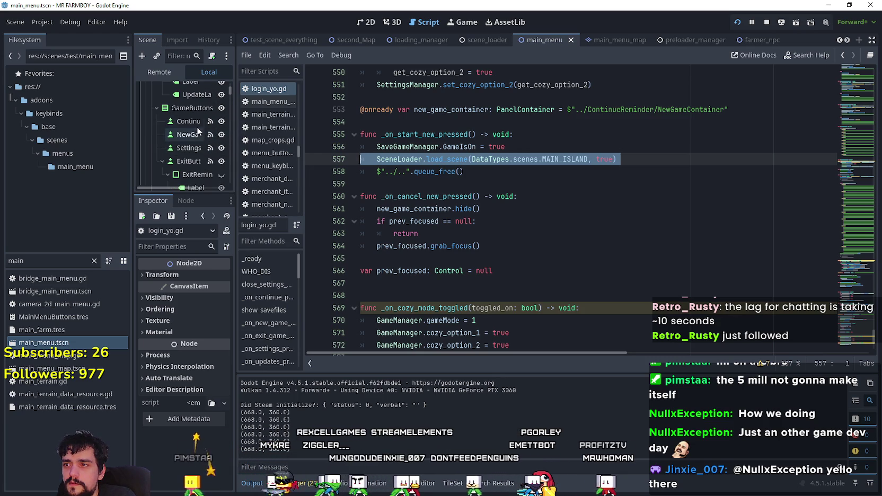
{"action": "scroll", "coordinate": [231, 117], "scroll_direction": "down", "scroll_amount": 5}
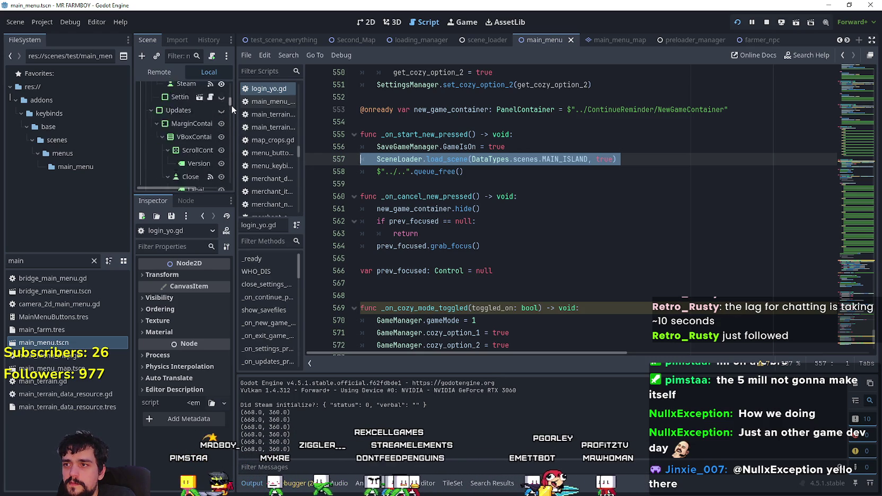
{"action": "scroll", "coordinate": [232, 109], "scroll_direction": "down", "scroll_amount": 4}
{"action": "scroll", "coordinate": [232, 123], "scroll_direction": "down", "scroll_amount": 2}
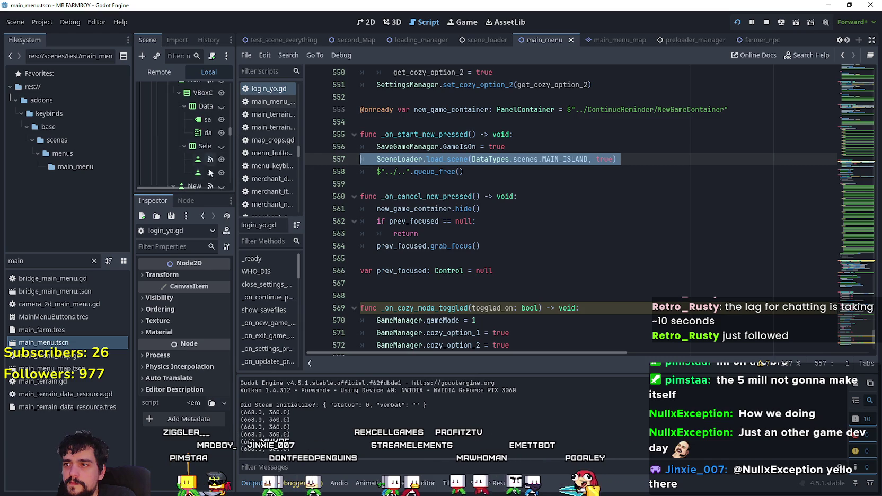
Step: Follow a button's pressed() signal to its handler, landing on _on_cancel_delete_pressed
{"action": "left_click", "coordinate": [210, 172]}
{"action": "left_click", "coordinate": [189, 300]}
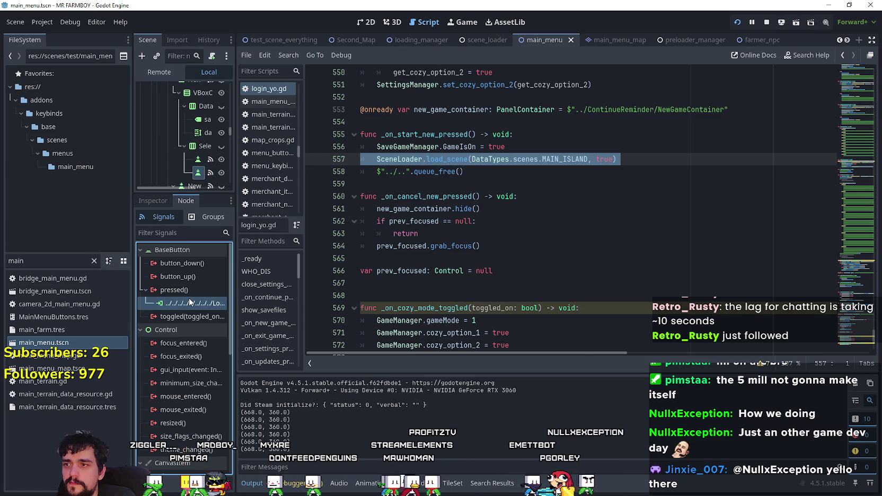
{"action": "double_click", "coordinate": [189, 297]}
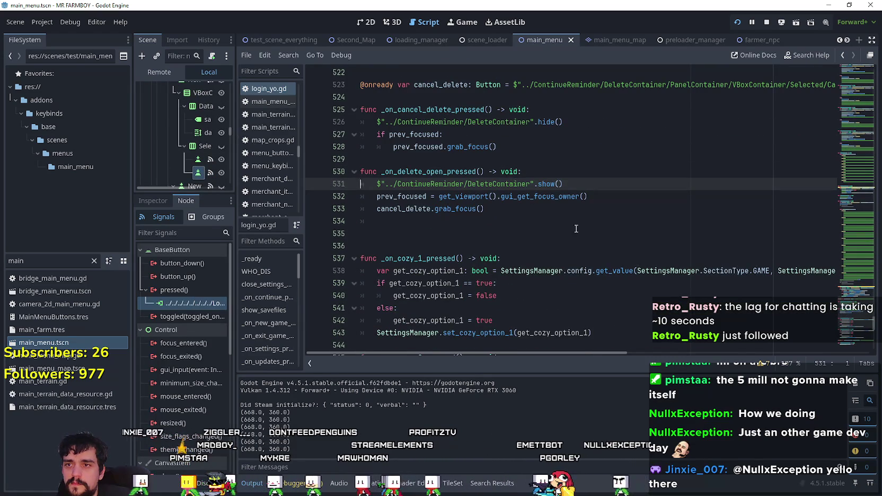
{"action": "left_click", "coordinate": [464, 135]}
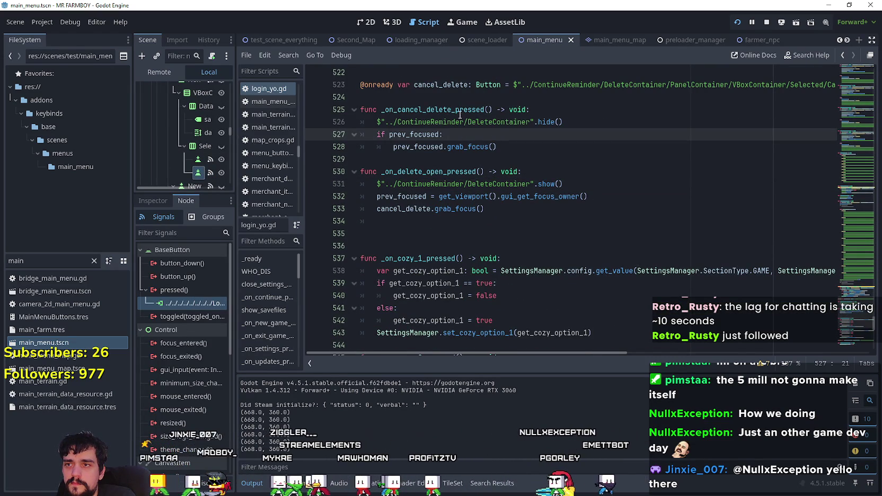
{"action": "double_click", "coordinate": [459, 110]}
{"action": "scroll", "coordinate": [571, 278], "scroll_direction": "up", "scroll_amount": 4}
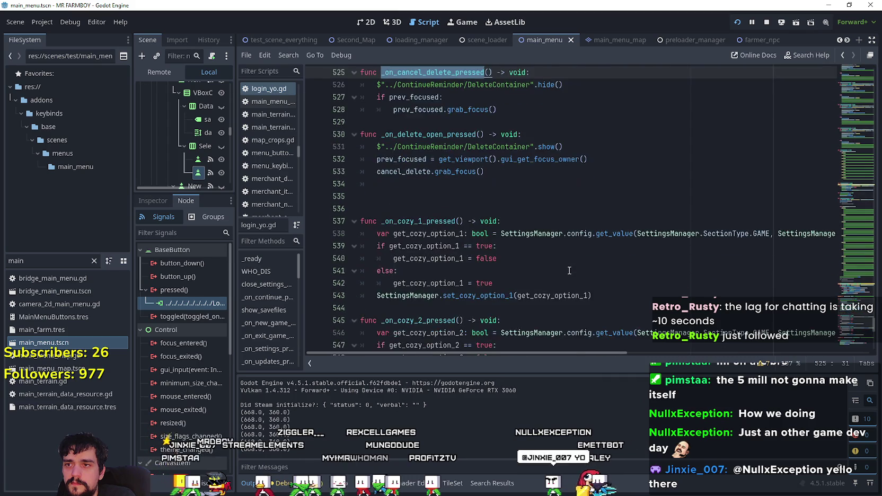
Step: Jump to the Load button's _on_load_pressed handler and project-search its current_farm_island.island_ID
{"action": "left_click_drag", "start_coordinate": [239, 141], "coordinate": [316, 144]}
{"action": "left_click", "coordinate": [224, 159]}
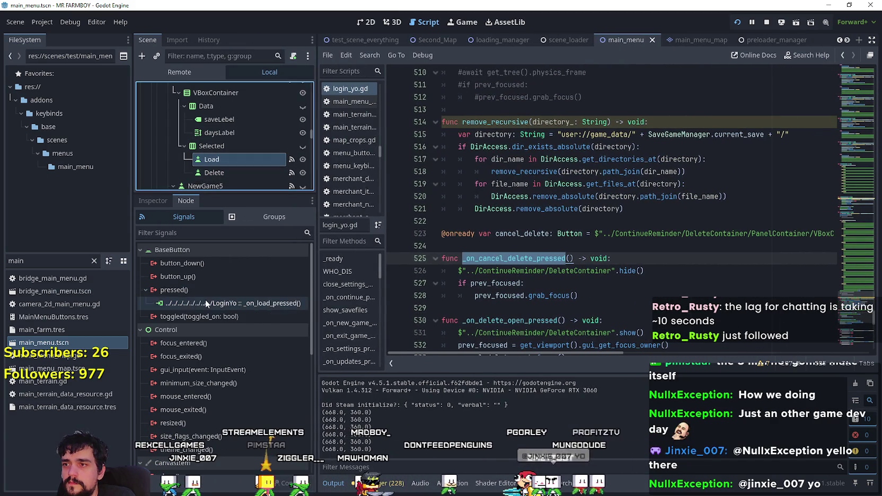
{"action": "double_click", "coordinate": [205, 303]}
{"action": "left_click", "coordinate": [622, 187]}
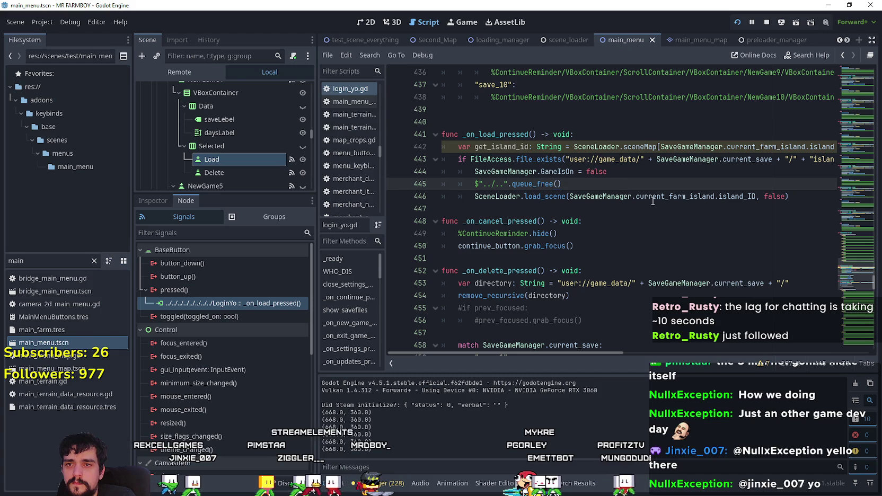
{"action": "left_click_drag", "start_coordinate": [579, 353], "coordinate": [598, 348]}
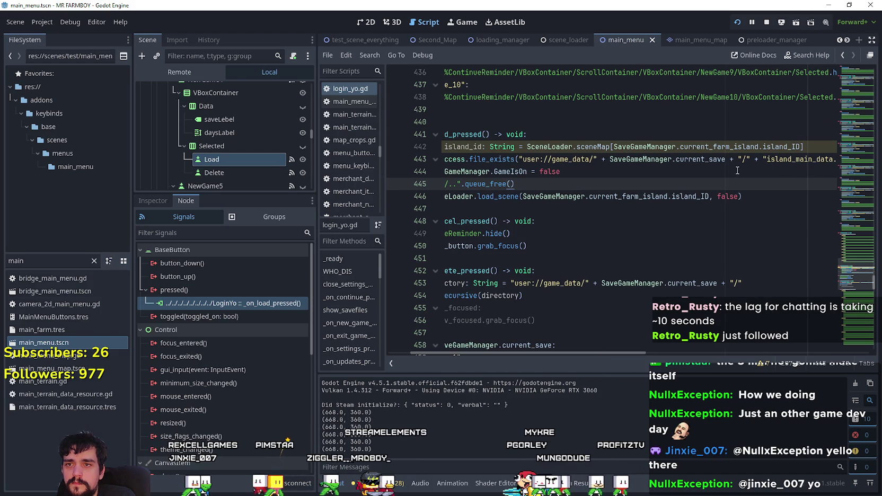
{"action": "left_click_drag", "start_coordinate": [802, 147], "coordinate": [679, 147]}
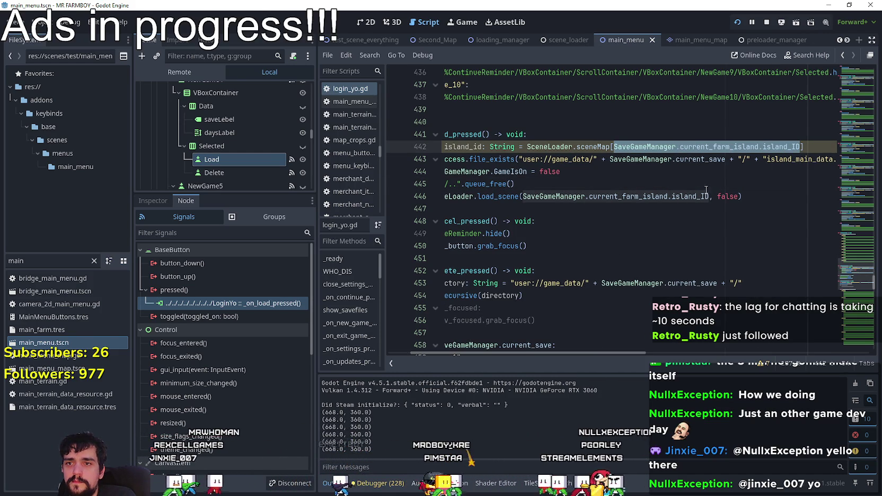
{"action": "left_click_drag", "start_coordinate": [802, 147], "coordinate": [680, 147]}
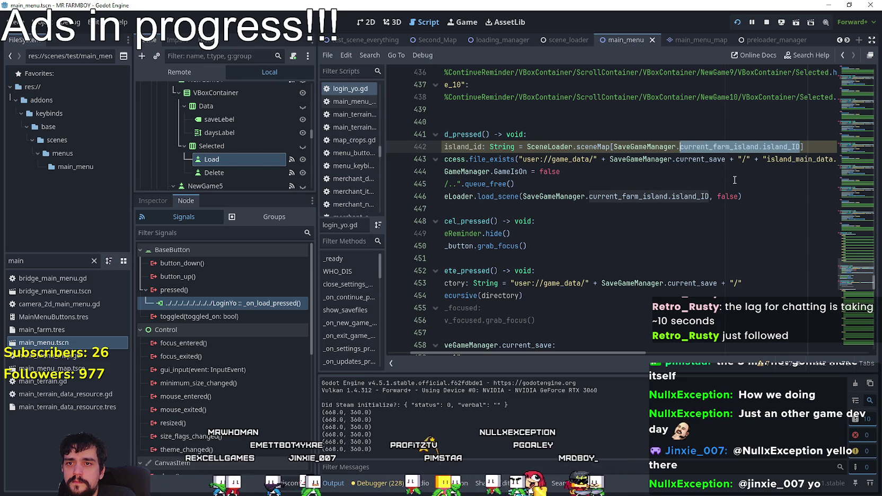
{"action": "key", "text": "ctrl+shift+f"}
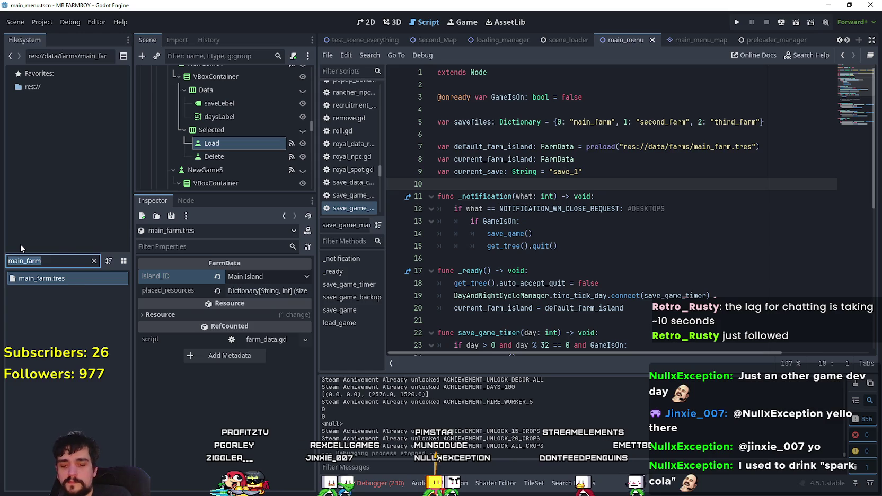
Step: Open scene_loader.tscn and its scene_loader.gd script at the load_scene(sceneKey, new_game_) function
{"action": "type", "text": "load"}
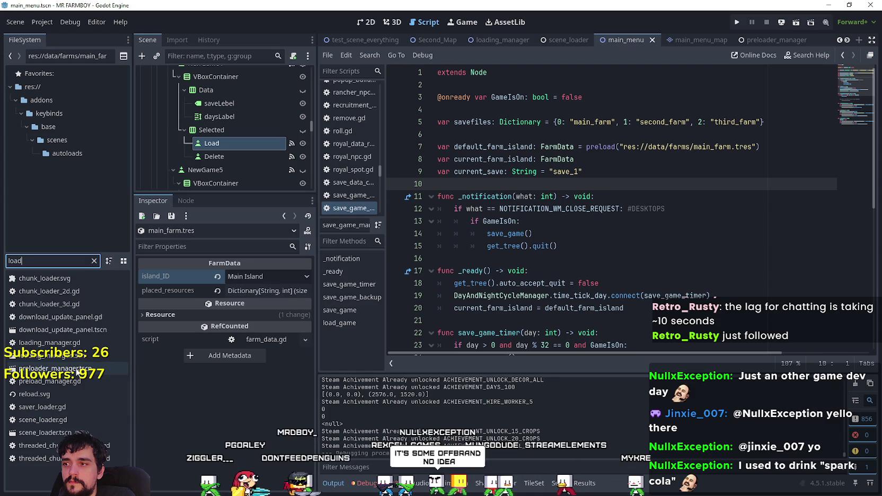
{"action": "double_click", "coordinate": [53, 429]}
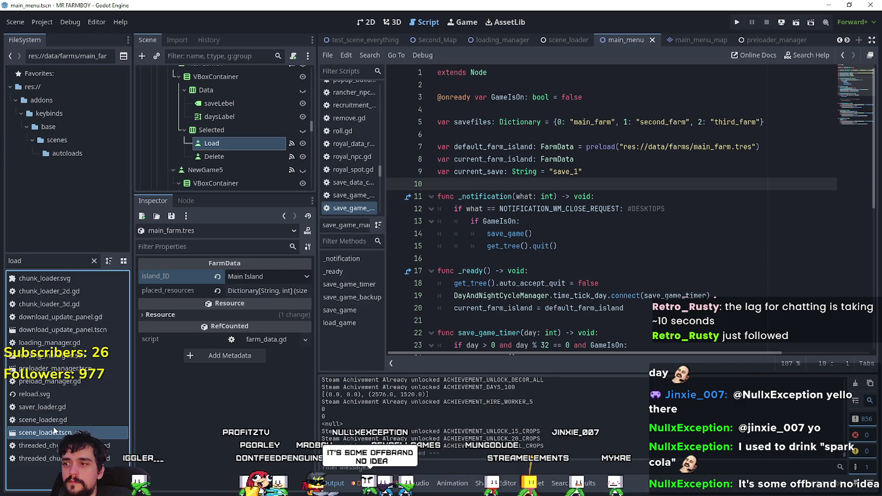
{"action": "left_click", "coordinate": [307, 73]}
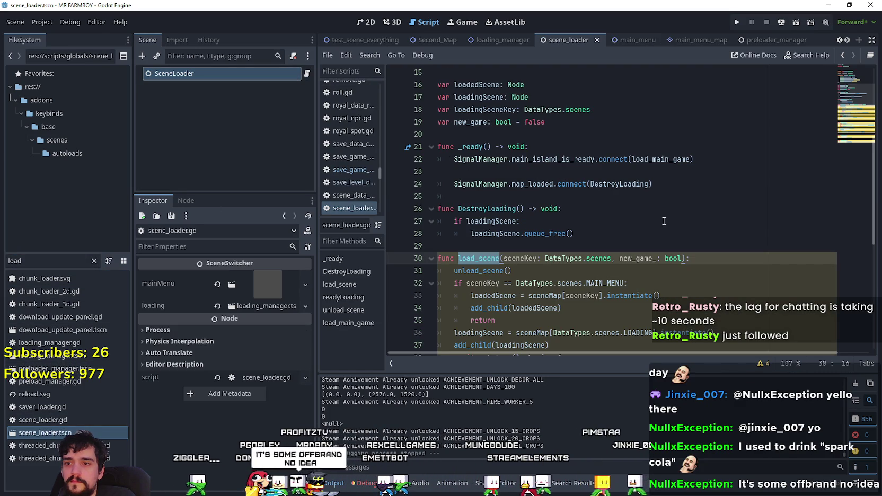
{"action": "scroll", "coordinate": [664, 220], "scroll_direction": "down", "scroll_amount": 2}
{"action": "double_click", "coordinate": [534, 184]}
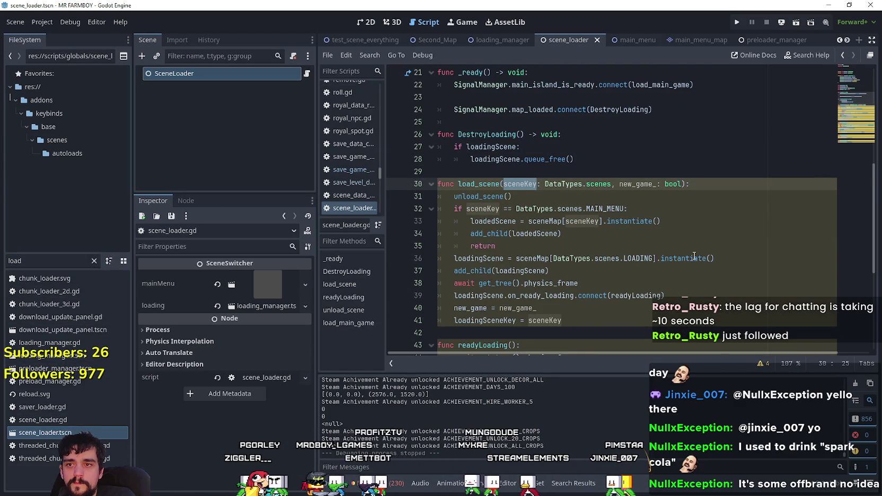
{"action": "scroll", "coordinate": [694, 255], "scroll_direction": "down", "scroll_amount": 1}
{"action": "mouse_move", "coordinate": [683, 184]}
{"action": "left_mouse_down"}
{"action": "mouse_move", "coordinate": [535, 184]}
{"action": "mouse_move", "coordinate": [520, 197]}
{"action": "mouse_move", "coordinate": [466, 171]}
{"action": "mouse_move", "coordinate": [454, 184]}
{"action": "left_mouse_up"}
{"action": "left_click", "coordinate": [584, 183]}
{"action": "scroll", "coordinate": [675, 271], "scroll_direction": "up", "scroll_amount": 2}
{"action": "scroll", "coordinate": [671, 268], "scroll_direction": "down", "scroll_amount": 3}
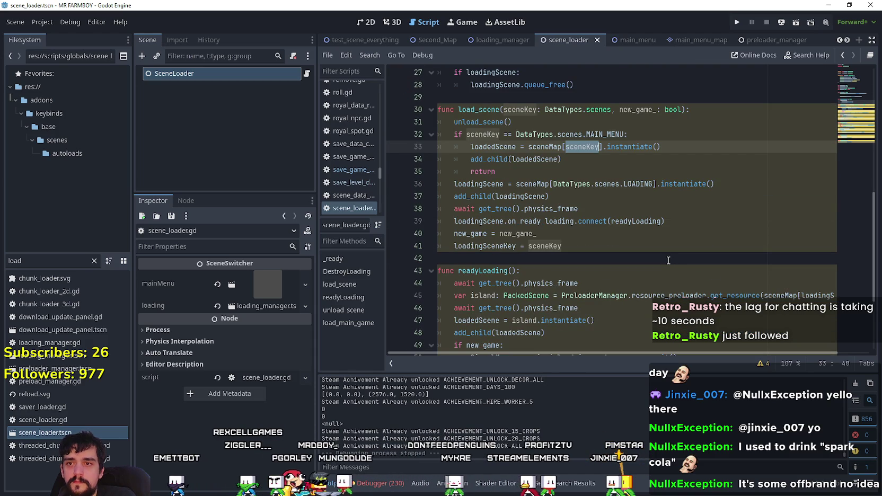
{"action": "scroll", "coordinate": [667, 260], "scroll_direction": "down", "scroll_amount": 1}
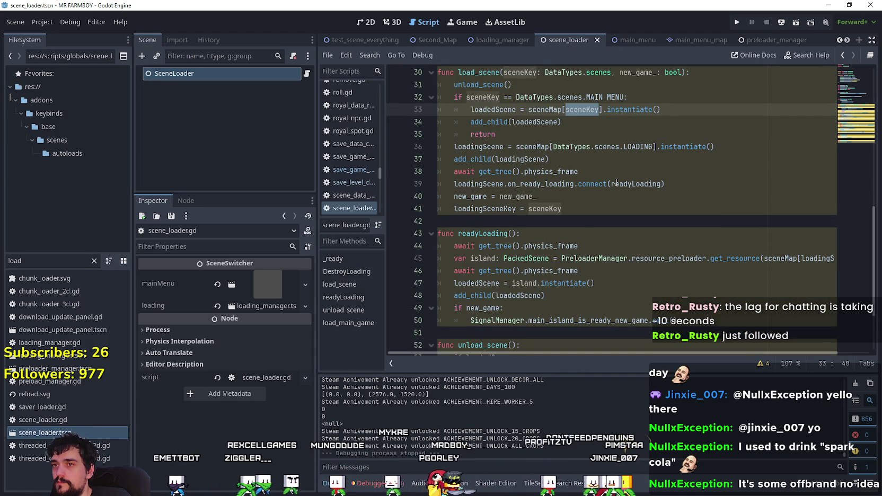
{"action": "scroll", "coordinate": [669, 329], "scroll_direction": "down", "scroll_amount": 1}
{"action": "mouse_move", "coordinate": [675, 354]}
{"action": "left_mouse_down"}
{"action": "mouse_move", "coordinate": [724, 354]}
{"action": "mouse_move", "coordinate": [613, 343]}
{"action": "left_mouse_up"}
{"action": "double_click", "coordinate": [789, 223]}
{"action": "scroll", "coordinate": [604, 341], "scroll_direction": "right", "scroll_amount": 2}
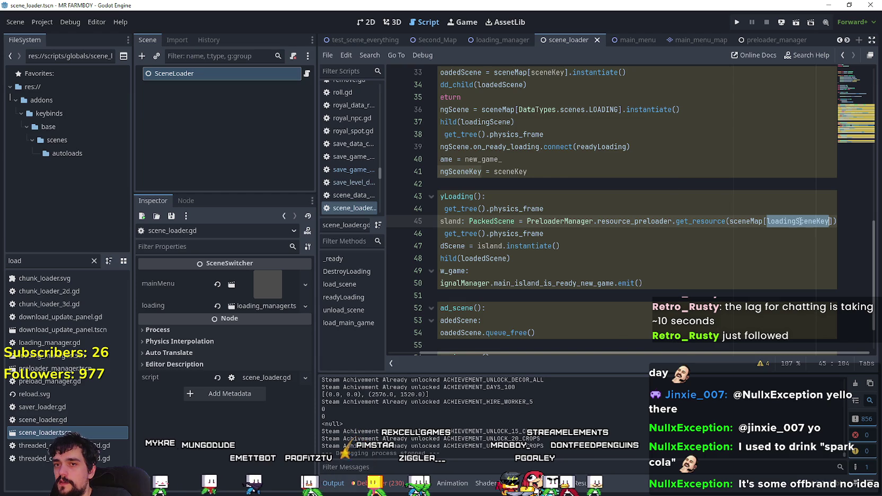
{"action": "scroll", "coordinate": [801, 222], "scroll_direction": "up", "scroll_amount": 5}
{"action": "left_click", "coordinate": [469, 209]}
{"action": "double_click", "coordinate": [470, 221]}
Step: Search the whole project for load_scene and browse the 10 matches across 5 files
{"action": "key", "text": "ctrl+shift+f"}
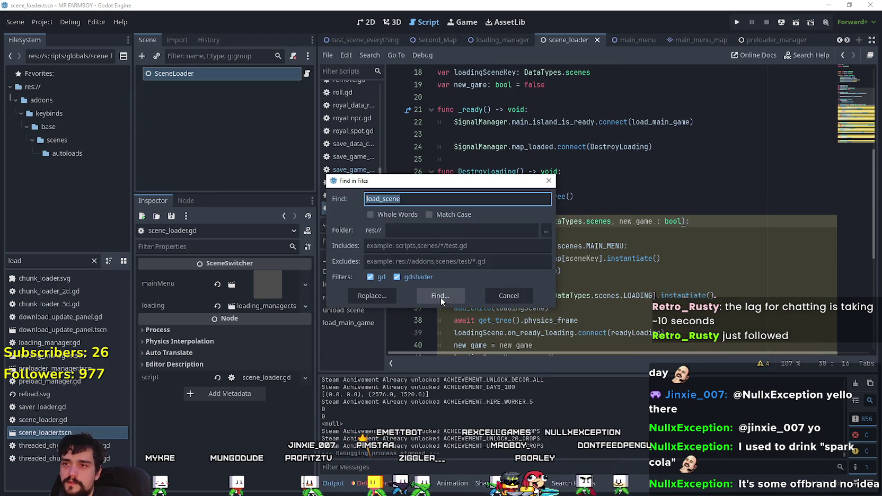
{"action": "left_click", "coordinate": [440, 296]}
{"action": "scroll", "coordinate": [549, 412], "scroll_direction": "down", "scroll_amount": 3}
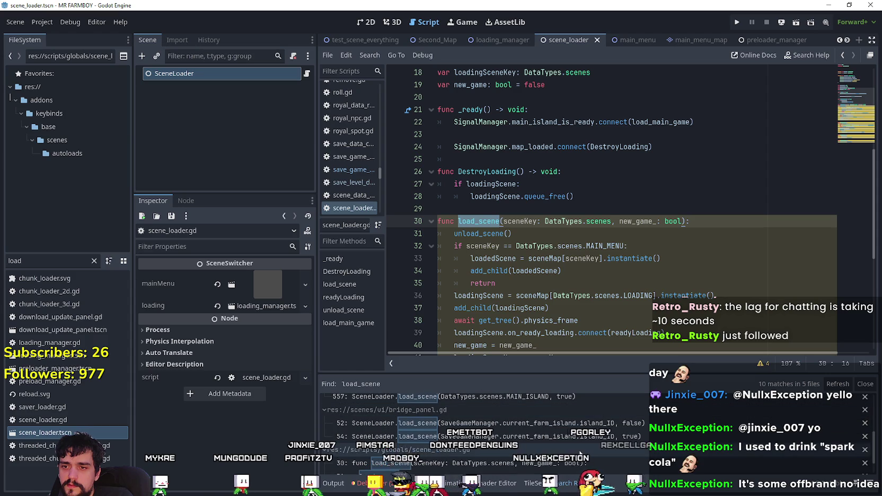
{"action": "scroll", "coordinate": [573, 445], "scroll_direction": "up", "scroll_amount": 1}
{"action": "scroll", "coordinate": [573, 444], "scroll_direction": "up", "scroll_amount": 3}
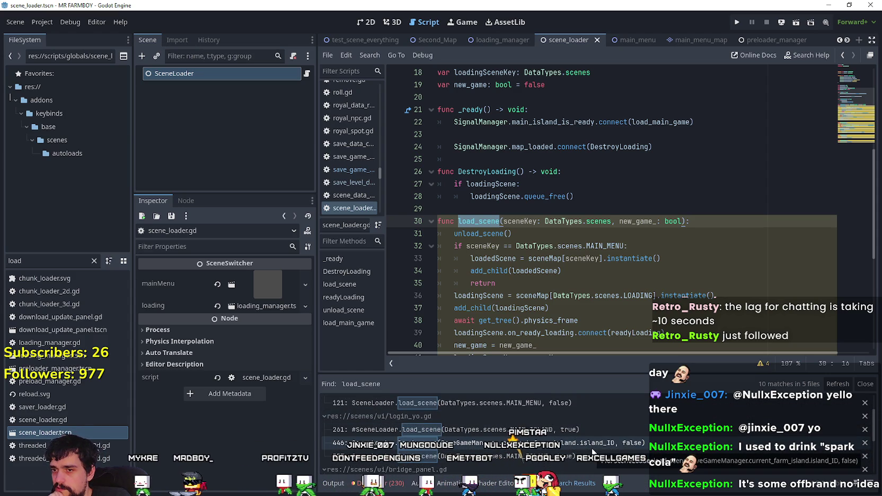
{"action": "scroll", "coordinate": [590, 448], "scroll_direction": "up", "scroll_amount": 1}
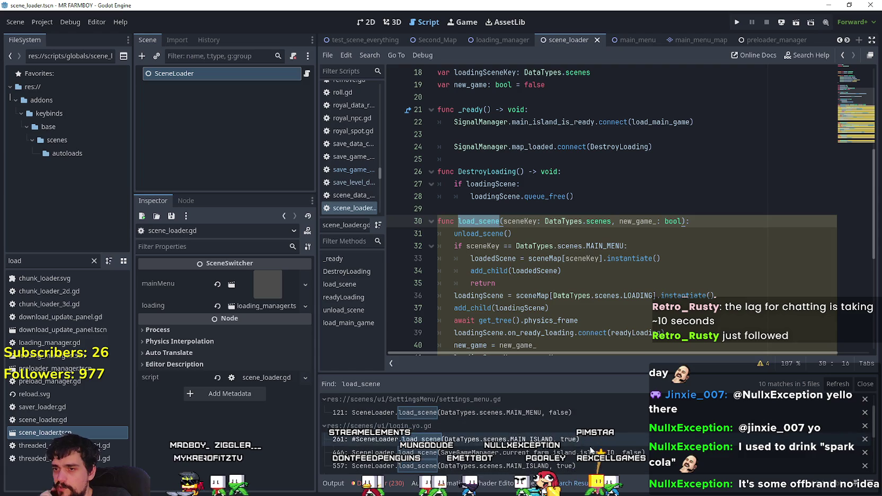
{"action": "scroll", "coordinate": [583, 440], "scroll_direction": "up", "scroll_amount": 2}
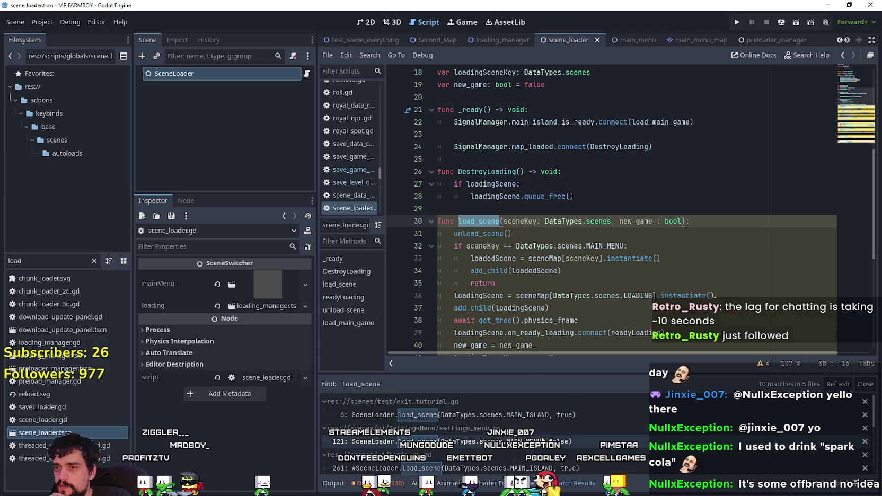
{"action": "scroll", "coordinate": [583, 440], "scroll_direction": "down", "scroll_amount": 3}
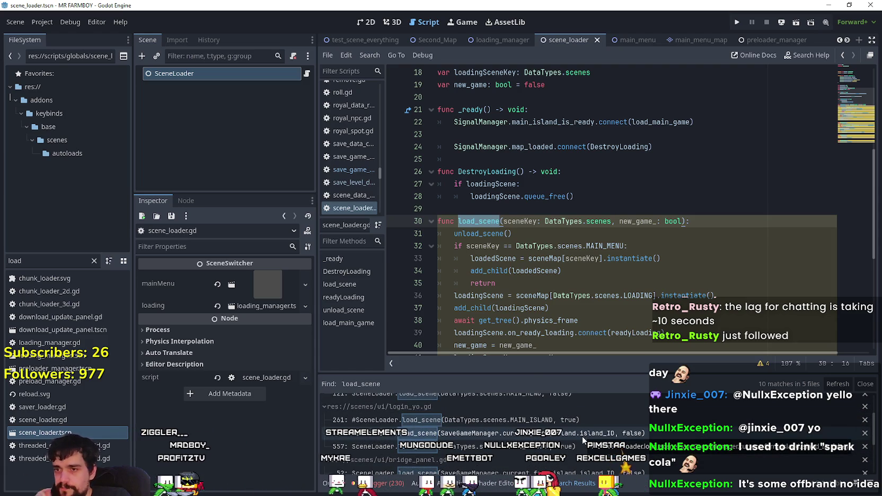
{"action": "scroll", "coordinate": [546, 438], "scroll_direction": "up", "scroll_amount": 2}
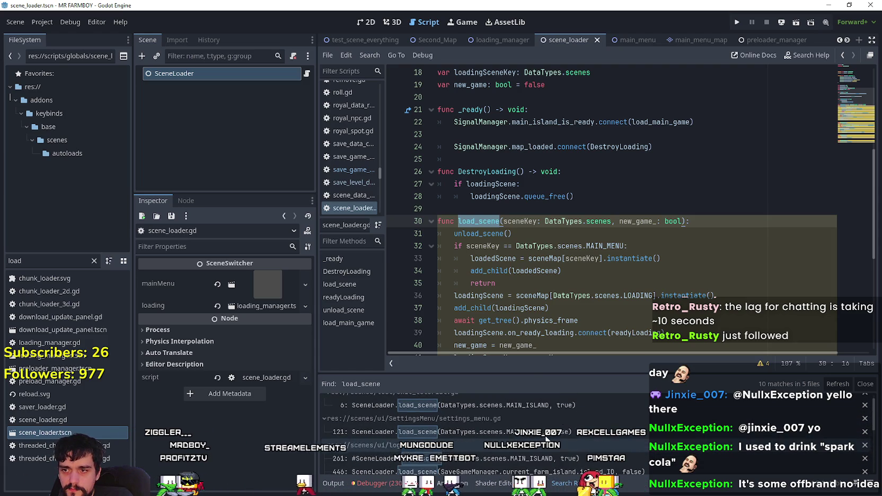
{"action": "scroll", "coordinate": [572, 424], "scroll_direction": "up", "scroll_amount": 1}
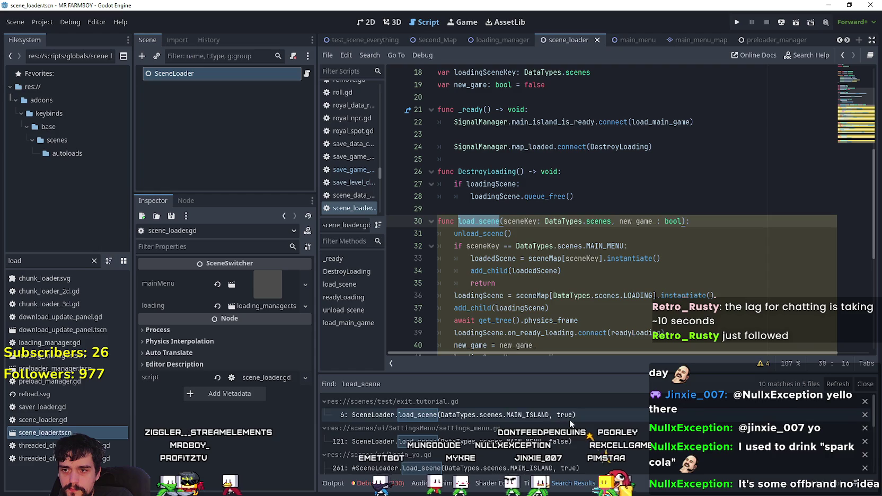
{"action": "scroll", "coordinate": [578, 421], "scroll_direction": "down", "scroll_amount": 3}
{"action": "scroll", "coordinate": [604, 419], "scroll_direction": "down", "scroll_amount": 2}
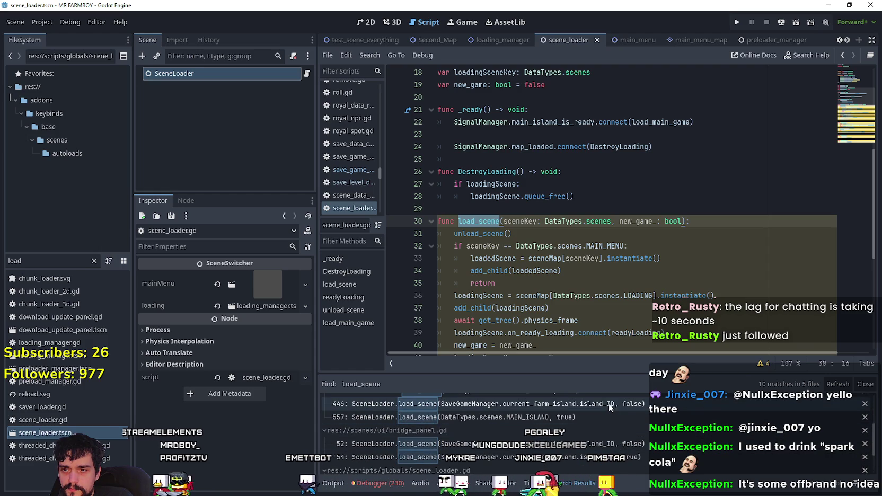
Step: Jump to login_yo.gd line 557, where the MAIN_ISLAND scene is loaded with true
{"action": "left_click", "coordinate": [609, 420]}
{"action": "left_click", "coordinate": [566, 275]}
{"action": "scroll", "coordinate": [564, 413], "scroll_direction": "up", "scroll_amount": 1}
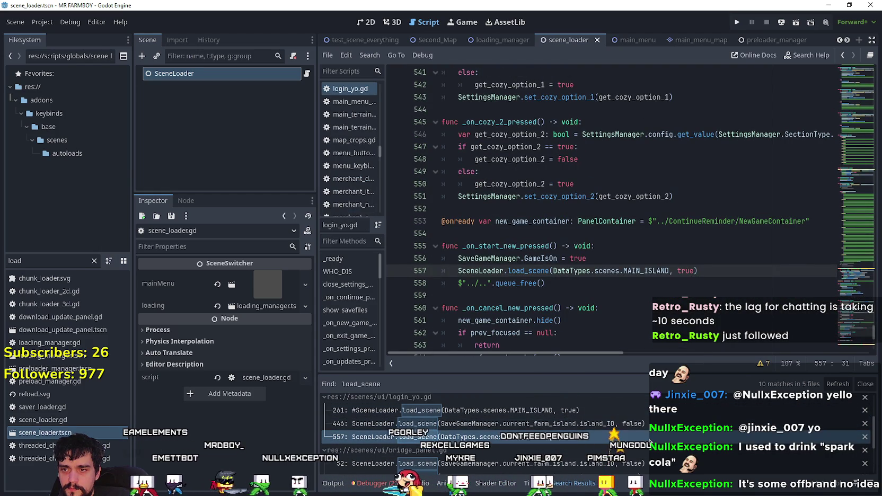
Step: Select SaveGameManager.current_farm_island.island_ID in the line 446 load_scene call, then switch to the save_2 folder
{"action": "left_click", "coordinate": [597, 425]}
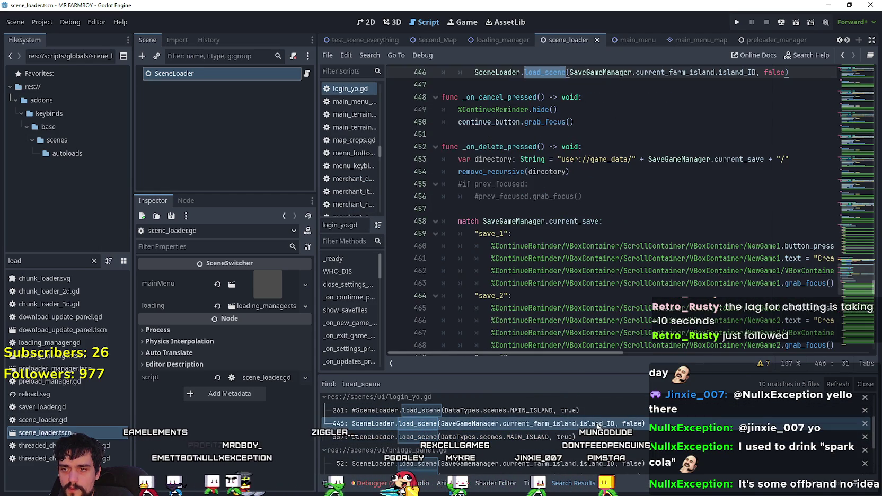
{"action": "scroll", "coordinate": [603, 265], "scroll_direction": "up", "scroll_amount": 3}
{"action": "left_click", "coordinate": [741, 184]}
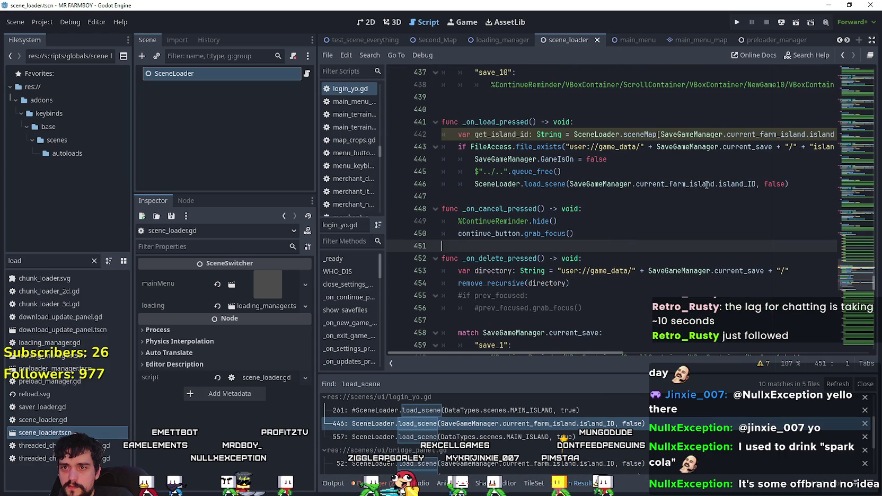
{"action": "left_click_drag", "start_coordinate": [756, 184], "coordinate": [569, 184]}
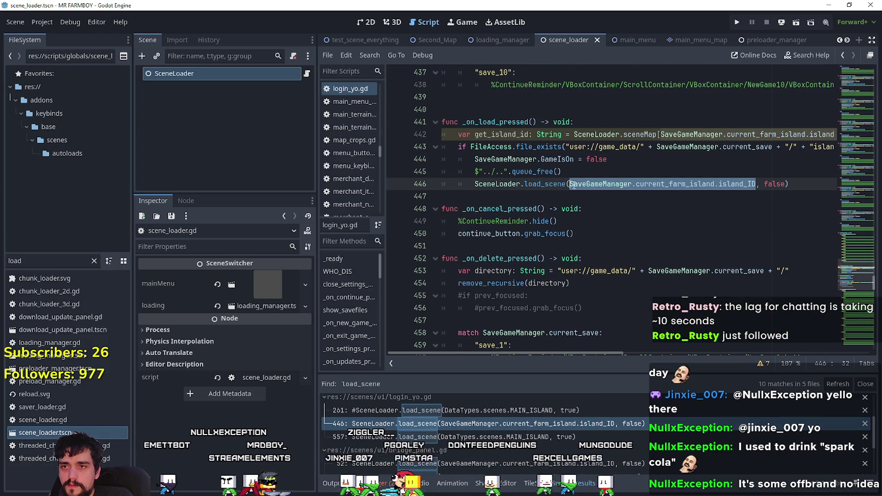
{"action": "left_click", "coordinate": [574, 184]}
{"action": "mouse_move", "coordinate": [570, 184]}
{"action": "left_mouse_down"}
{"action": "mouse_move", "coordinate": [756, 184]}
{"action": "mouse_move", "coordinate": [569, 185]}
{"action": "mouse_move", "coordinate": [709, 188]}
{"action": "left_mouse_up"}
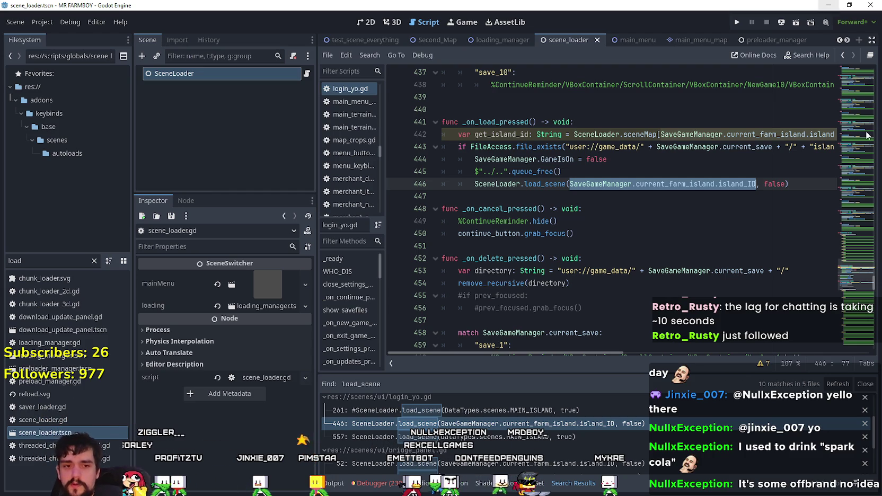
{"action": "key", "text": "alt+Tab"}
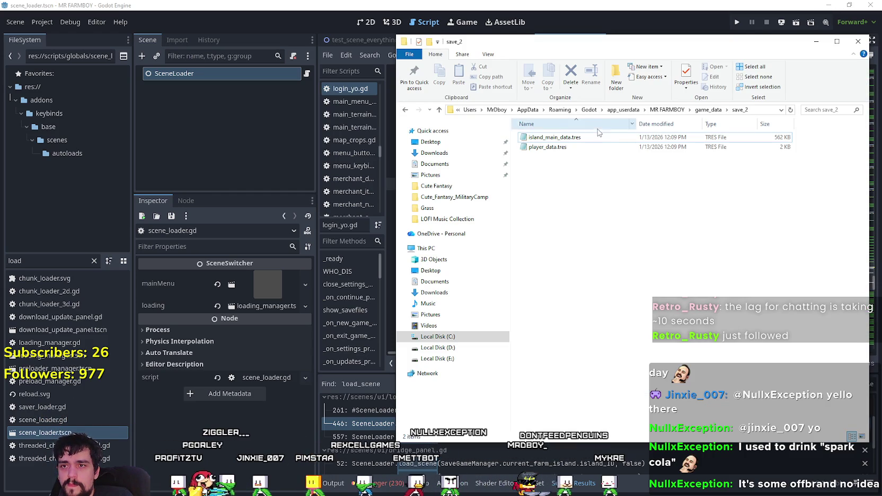
Step: Open save_2's island_main_data.tres as plain text in Notepad
{"action": "double_click", "coordinate": [583, 136]}
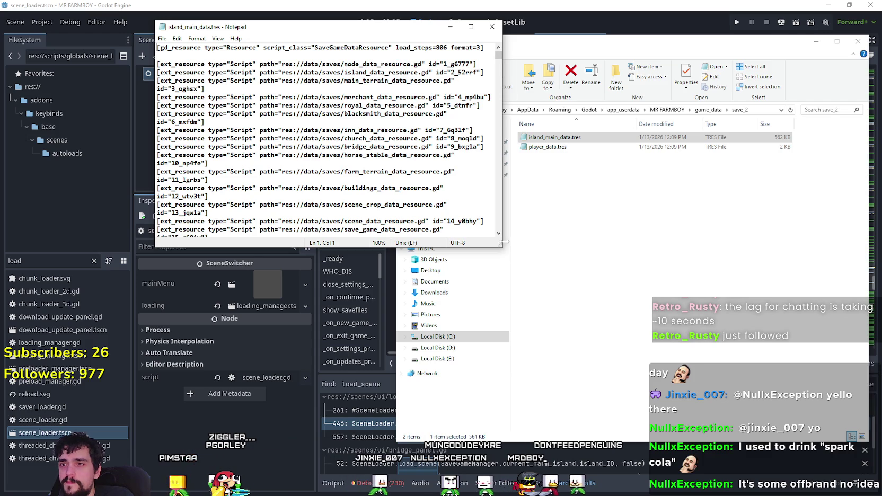
{"action": "left_click", "coordinate": [499, 235]}
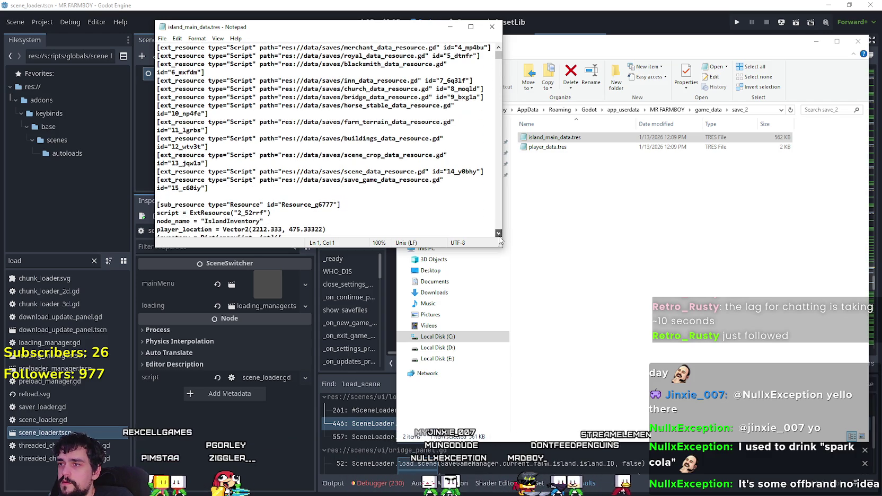
{"action": "left_click", "coordinate": [499, 236]}
{"action": "left_click", "coordinate": [499, 235]}
{"action": "left_click", "coordinate": [499, 236]}
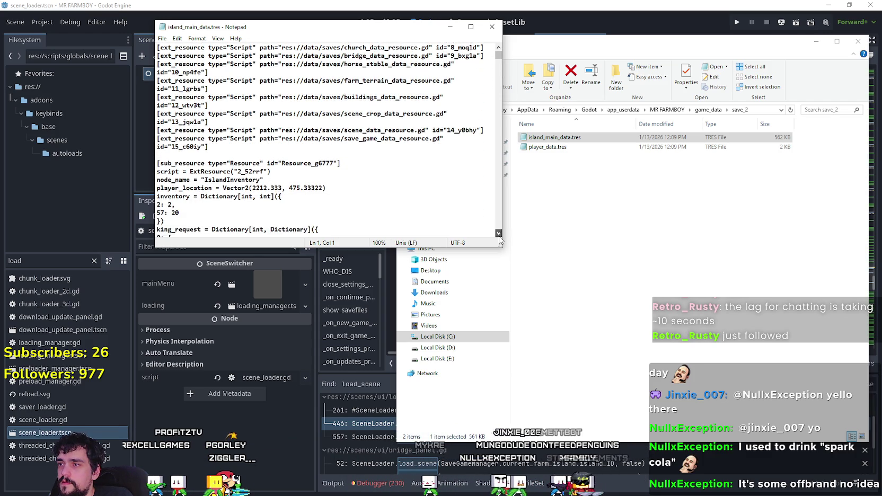
{"action": "left_click", "coordinate": [499, 236]}
{"action": "left_click", "coordinate": [499, 236]}
{"action": "left_click", "coordinate": [499, 236]}
{"action": "left_click", "coordinate": [498, 236]}
{"action": "left_click", "coordinate": [499, 236]}
{"action": "left_click", "coordinate": [499, 236]}
{"action": "left_click", "coordinate": [499, 236]}
{"action": "left_click", "coordinate": [499, 236]}
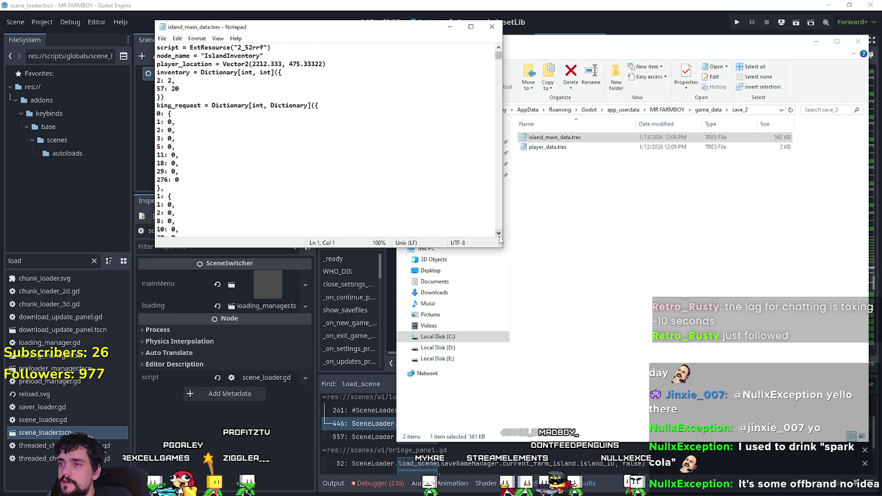
Step: Read through the saved island resources and inventory data, then open player_data.tres
{"action": "left_click_drag", "start_coordinate": [499, 57], "coordinate": [499, 55]}
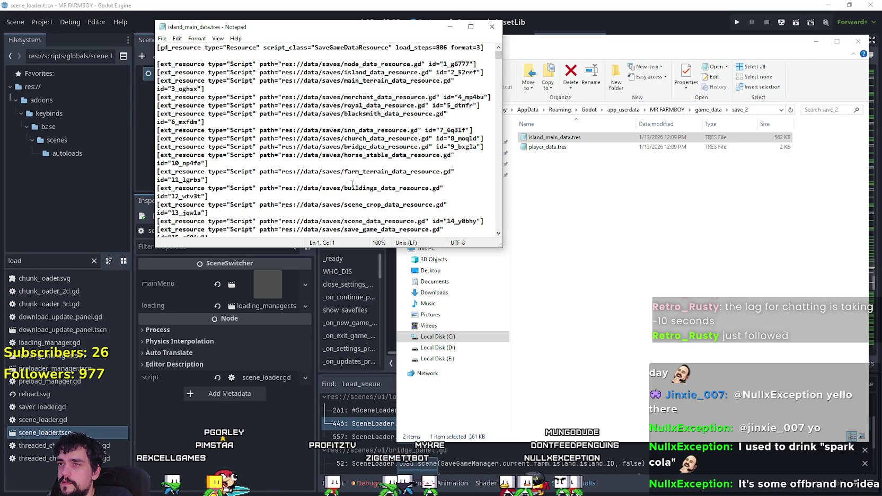
{"action": "scroll", "coordinate": [362, 177], "scroll_direction": "down", "scroll_amount": 5}
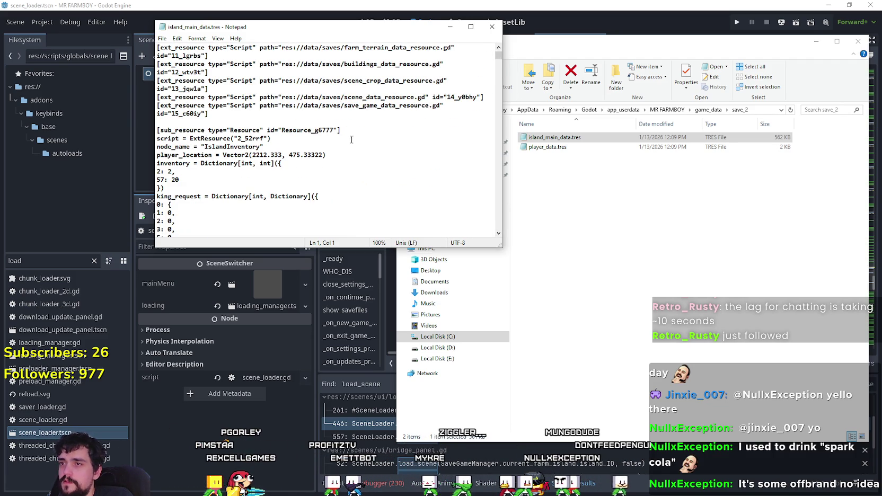
{"action": "scroll", "coordinate": [345, 129], "scroll_direction": "down", "scroll_amount": 15}
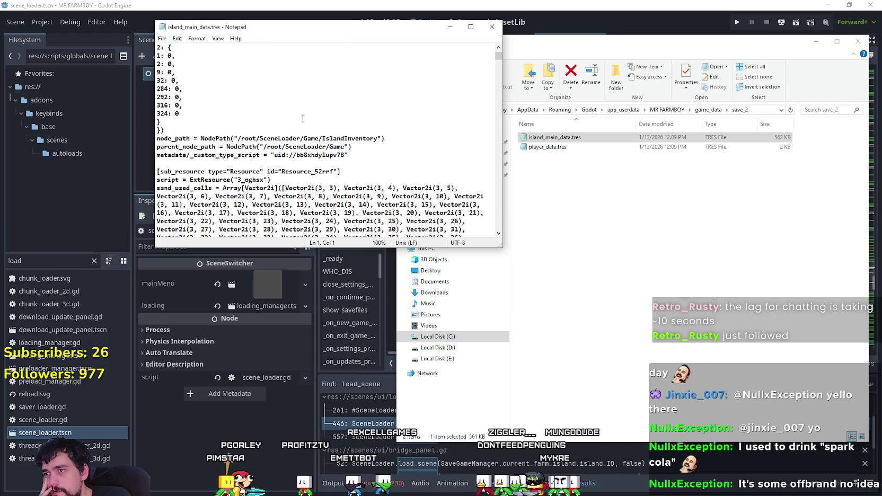
{"action": "scroll", "coordinate": [303, 118], "scroll_direction": "down", "scroll_amount": 1}
{"action": "scroll", "coordinate": [306, 129], "scroll_direction": "down", "scroll_amount": 4}
{"action": "scroll", "coordinate": [303, 132], "scroll_direction": "up", "scroll_amount": 15}
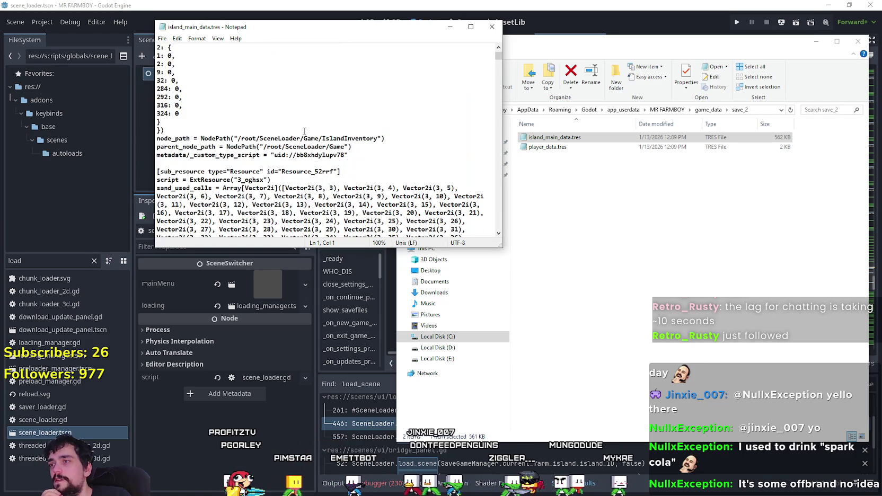
{"action": "double_click", "coordinate": [547, 147]}
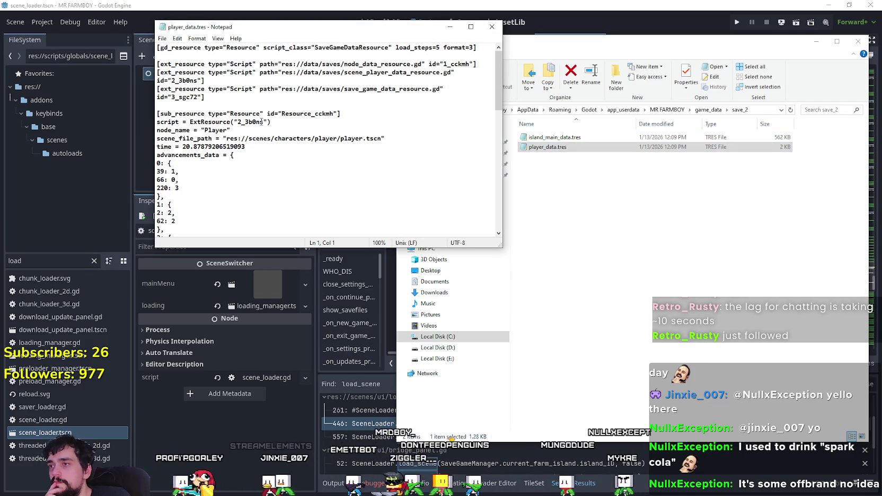
Step: Scroll player_data.tres down to its cozy_option_1, global_position and save_data_nodes entries
{"action": "scroll", "coordinate": [241, 153], "scroll_direction": "down", "scroll_amount": 3}
{"action": "scroll", "coordinate": [242, 154], "scroll_direction": "up", "scroll_amount": 3}
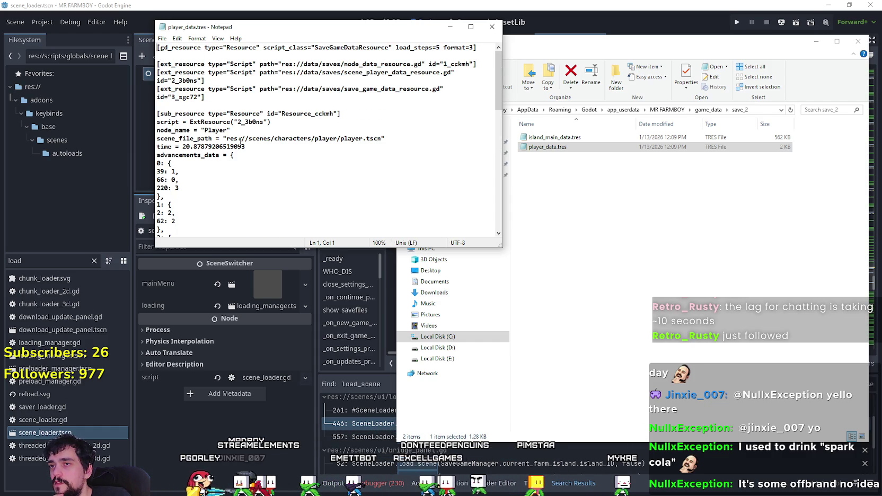
{"action": "scroll", "coordinate": [240, 140], "scroll_direction": "down", "scroll_amount": 8}
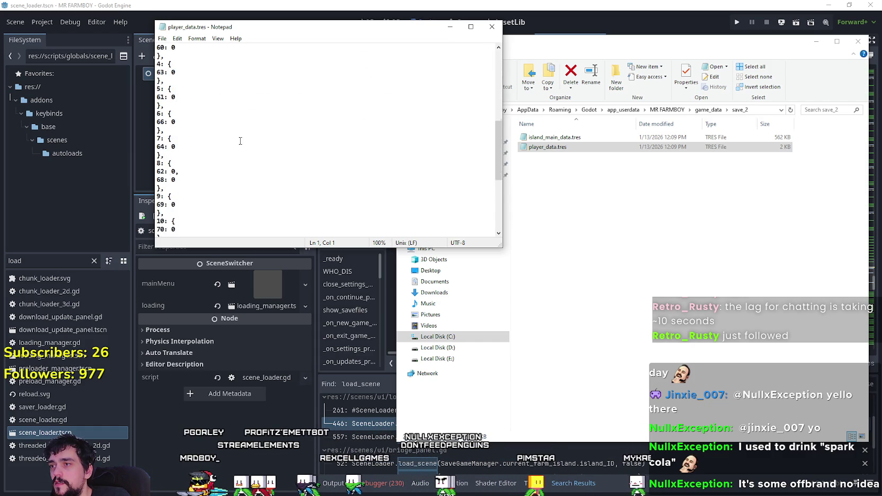
{"action": "scroll", "coordinate": [241, 141], "scroll_direction": "down", "scroll_amount": 2}
{"action": "scroll", "coordinate": [240, 139], "scroll_direction": "down", "scroll_amount": 1}
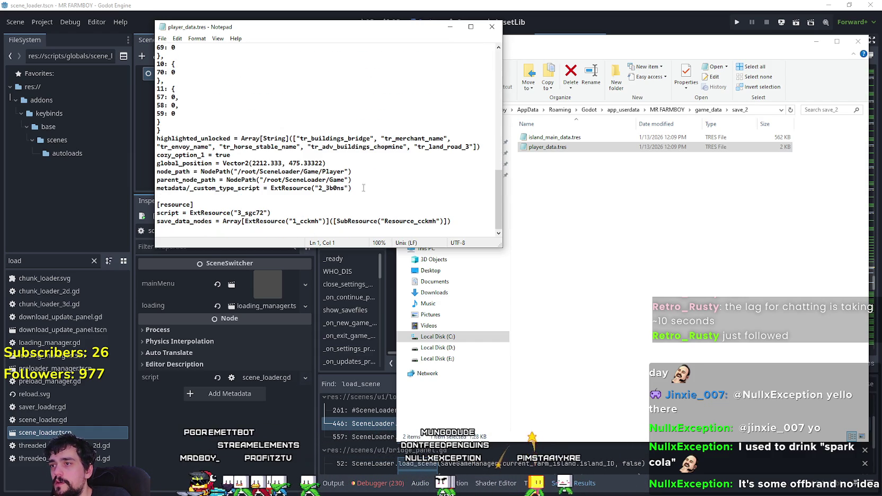
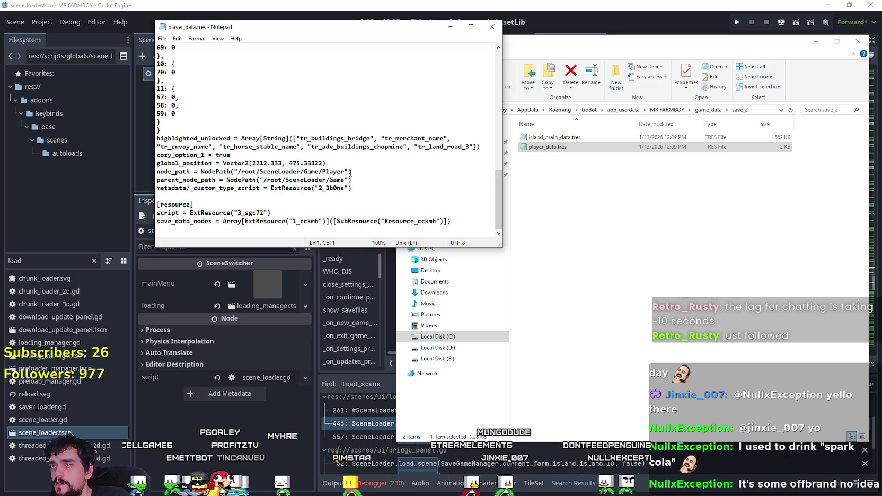
Step: Read player_data.tres up to its gd_resource header, close it, and open island_main_data.tres
{"action": "scroll", "coordinate": [350, 173], "scroll_direction": "up", "scroll_amount": 5}
{"action": "scroll", "coordinate": [352, 170], "scroll_direction": "down", "scroll_amount": 4}
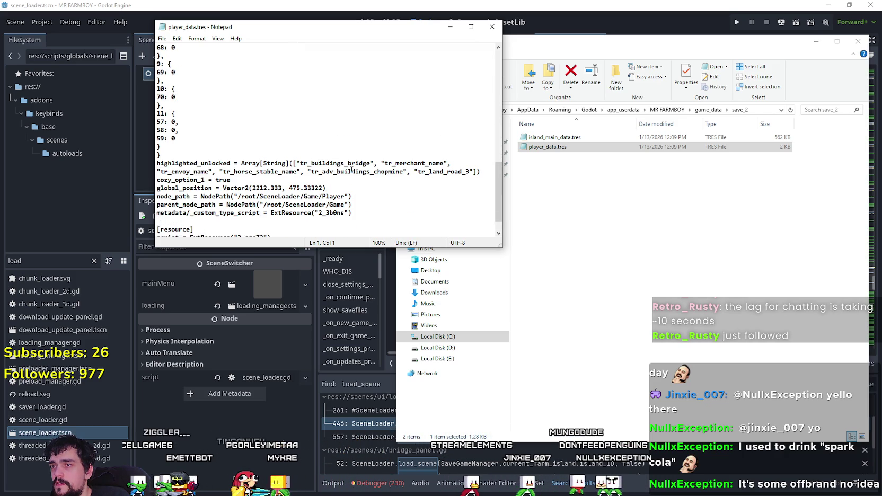
{"action": "scroll", "coordinate": [351, 170], "scroll_direction": "down", "scroll_amount": 1}
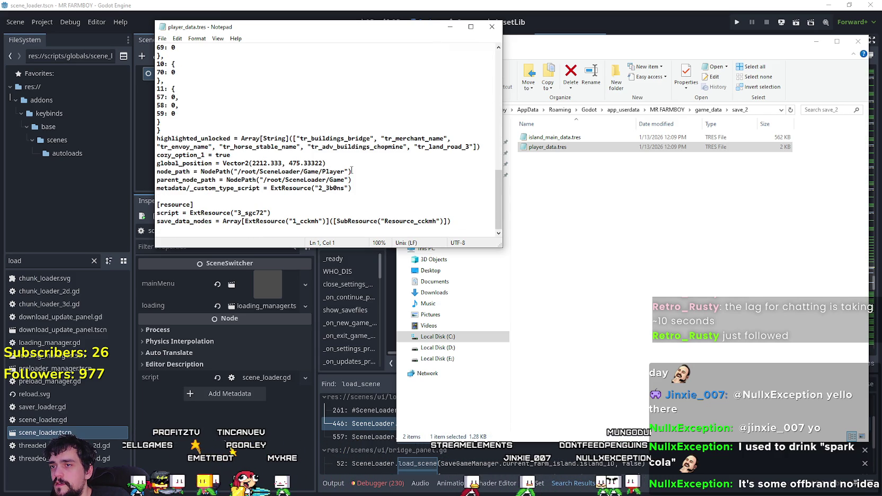
{"action": "scroll", "coordinate": [351, 170], "scroll_direction": "up", "scroll_amount": 12}
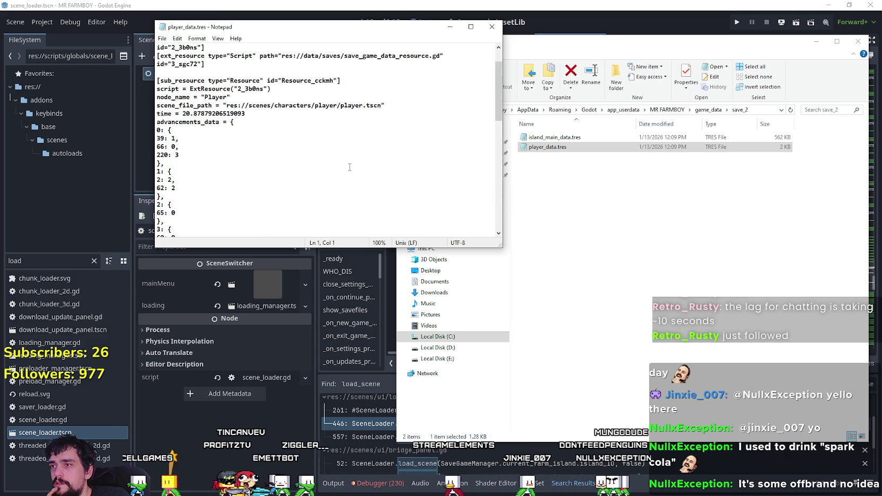
{"action": "scroll", "coordinate": [350, 167], "scroll_direction": "up", "scroll_amount": 2}
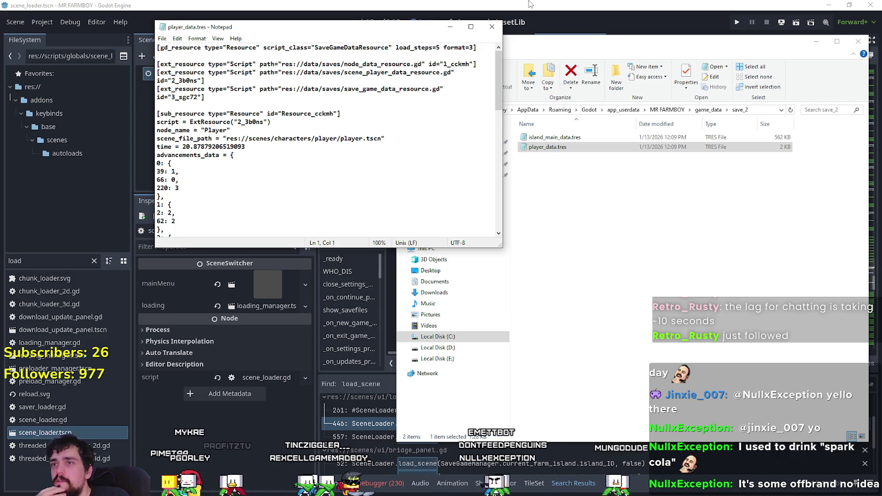
{"action": "left_click", "coordinate": [492, 26]}
{"action": "double_click", "coordinate": [554, 138]}
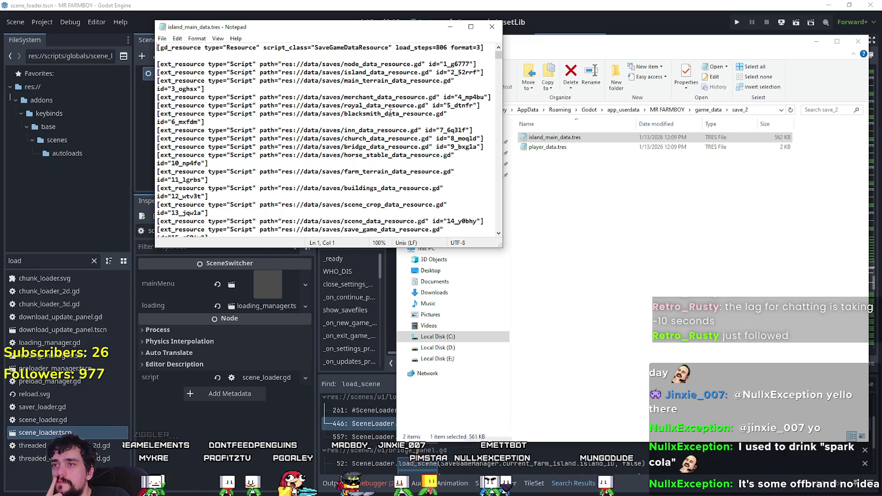
Step: Scroll through island_main_data.tres's resources and drag the scrollbar to the end of the file
{"action": "scroll", "coordinate": [351, 63], "scroll_direction": "down", "scroll_amount": 3}
{"action": "scroll", "coordinate": [360, 84], "scroll_direction": "up", "scroll_amount": 3}
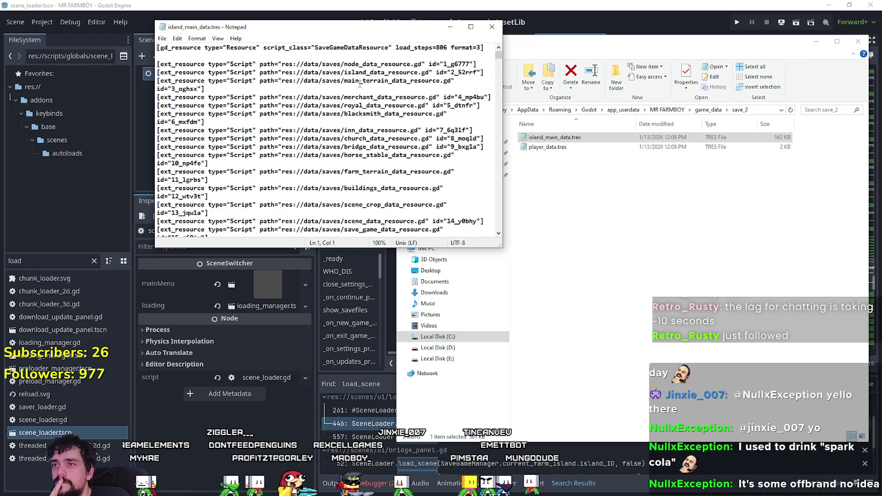
{"action": "scroll", "coordinate": [286, 185], "scroll_direction": "down", "scroll_amount": 4}
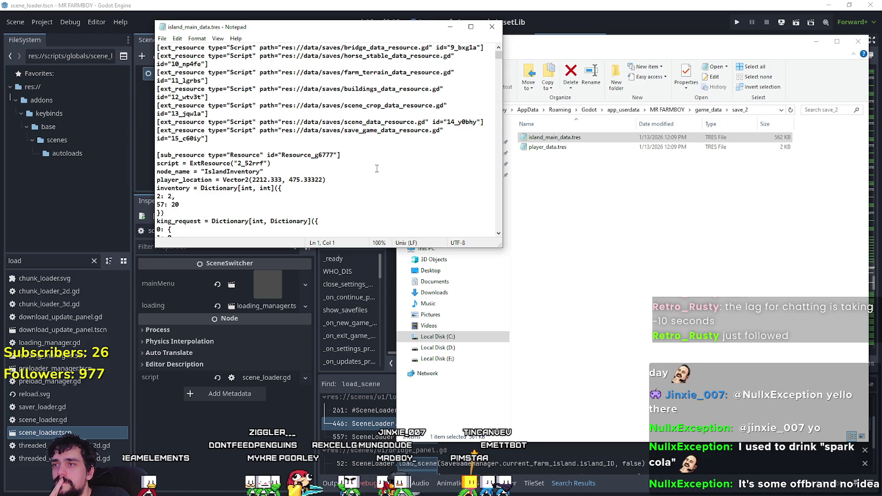
{"action": "scroll", "coordinate": [376, 169], "scroll_direction": "down", "scroll_amount": 1}
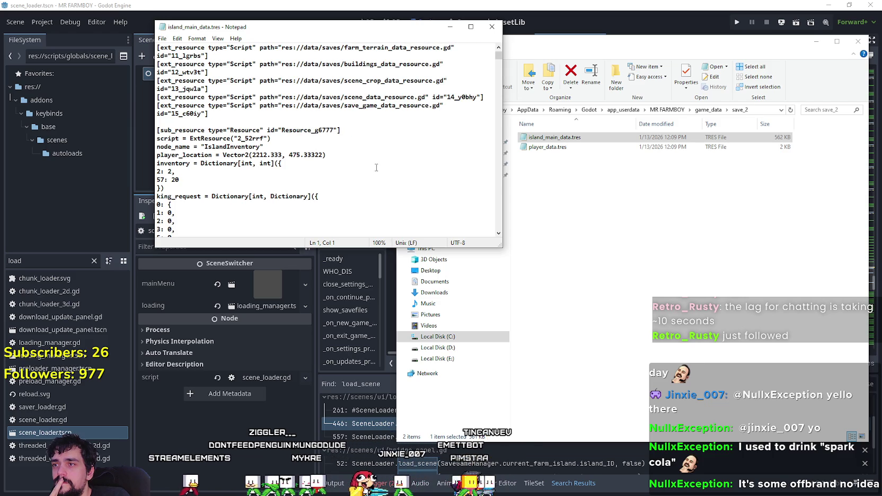
{"action": "scroll", "coordinate": [376, 168], "scroll_direction": "down", "scroll_amount": 1}
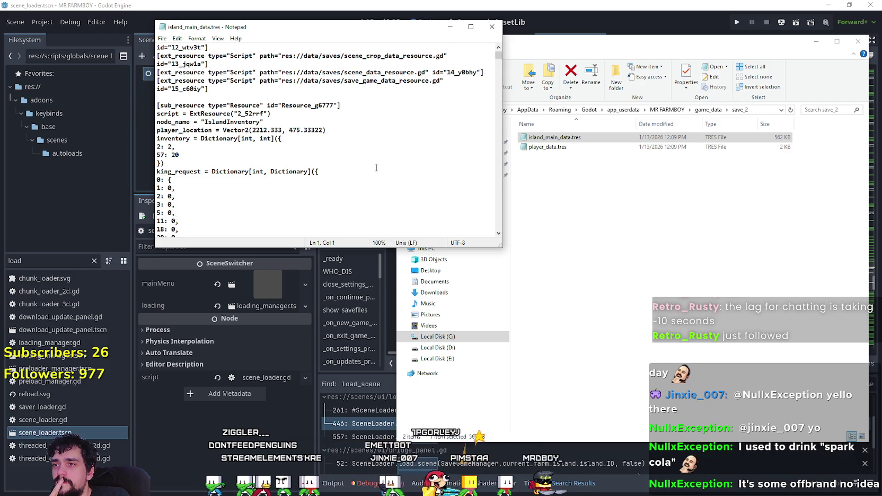
{"action": "scroll", "coordinate": [377, 167], "scroll_direction": "down", "scroll_amount": 10}
{"action": "scroll", "coordinate": [417, 171], "scroll_direction": "down", "scroll_amount": 5}
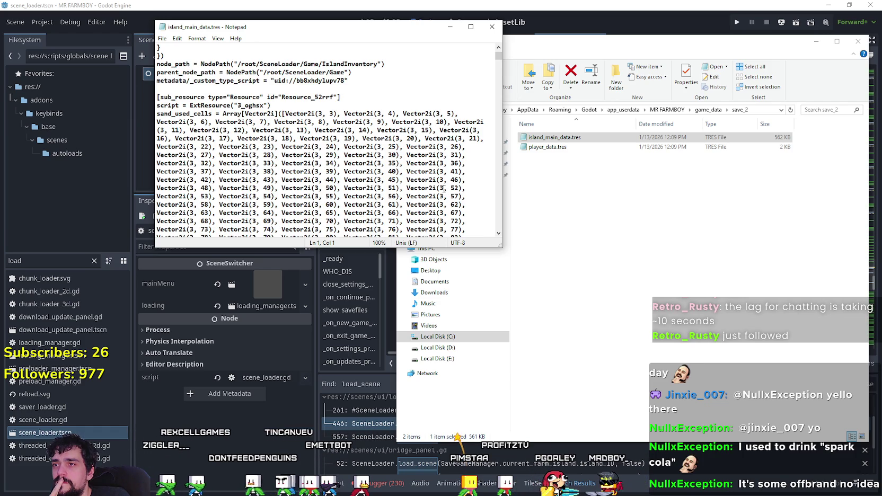
{"action": "scroll", "coordinate": [442, 185], "scroll_direction": "down", "scroll_amount": 7}
{"action": "left_click_drag", "start_coordinate": [498, 56], "coordinate": [482, 234]}
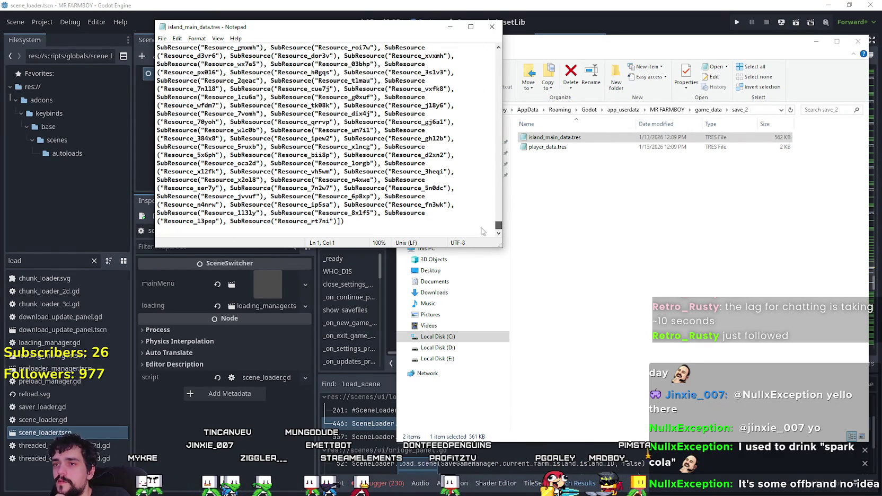
Step: Drag back up and read the IslandInventory inventory and king_request entries, then return to Godot
{"action": "left_click", "coordinate": [546, 139]}
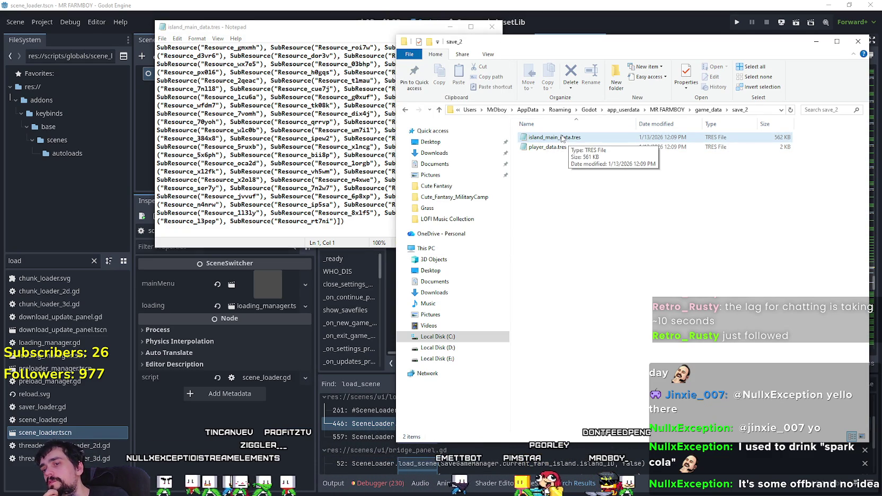
{"action": "left_click", "coordinate": [497, 34]}
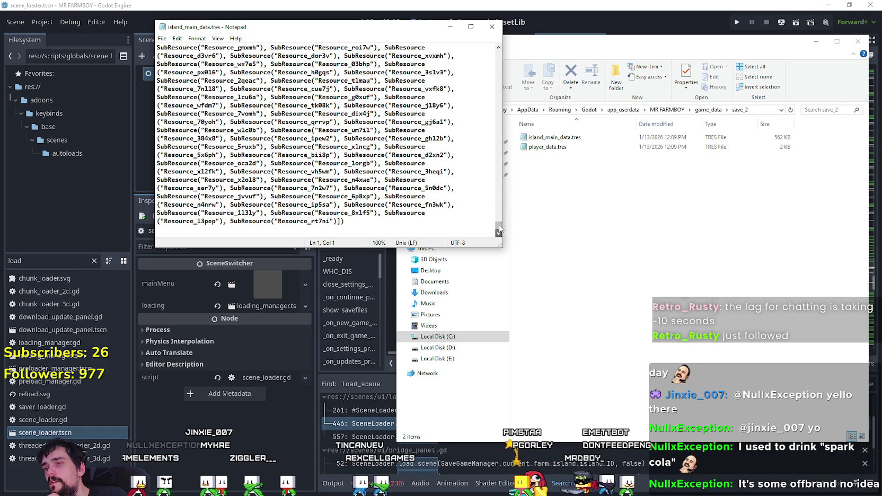
{"action": "left_click_drag", "start_coordinate": [498, 226], "coordinate": [534, 127]}
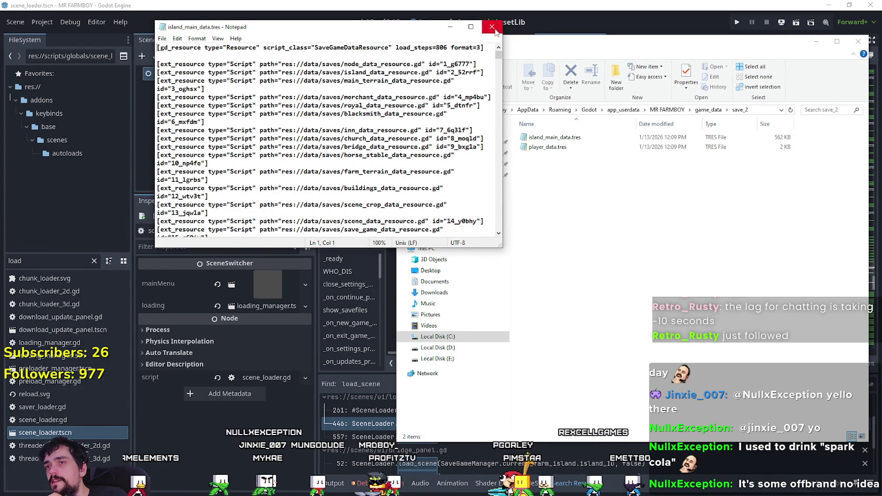
{"action": "scroll", "coordinate": [182, 142], "scroll_direction": "down", "scroll_amount": 5}
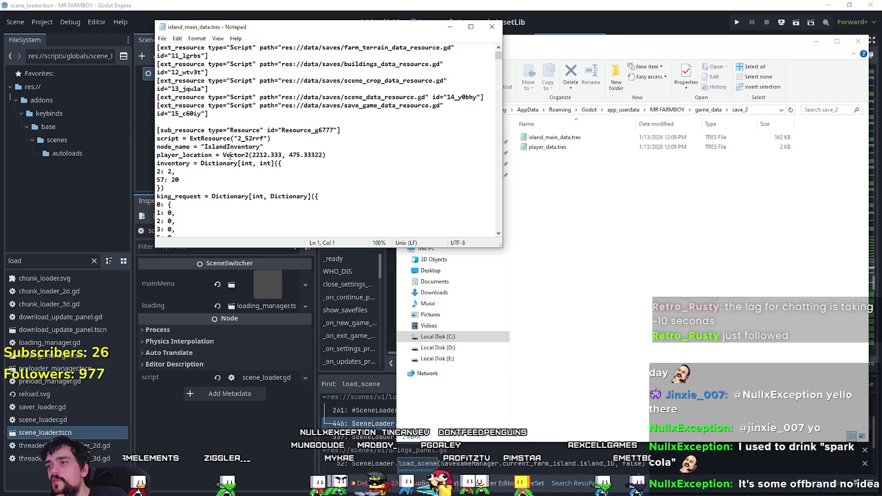
{"action": "scroll", "coordinate": [313, 188], "scroll_direction": "up", "scroll_amount": 3}
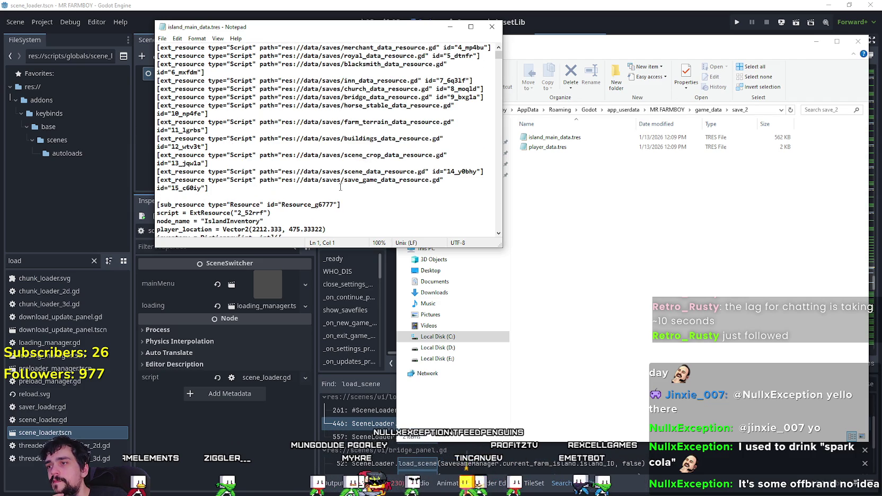
{"action": "scroll", "coordinate": [340, 182], "scroll_direction": "down", "scroll_amount": 4}
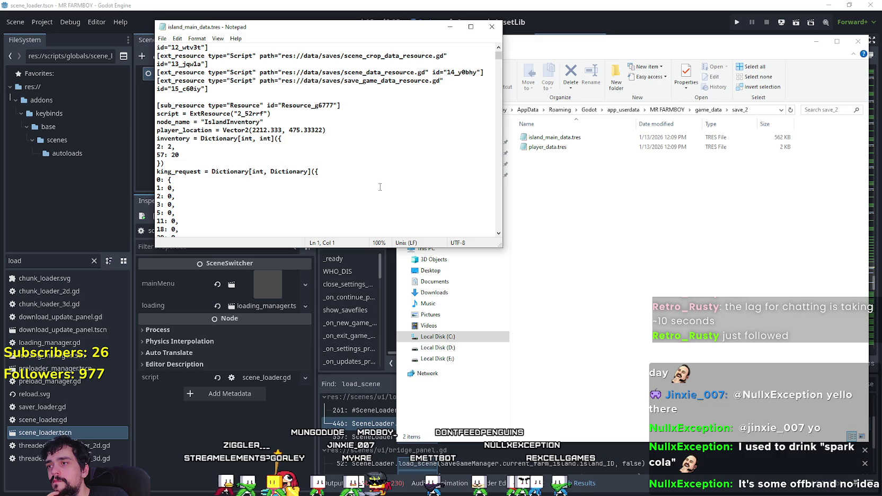
{"action": "scroll", "coordinate": [382, 189], "scroll_direction": "down", "scroll_amount": 5}
{"action": "scroll", "coordinate": [375, 182], "scroll_direction": "up", "scroll_amount": 4}
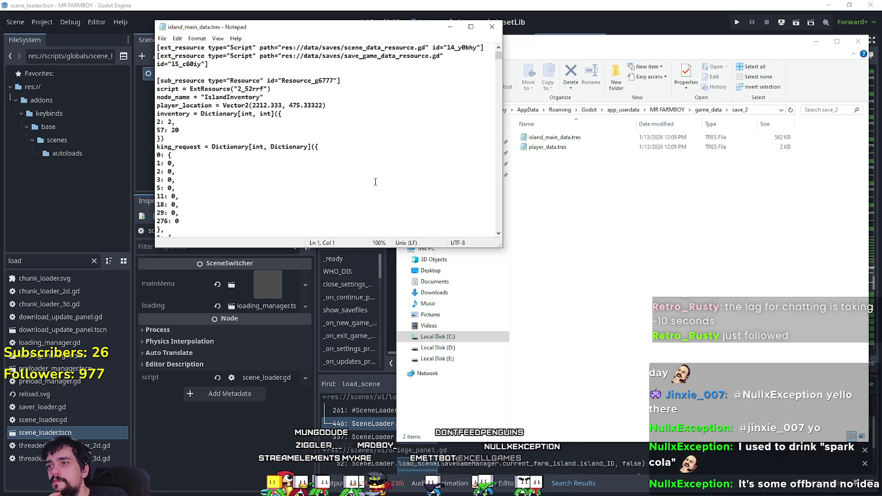
{"action": "scroll", "coordinate": [318, 132], "scroll_direction": "down", "scroll_amount": 2}
{"action": "left_click", "coordinate": [636, 159]}
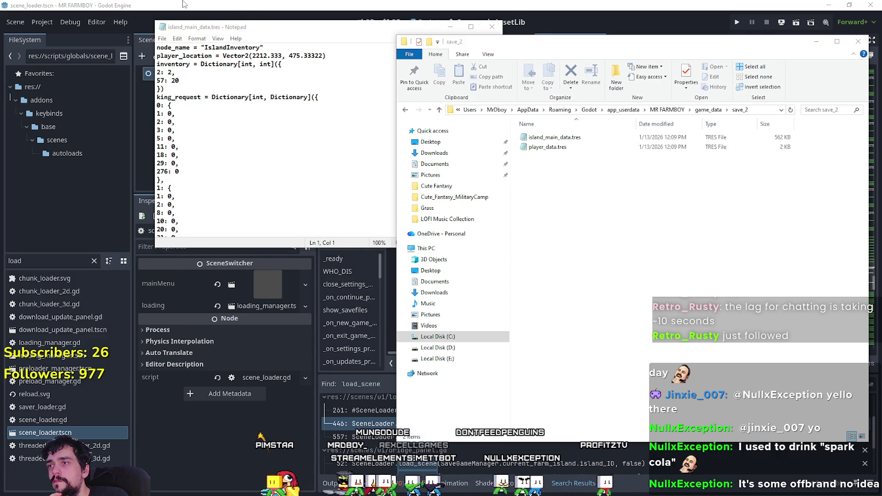
{"action": "left_click", "coordinate": [183, 4]}
Step: Filter the FileSystem by 'test' and open the test_scene_everything.tscn scene
{"action": "left_click", "coordinate": [21, 261]}
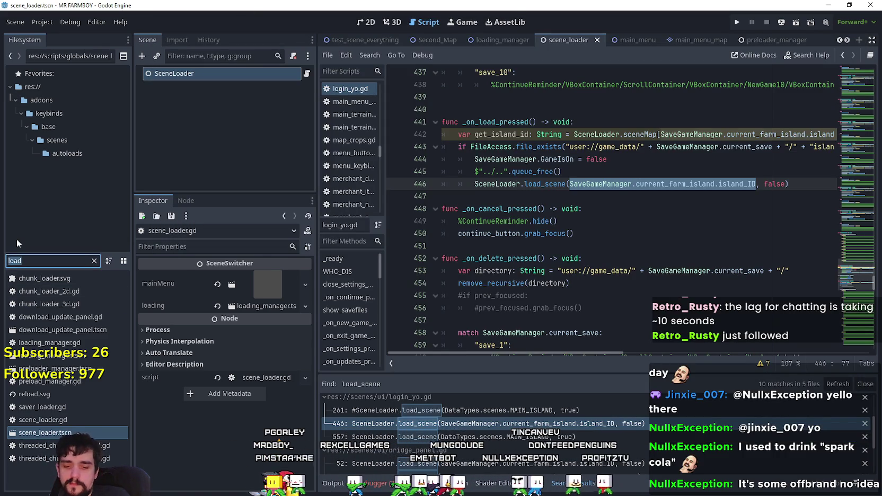
{"action": "type", "text": "test"}
{"action": "left_click", "coordinate": [63, 292]}
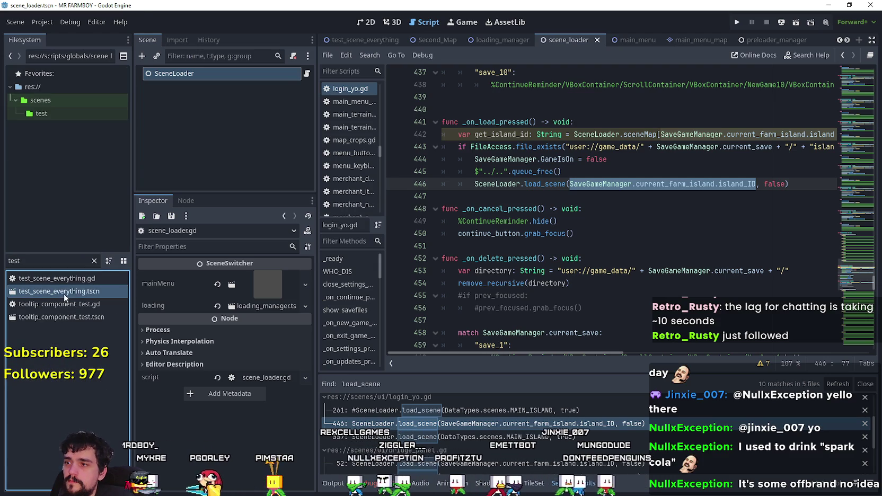
{"action": "double_click", "coordinate": [63, 292]}
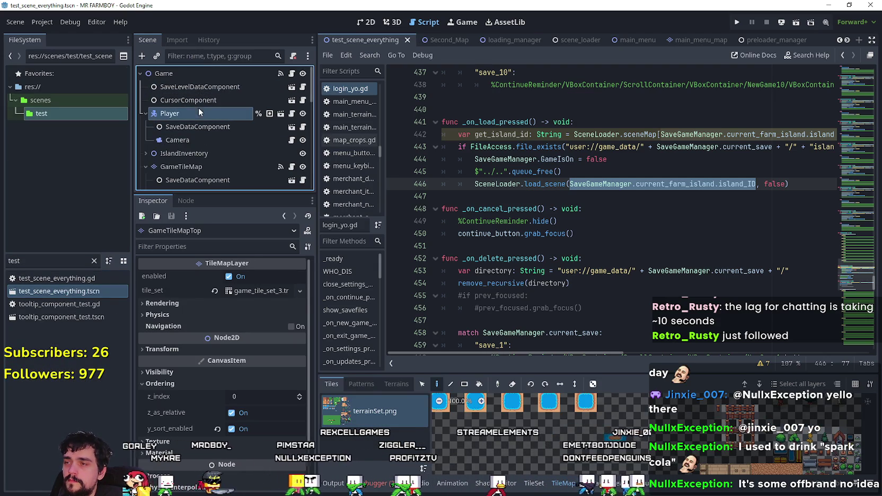
Step: Inspect the Player and IslandInventory SaveDataComponent nodes in test_scene_everything and Second_Map
{"action": "left_click", "coordinate": [199, 111]}
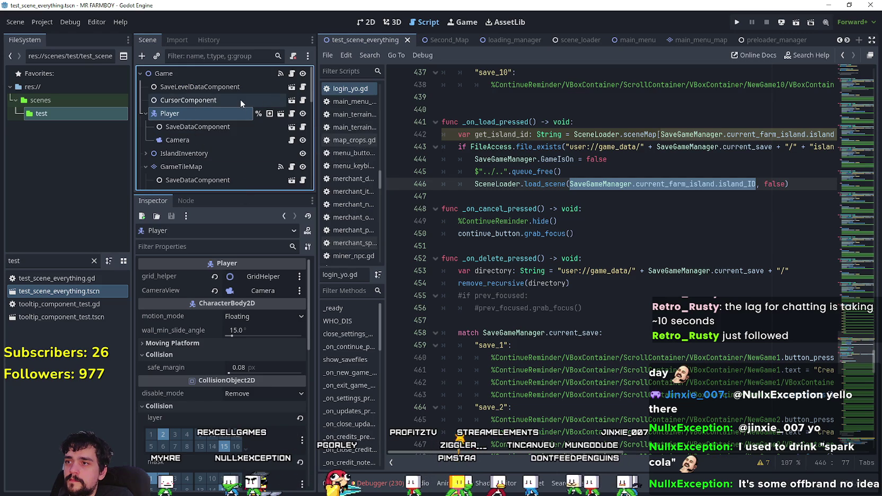
{"action": "scroll", "coordinate": [229, 146], "scroll_direction": "down", "scroll_amount": 2}
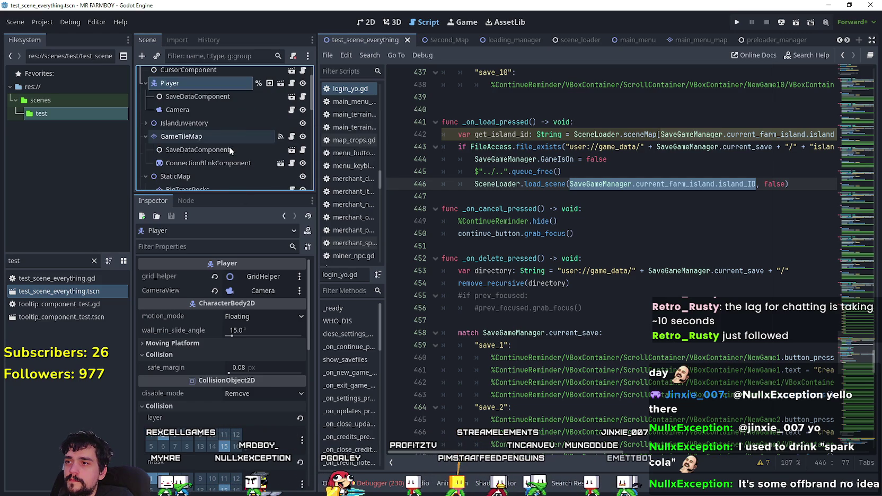
{"action": "left_click", "coordinate": [241, 124]}
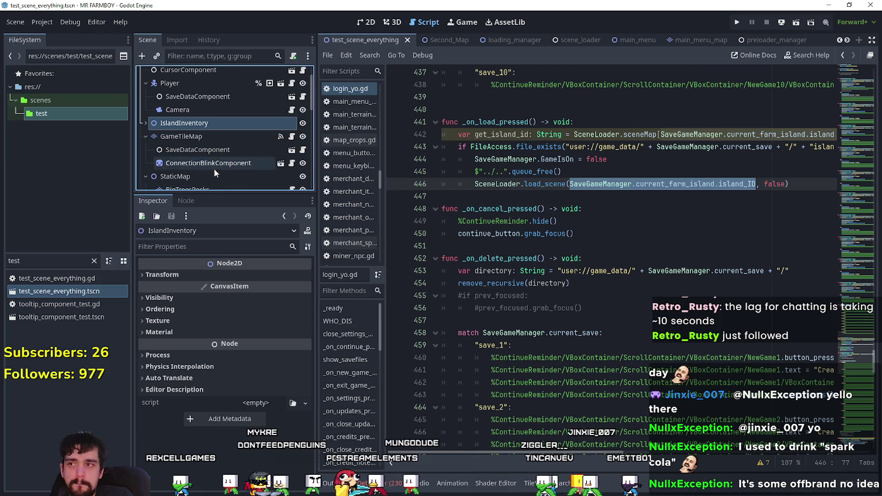
{"action": "scroll", "coordinate": [237, 176], "scroll_direction": "up", "scroll_amount": 3}
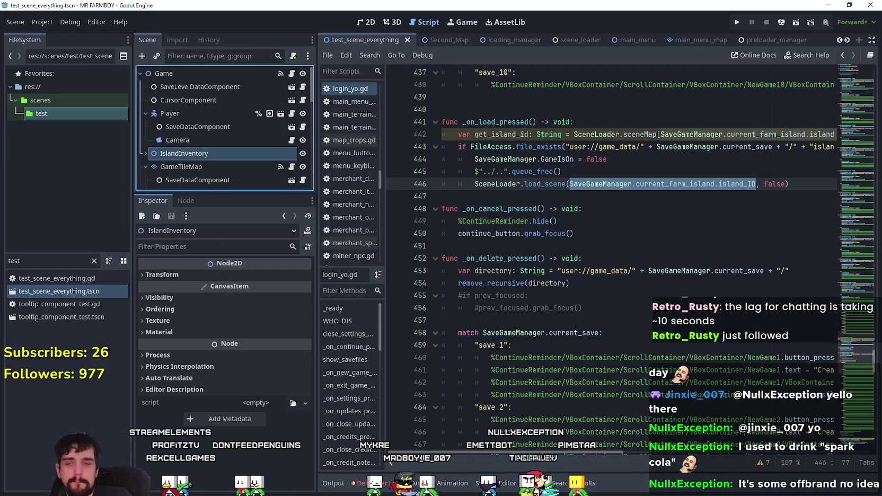
{"action": "scroll", "coordinate": [220, 136], "scroll_direction": "down", "scroll_amount": 2}
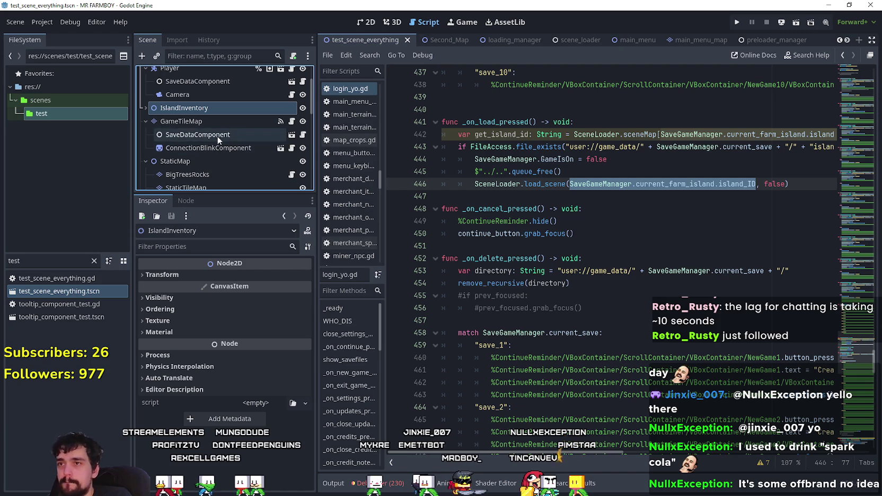
{"action": "key", "text": "ctrl+Tab"}
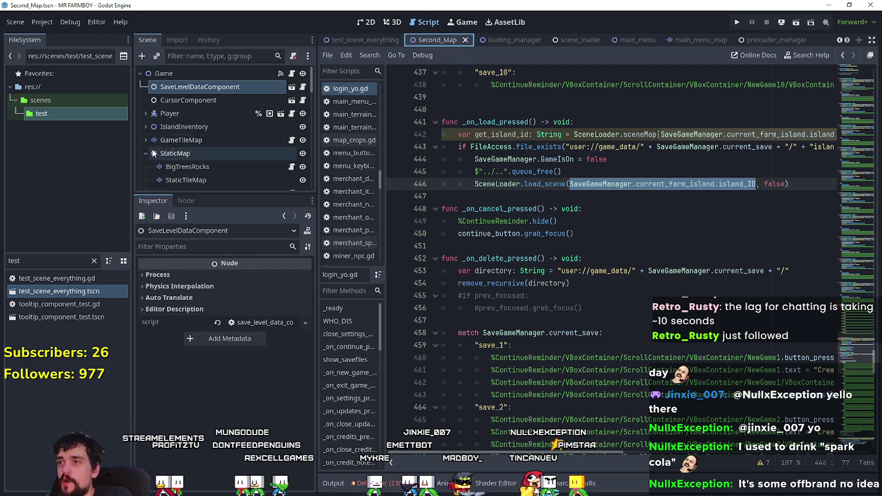
{"action": "left_click", "coordinate": [146, 126]}
{"action": "left_click", "coordinate": [193, 141]}
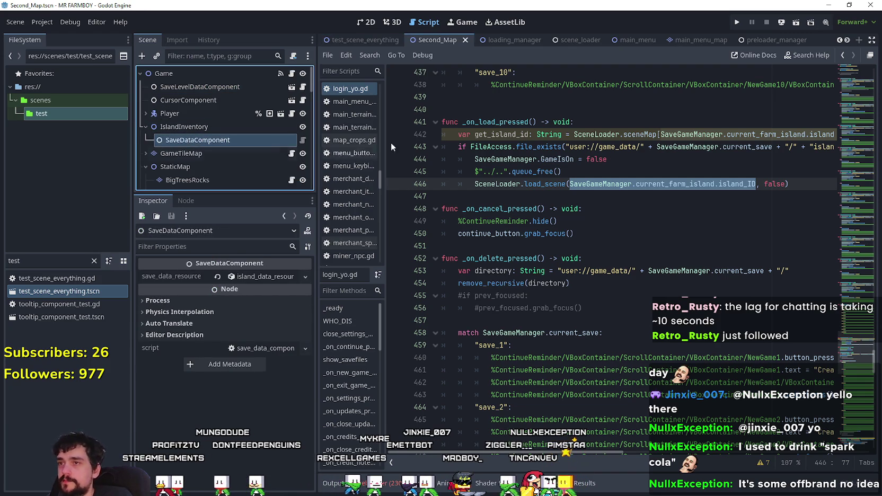
{"action": "left_click", "coordinate": [371, 45]}
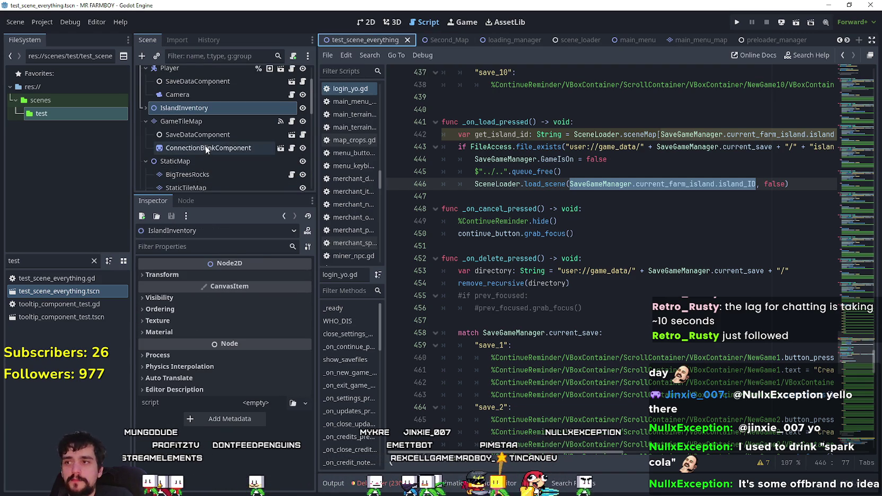
{"action": "left_click", "coordinate": [146, 108]}
{"action": "left_click", "coordinate": [191, 121]}
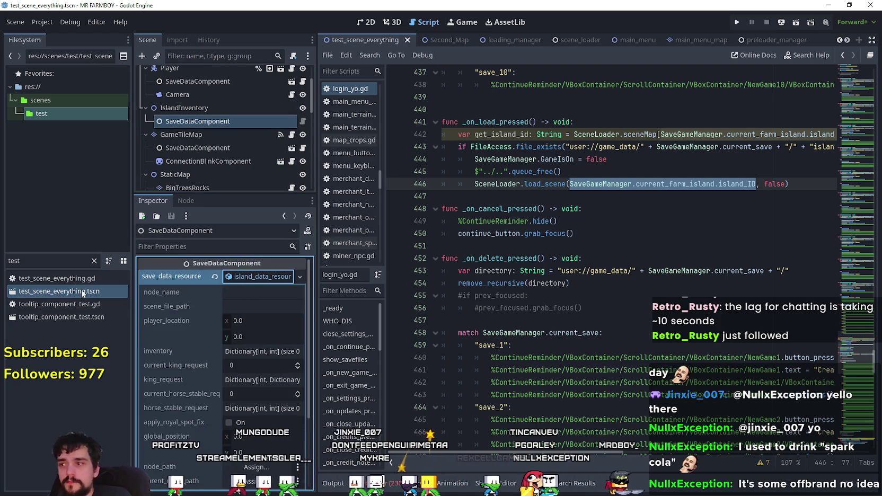
Step: Filter the FileSystem by 'island_da' and select island_data_resource.gd
{"action": "double_click", "coordinate": [64, 261]}
{"action": "type", "text": "island_"}
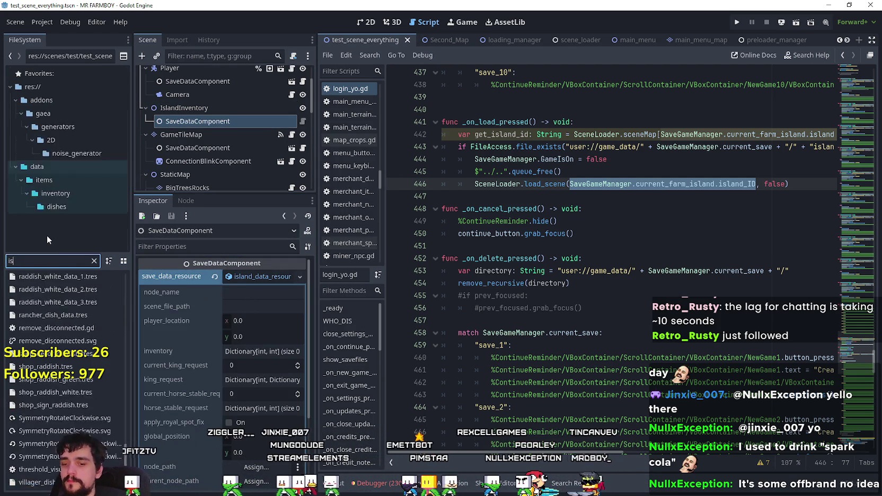
{"action": "type", "text": "da"}
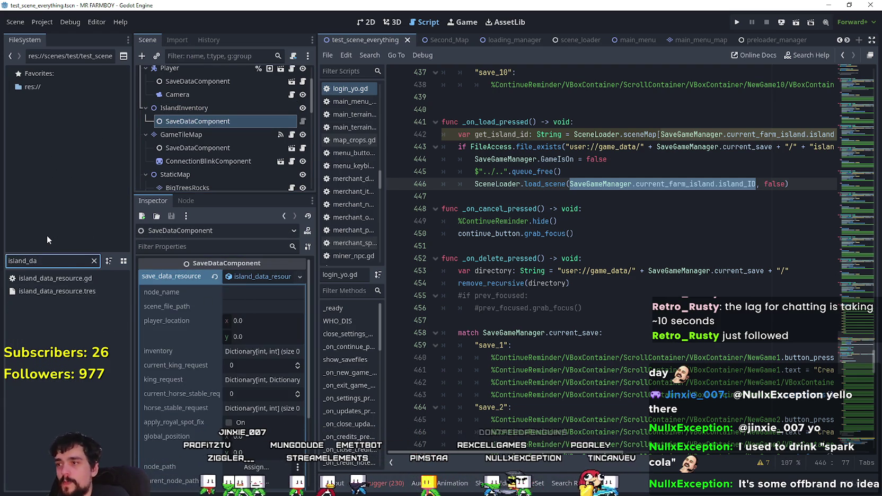
{"action": "left_click", "coordinate": [67, 277]}
Step: Open island_data_resource.gd and read through its _save_data and _load_data functions
{"action": "double_click", "coordinate": [68, 278]}
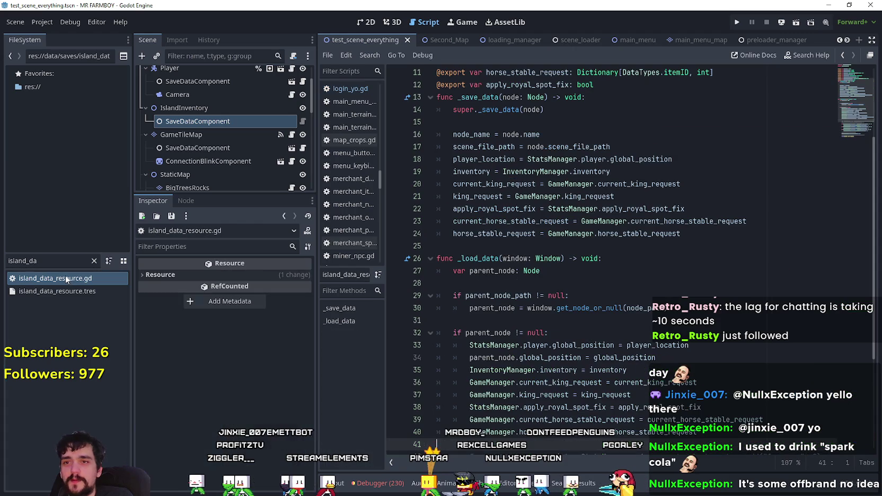
{"action": "left_click", "coordinate": [564, 248]}
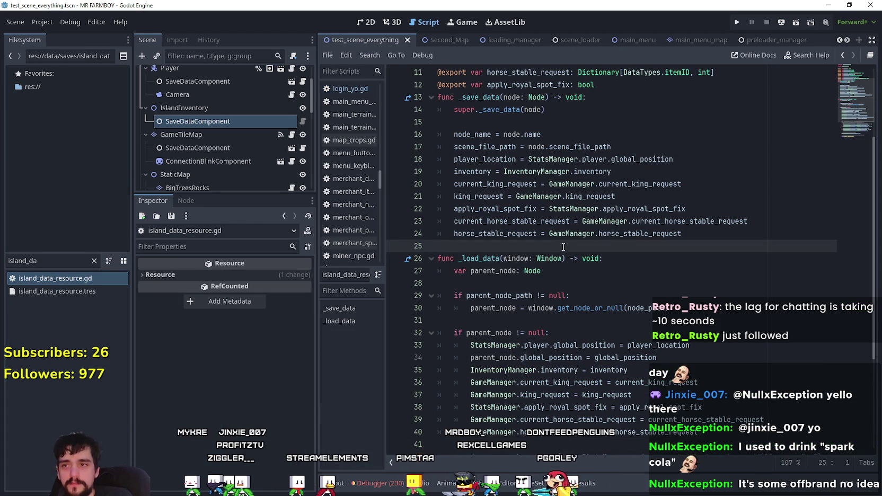
{"action": "scroll", "coordinate": [564, 245], "scroll_direction": "up", "scroll_amount": 2}
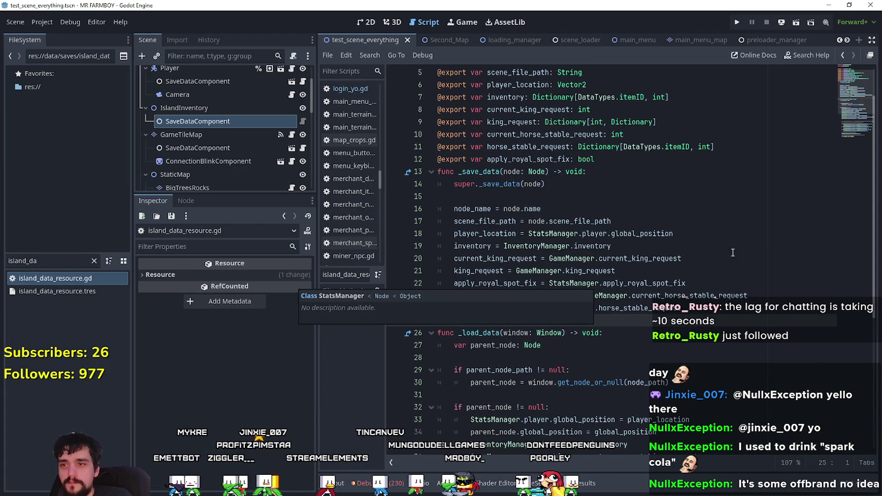
{"action": "left_click", "coordinate": [648, 310]}
{"action": "left_click", "coordinate": [678, 324]}
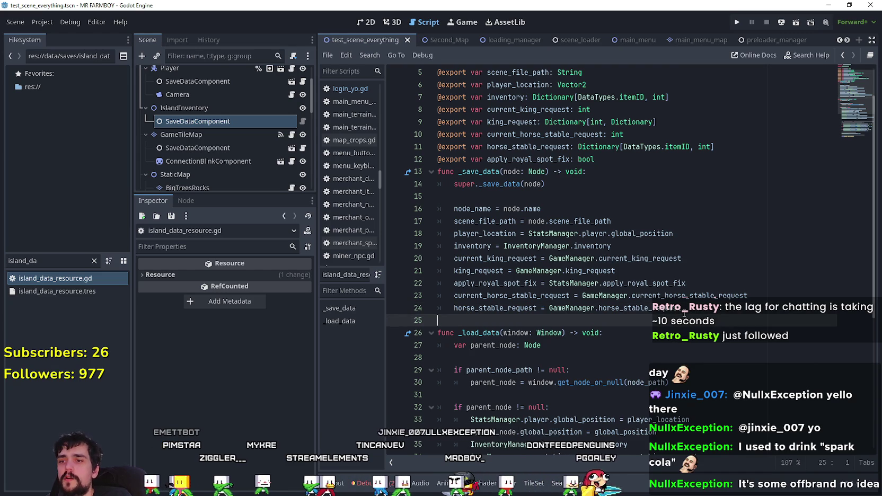
{"action": "scroll", "coordinate": [681, 313], "scroll_direction": "down", "scroll_amount": 1}
{"action": "scroll", "coordinate": [656, 293], "scroll_direction": "down", "scroll_amount": 2}
{"action": "scroll", "coordinate": [658, 290], "scroll_direction": "up", "scroll_amount": 4}
{"action": "scroll", "coordinate": [659, 287], "scroll_direction": "down", "scroll_amount": 6}
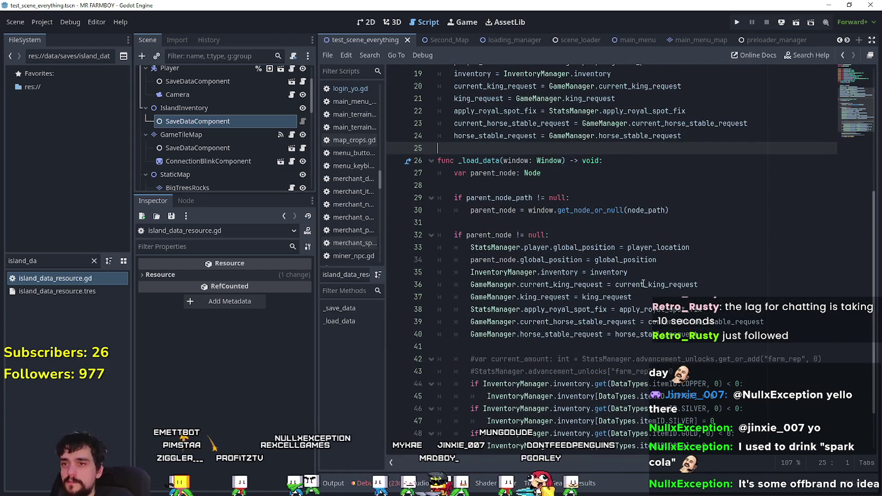
{"action": "scroll", "coordinate": [642, 279], "scroll_direction": "down", "scroll_amount": 1}
{"action": "scroll", "coordinate": [631, 259], "scroll_direction": "up", "scroll_amount": 5}
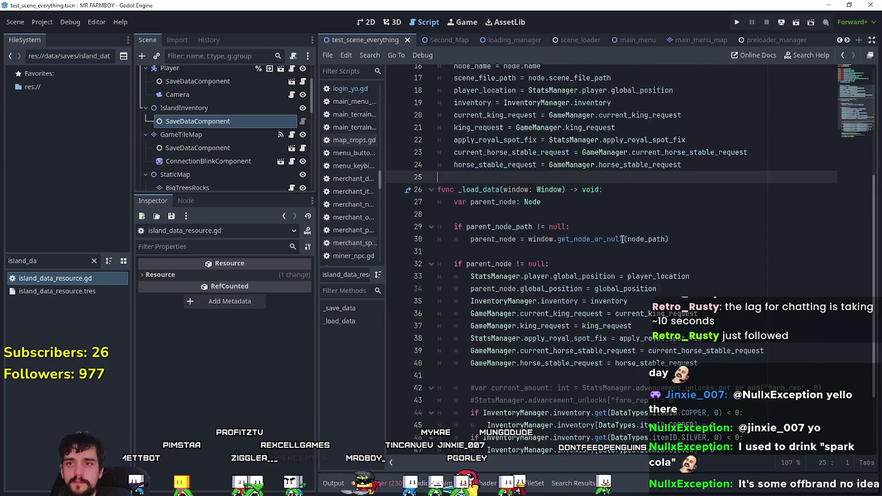
{"action": "scroll", "coordinate": [622, 238], "scroll_direction": "down", "scroll_amount": 3}
Step: Check the parent_node line, then change the FileSystem filter to 'main_'
{"action": "left_click", "coordinate": [683, 288]}
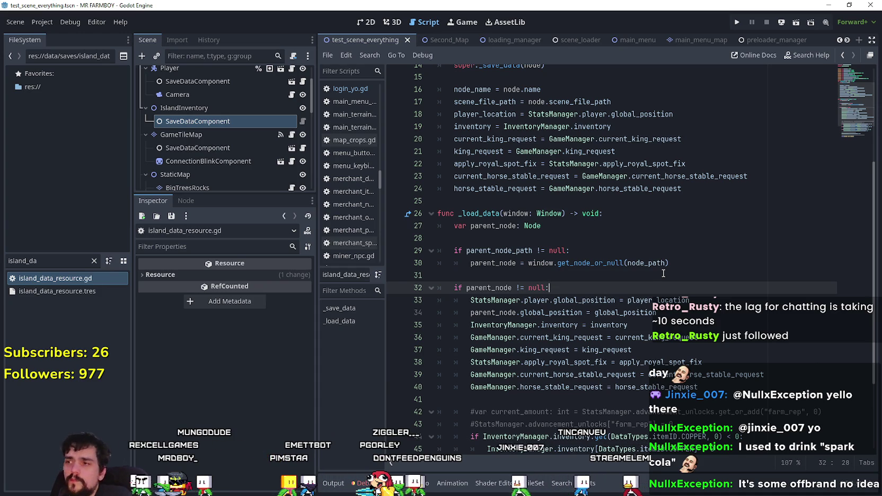
{"action": "left_click", "coordinate": [94, 261]}
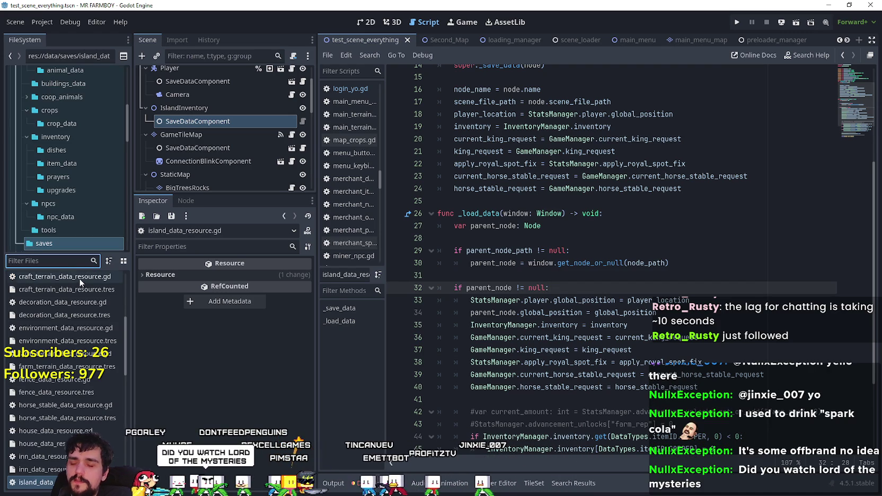
{"action": "type", "text": "main_"}
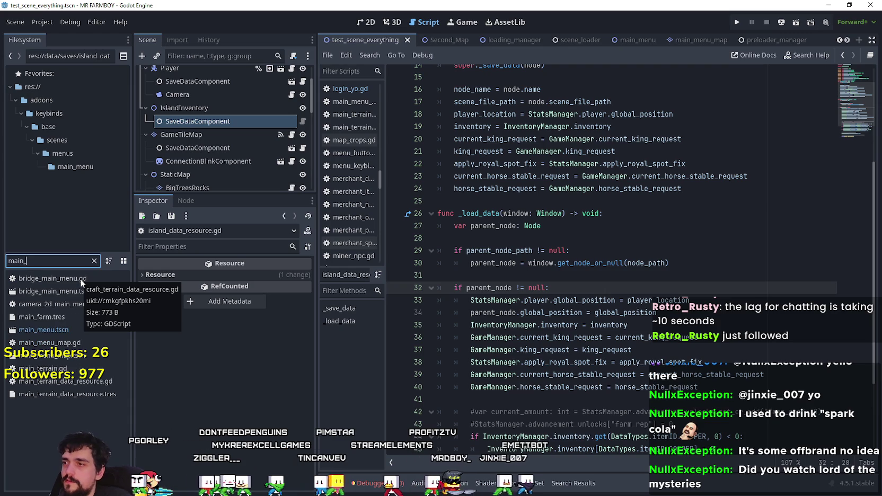
Step: Open main_menu.tscn and jump to _on_load_pressed via the Load node's pressed() signal
{"action": "double_click", "coordinate": [72, 325]}
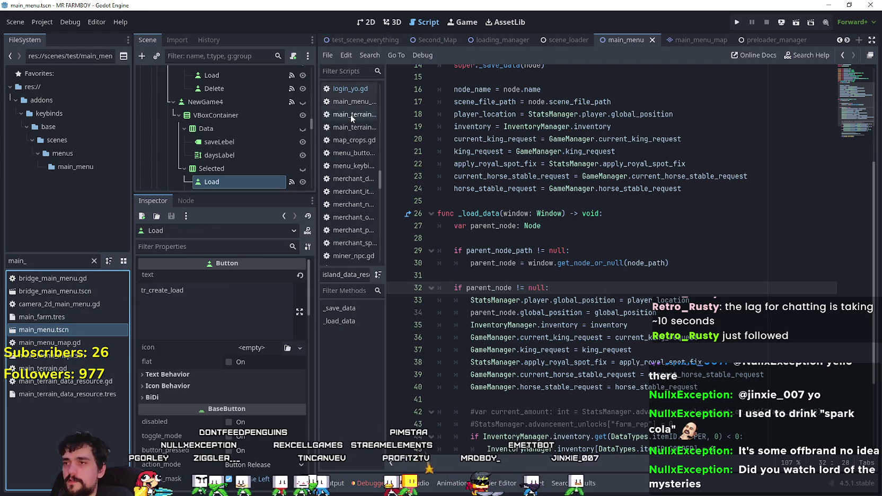
{"action": "scroll", "coordinate": [270, 168], "scroll_direction": "down", "scroll_amount": 3}
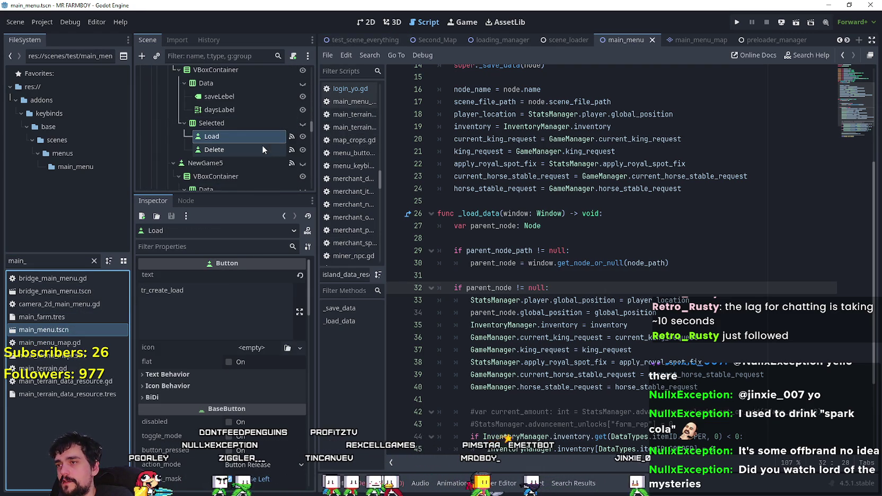
{"action": "left_click", "coordinate": [265, 152]}
{"action": "left_click", "coordinate": [186, 200]}
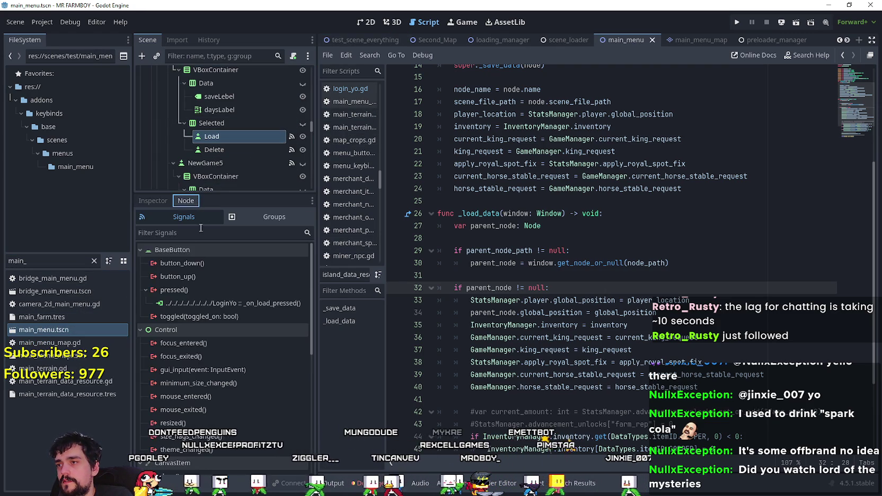
{"action": "double_click", "coordinate": [234, 303]}
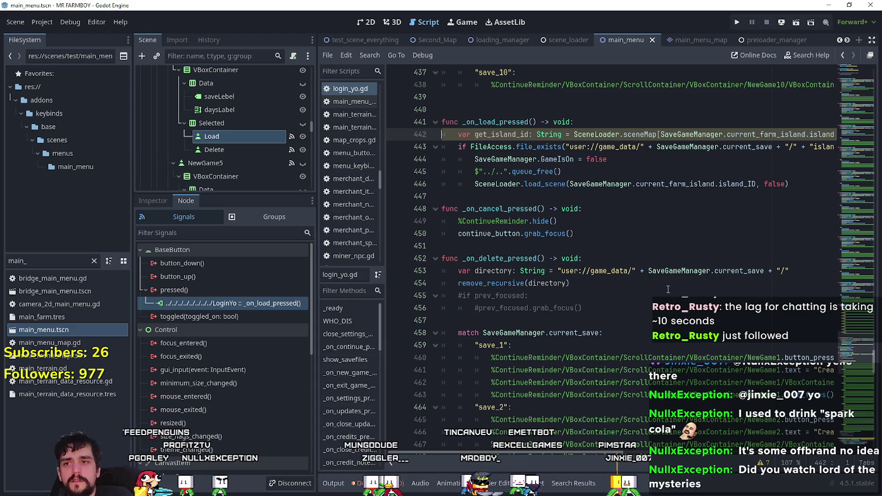
Step: Study the island lookup on line 442 and SaveGameManager.current_farm_island.island_ID on line 446
{"action": "left_click_drag", "start_coordinate": [661, 134], "coordinate": [844, 141]}
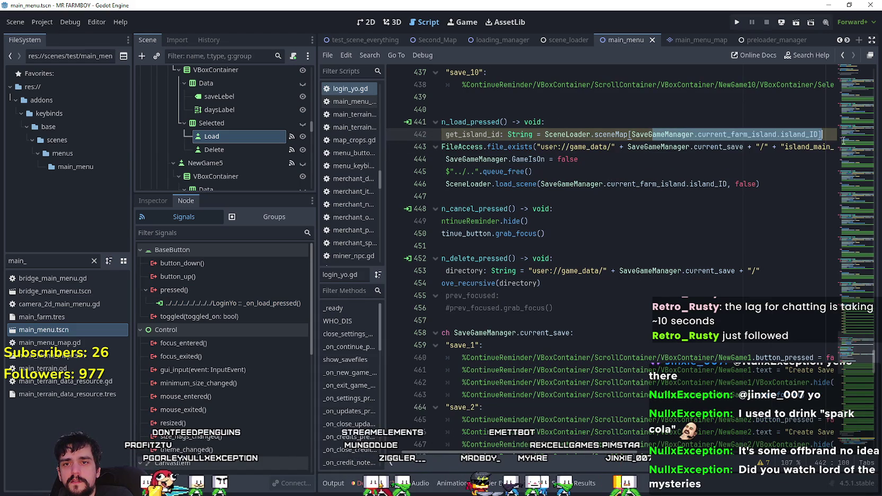
{"action": "left_click", "coordinate": [692, 134]}
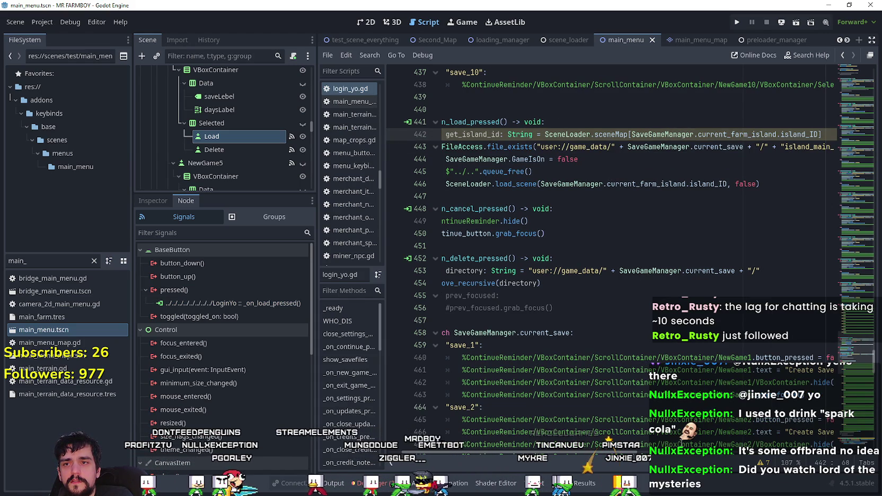
{"action": "scroll", "coordinate": [636, 254], "scroll_direction": "right", "scroll_amount": 10}
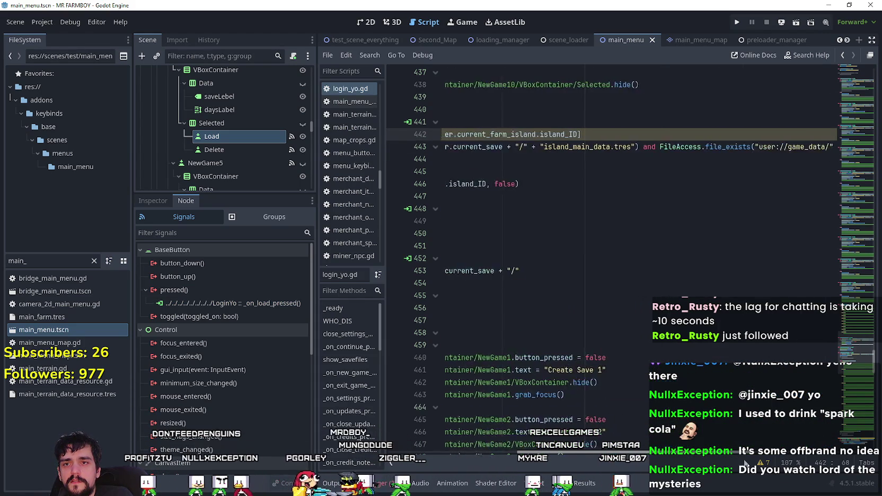
{"action": "scroll", "coordinate": [464, 393], "scroll_direction": "left", "scroll_amount": 10}
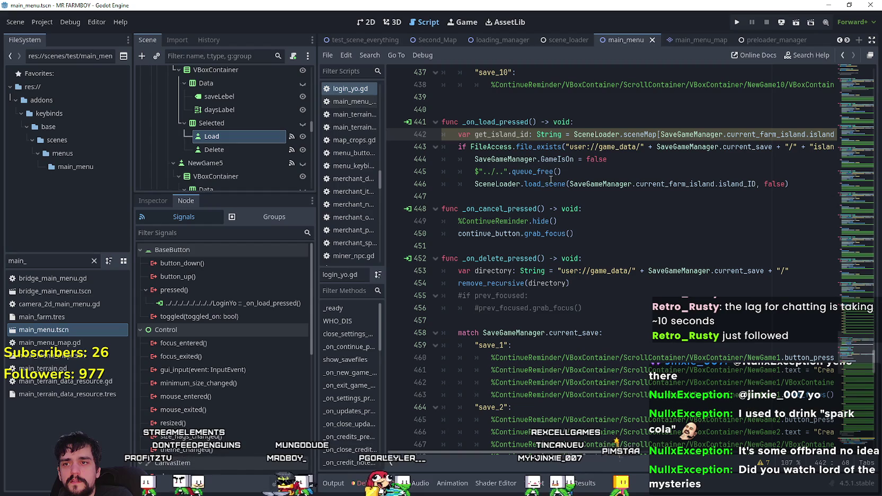
{"action": "left_click_drag", "start_coordinate": [756, 184], "coordinate": [570, 186]}
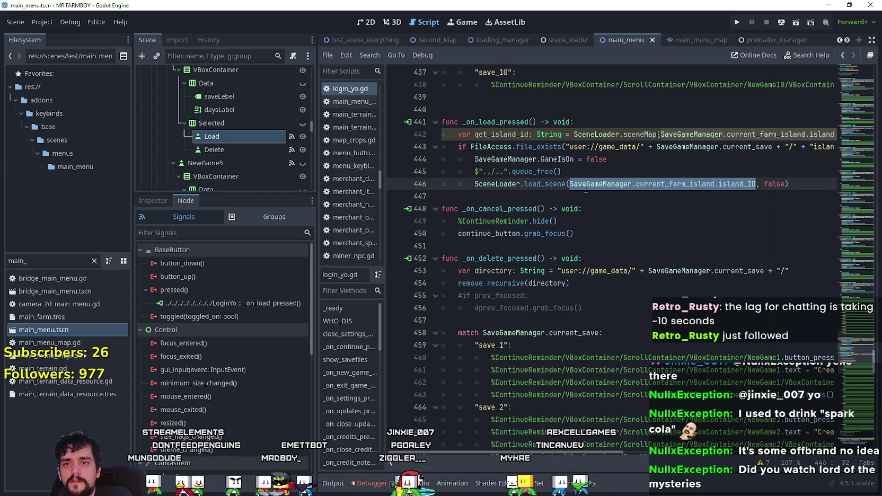
{"action": "left_click_drag", "start_coordinate": [570, 184], "coordinate": [714, 184]}
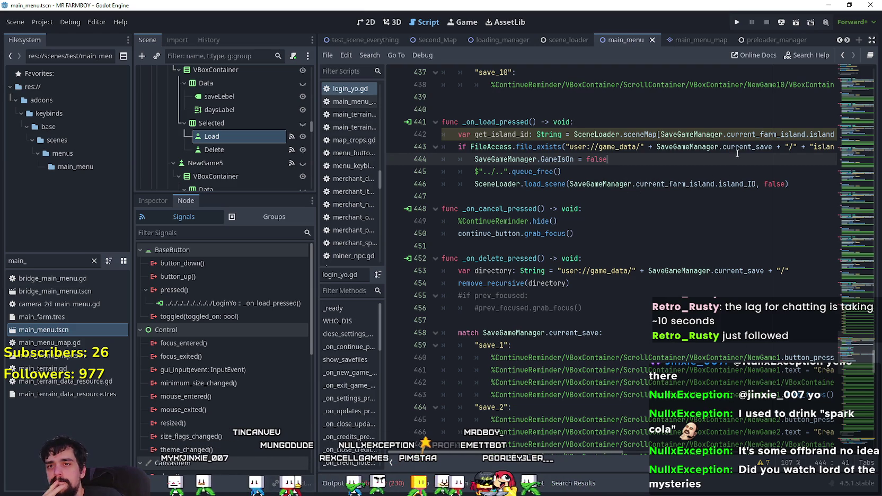
Step: Examine the island_main_data save file check on line 443 and widen the script editor
{"action": "mouse_move", "coordinate": [747, 147]}
{"action": "left_mouse_down"}
{"action": "mouse_move", "coordinate": [830, 150]}
{"action": "mouse_move", "coordinate": [801, 154]}
{"action": "left_mouse_up"}
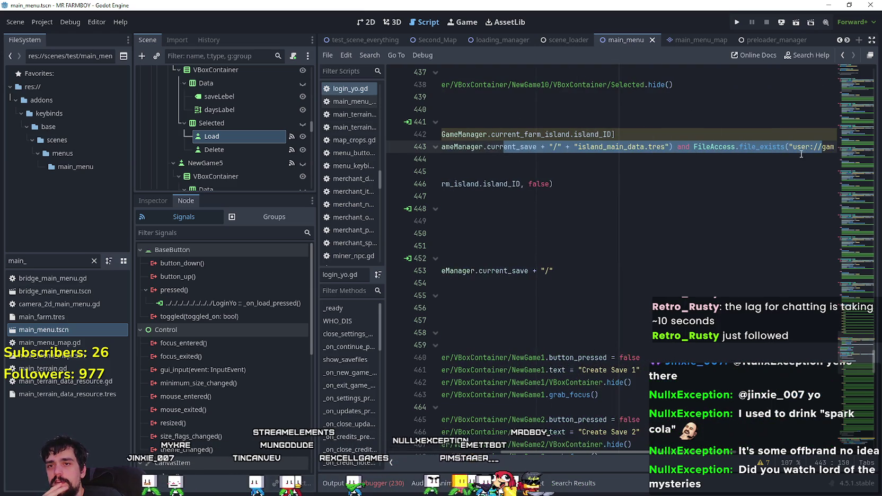
{"action": "left_click", "coordinate": [617, 146]}
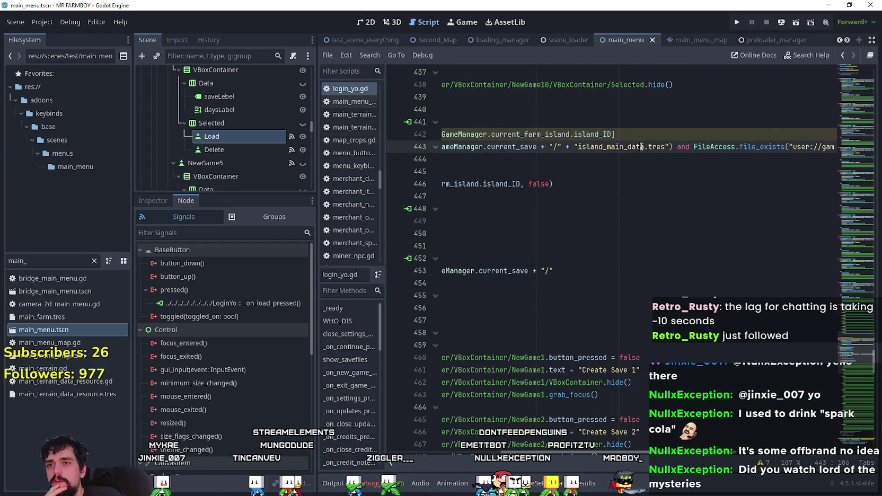
{"action": "double_click", "coordinate": [587, 147]}
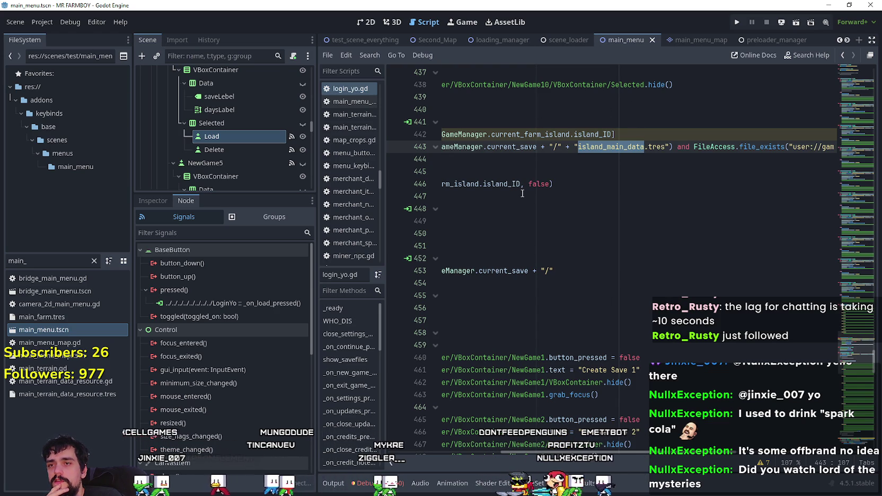
{"action": "mouse_move", "coordinate": [636, 452]}
{"action": "left_mouse_down"}
{"action": "mouse_move", "coordinate": [455, 452]}
{"action": "mouse_move", "coordinate": [641, 453]}
{"action": "left_mouse_up"}
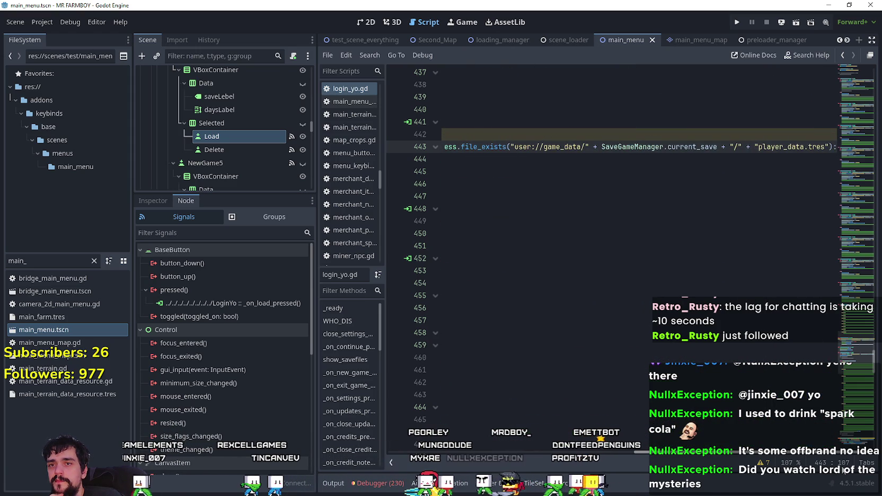
{"action": "scroll", "coordinate": [648, 465], "scroll_direction": "left", "scroll_amount": 5}
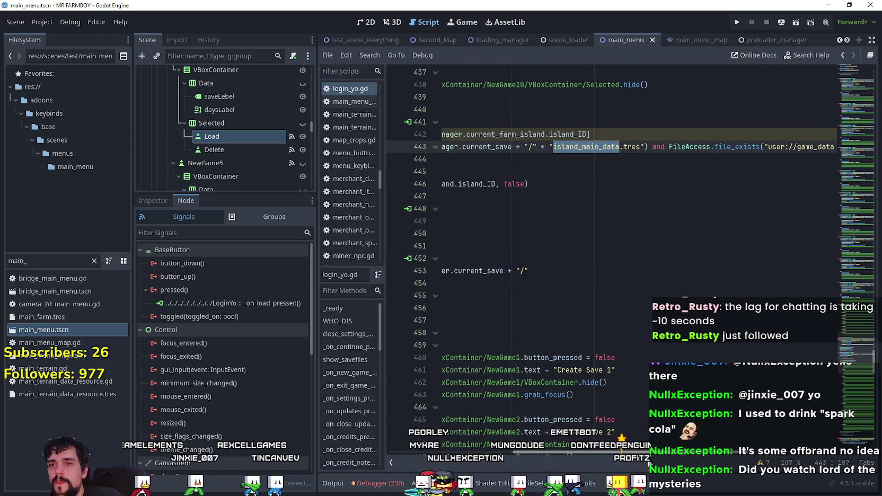
{"action": "scroll", "coordinate": [596, 461], "scroll_direction": "left", "scroll_amount": 3}
{"action": "scroll", "coordinate": [596, 461], "scroll_direction": "left", "scroll_amount": 2}
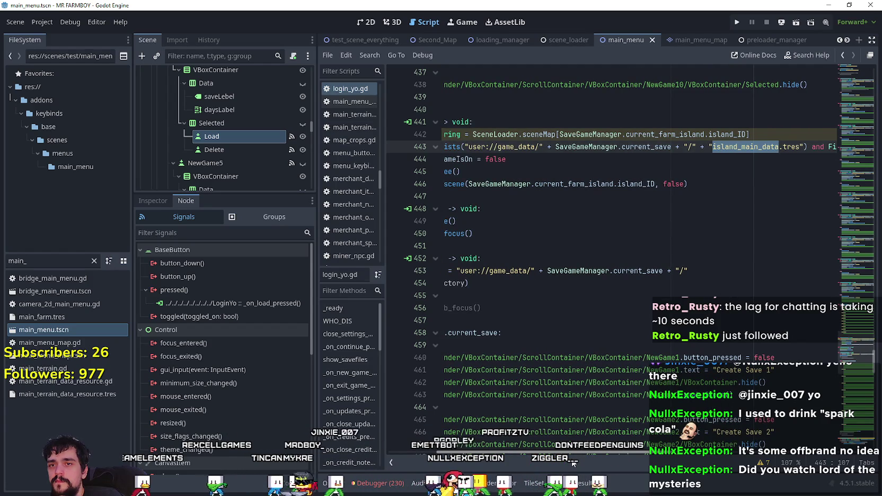
{"action": "scroll", "coordinate": [572, 463], "scroll_direction": "left", "scroll_amount": 3}
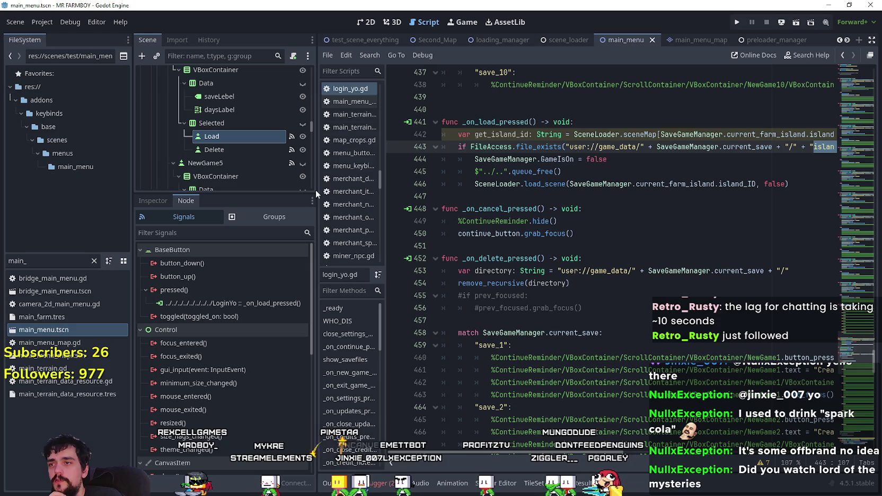
{"action": "left_click_drag", "start_coordinate": [315, 191], "coordinate": [274, 185]}
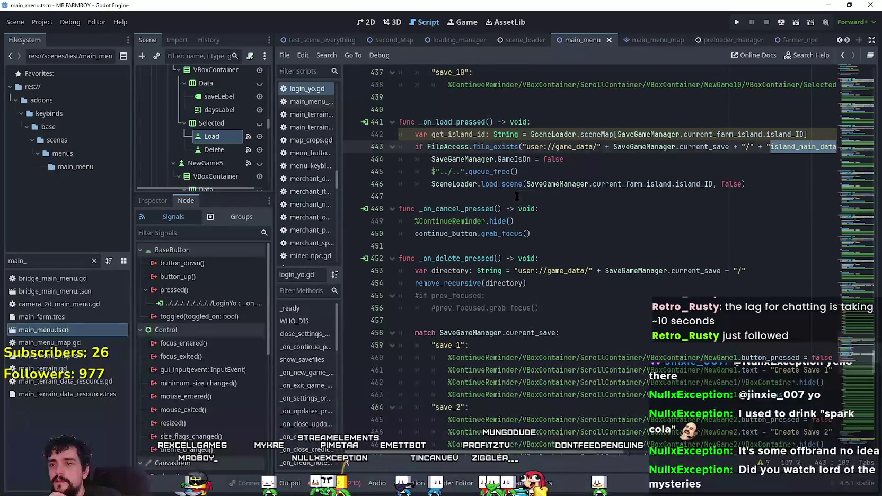
Step: Review the lines around _on_load_pressed, then switch to the save_2 folder in File Explorer
{"action": "left_click", "coordinate": [418, 196]}
{"action": "left_click", "coordinate": [462, 246]}
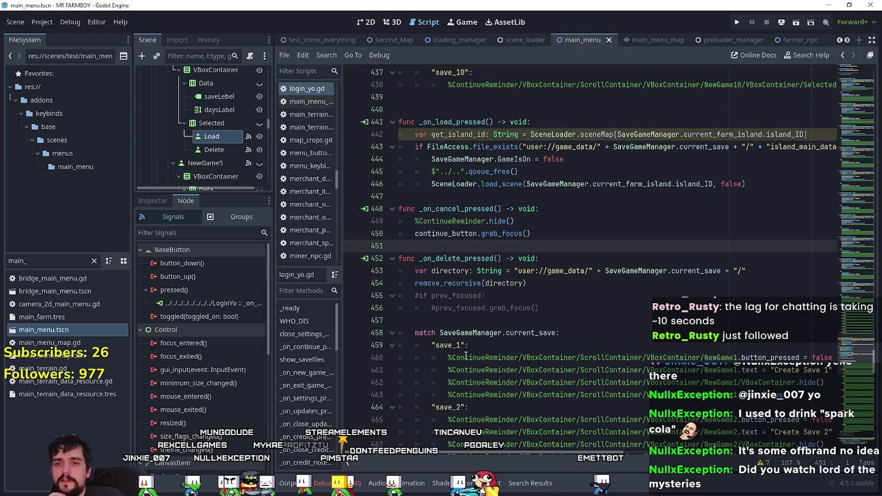
{"action": "scroll", "coordinate": [473, 313], "scroll_direction": "down", "scroll_amount": 8}
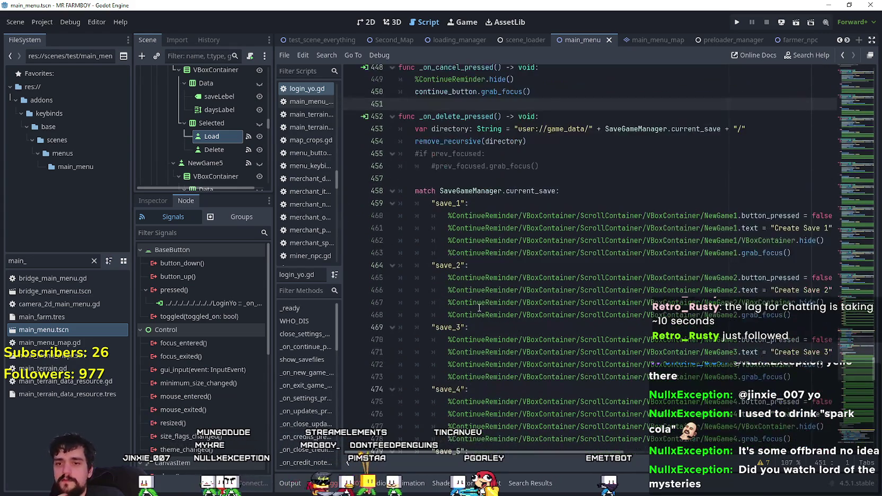
{"action": "scroll", "coordinate": [475, 315], "scroll_direction": "up", "scroll_amount": 8}
{"action": "scroll", "coordinate": [475, 314], "scroll_direction": "up", "scroll_amount": 2}
{"action": "left_click", "coordinate": [500, 281]}
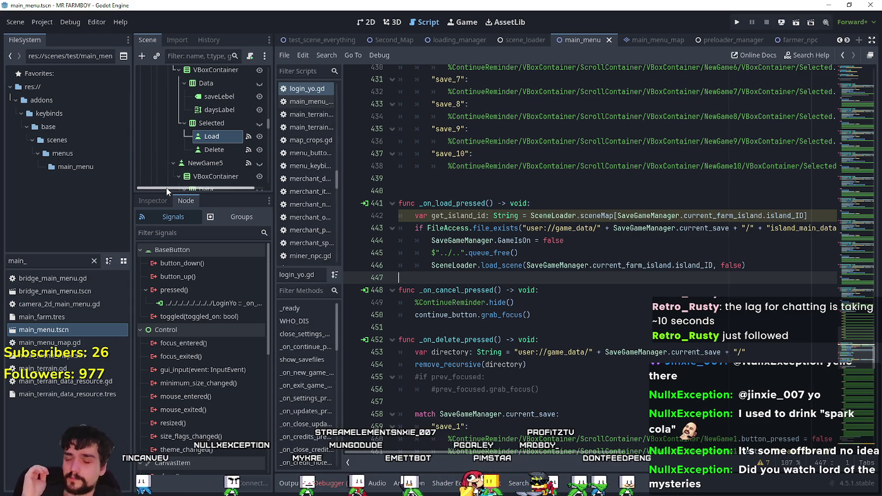
{"action": "left_click", "coordinate": [540, 204]}
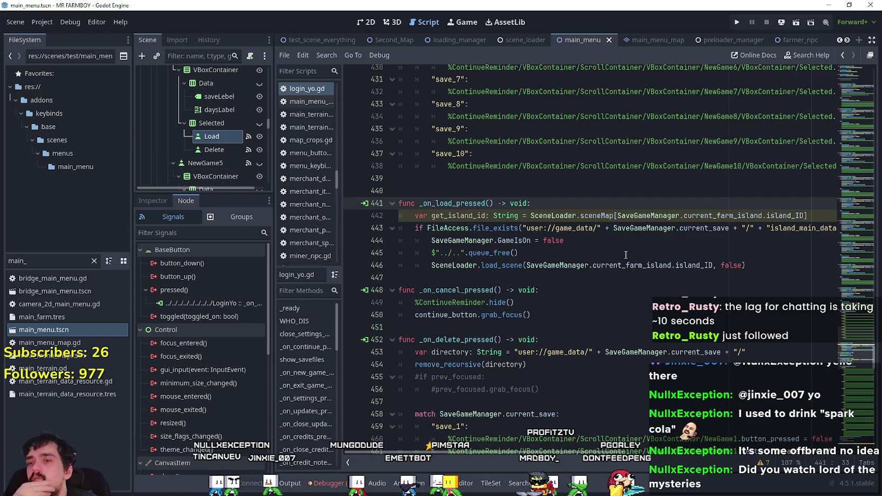
{"action": "key", "text": "alt+Tab"}
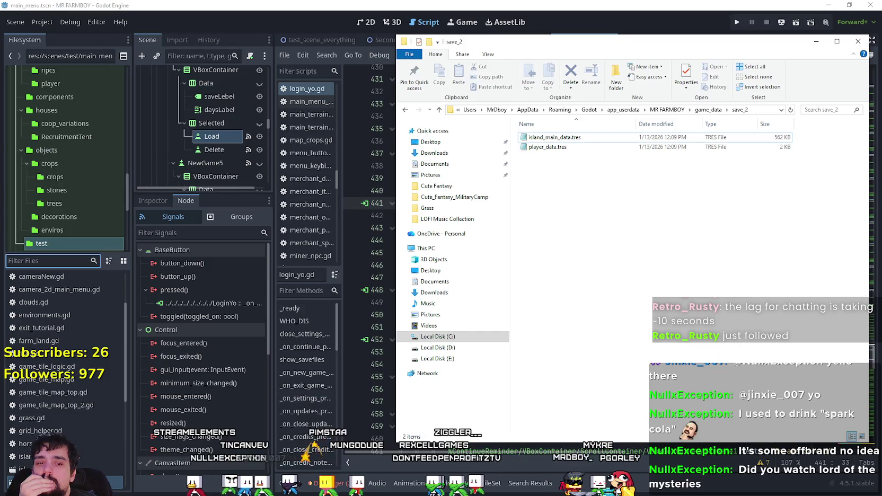
Step: Check the savefiles days entries in game_data's settings.ini, then return to the main_menu script
{"action": "left_click", "coordinate": [697, 113]}
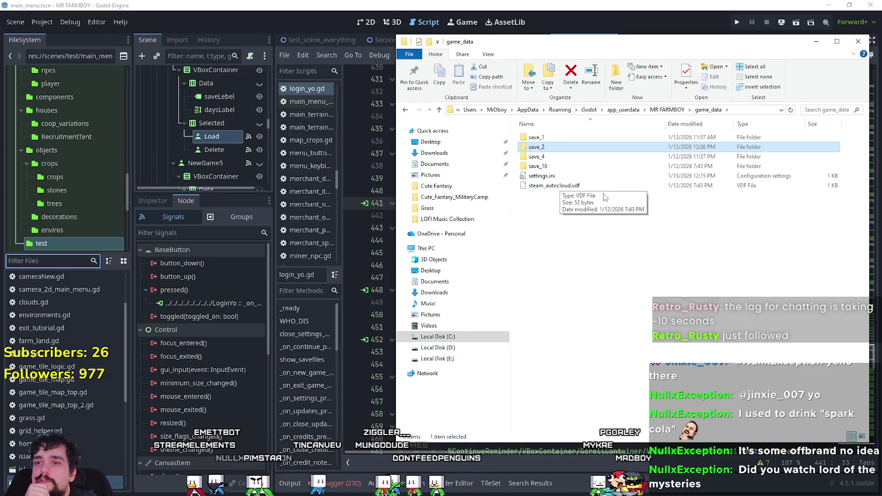
{"action": "double_click", "coordinate": [542, 176]}
{"action": "scroll", "coordinate": [291, 216], "scroll_direction": "down", "scroll_amount": 5}
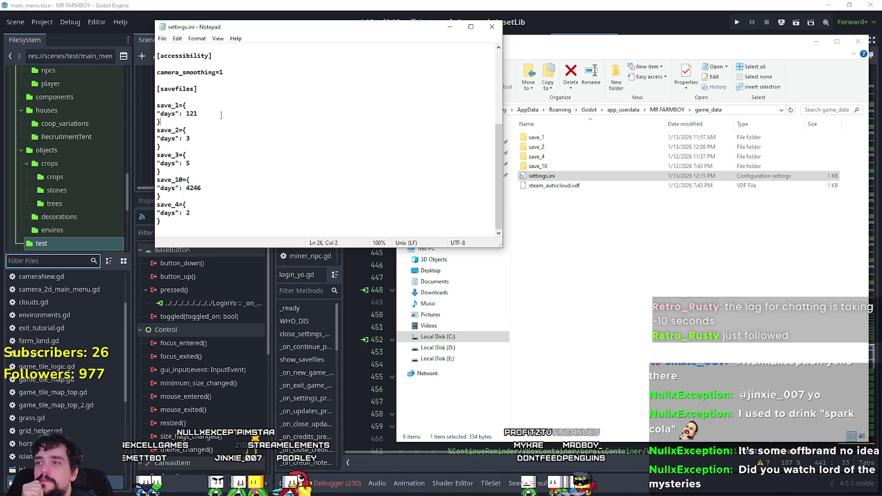
{"action": "mouse_move", "coordinate": [197, 28]}
{"action": "left_mouse_down"}
{"action": "mouse_move", "coordinate": [716, 96]}
{"action": "mouse_move", "coordinate": [881, 101]}
{"action": "left_mouse_up"}
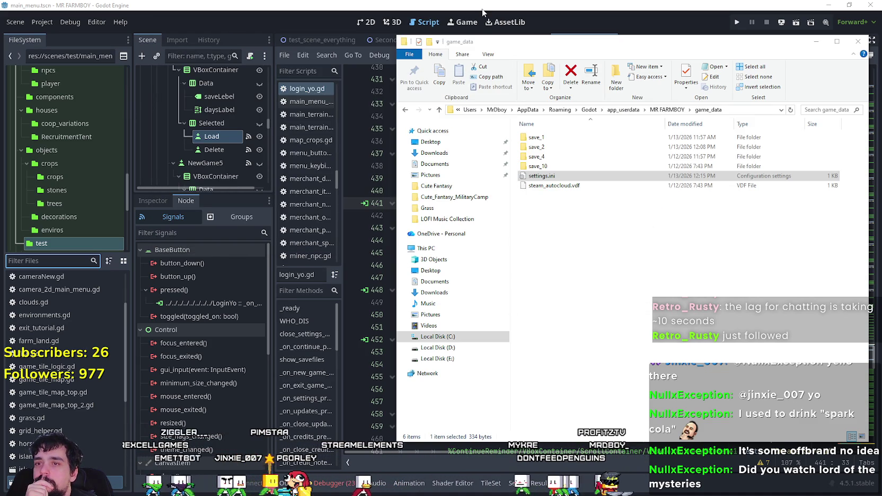
{"action": "left_click", "coordinate": [458, 4]}
{"action": "left_click", "coordinate": [527, 187]}
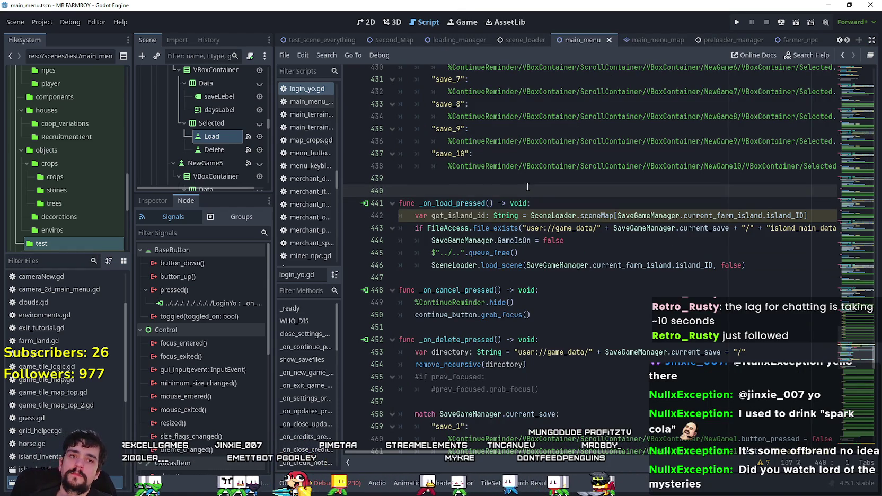
Step: Search the project for "days" and go to the login_yo.gd match on line 61
{"action": "key", "text": "ctrl+shift+f"}
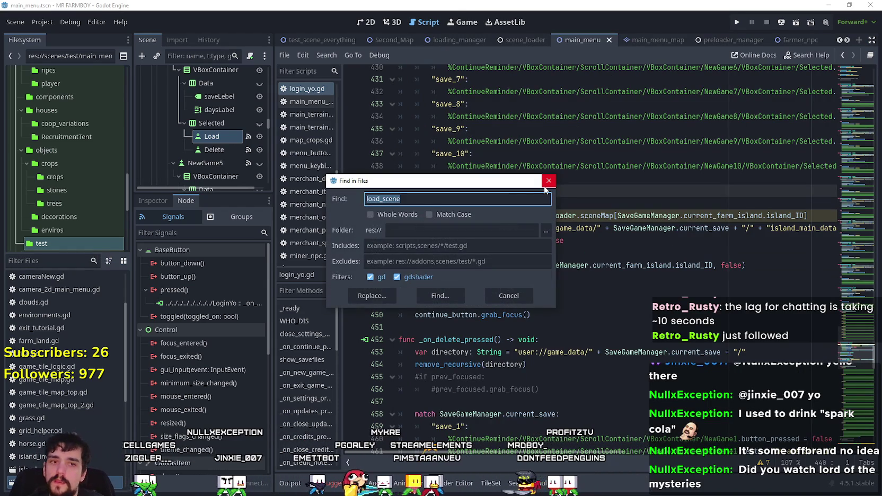
{"action": "type", "text": "\"days\""}
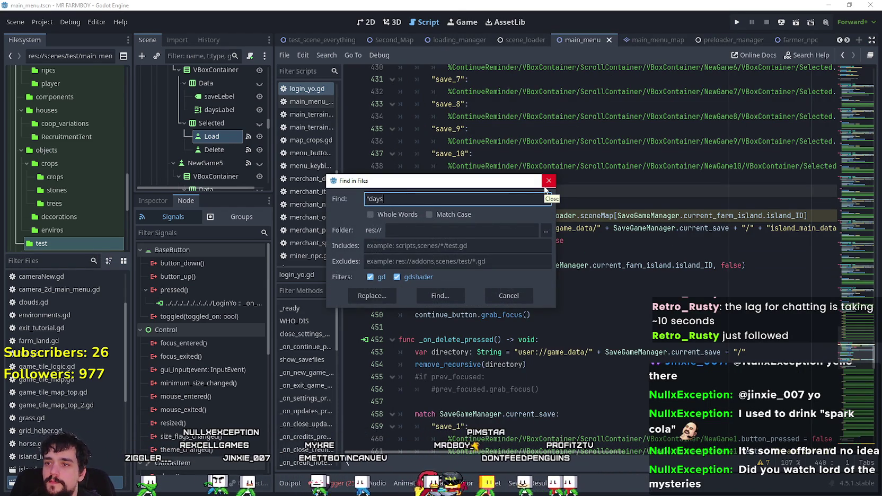
{"action": "key", "text": "Return"}
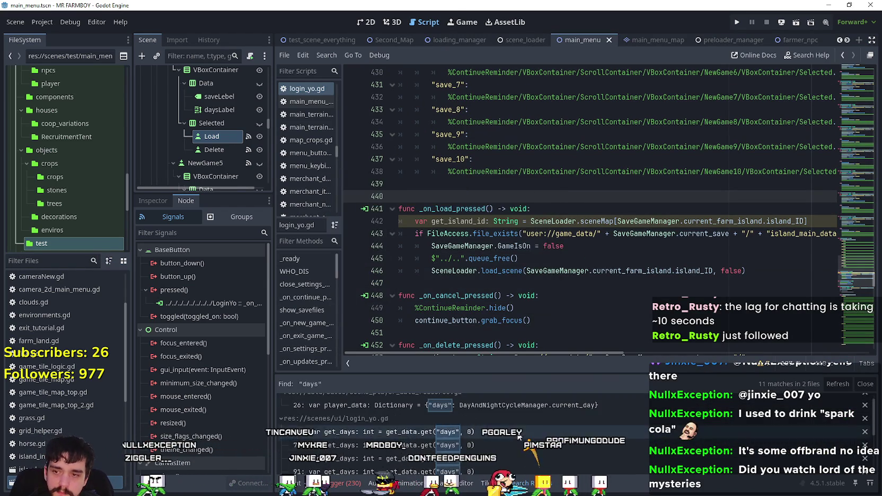
{"action": "left_click", "coordinate": [507, 443]}
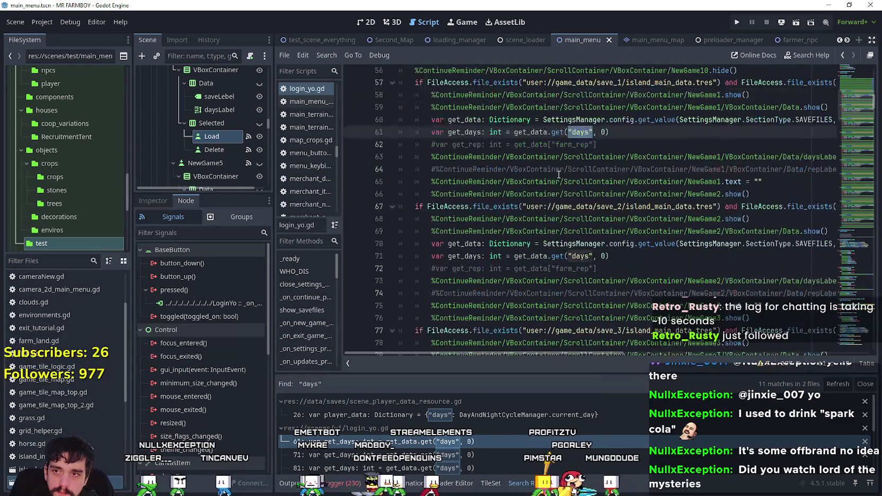
{"action": "scroll", "coordinate": [469, 148], "scroll_direction": "up", "scroll_amount": 5}
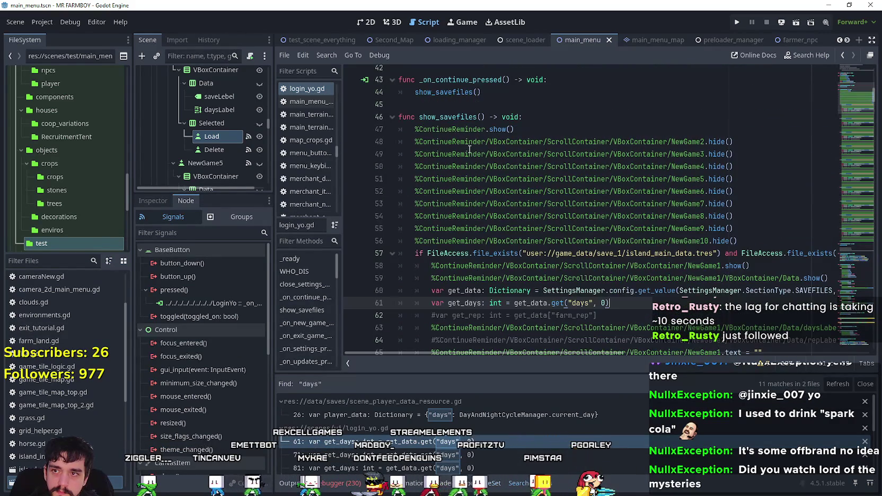
{"action": "scroll", "coordinate": [468, 149], "scroll_direction": "down", "scroll_amount": 2}
{"action": "scroll", "coordinate": [622, 149], "scroll_direction": "down", "scroll_amount": 2}
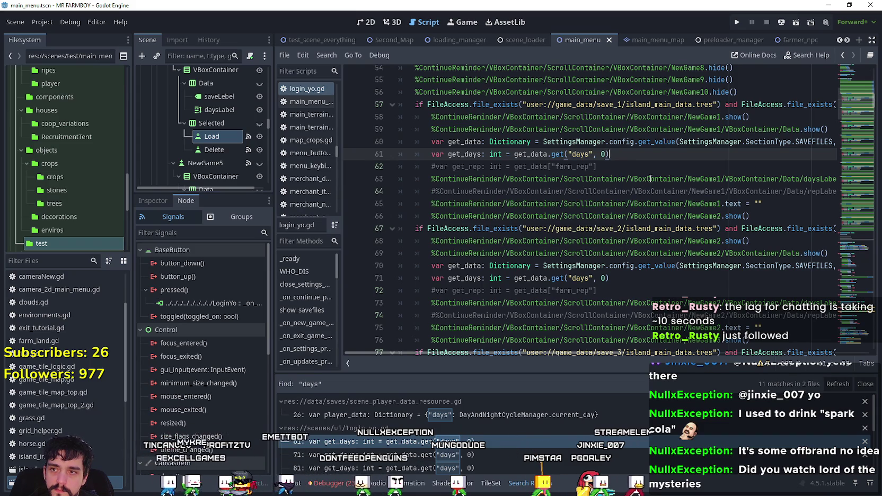
Step: Add var get_island: int = get_data.get("island", 0) on line 62
{"action": "key", "text": "Return"}
{"action": "type", "text": "r get_island:"}
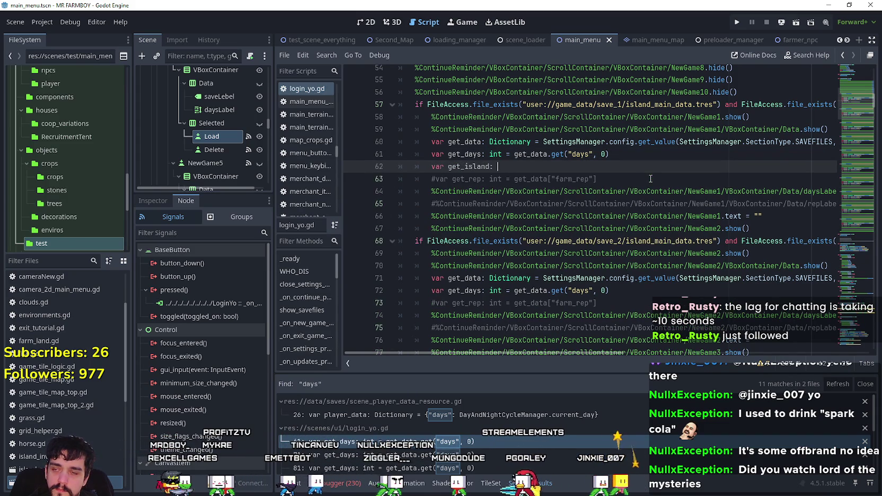
{"action": "type", "text": " String\""}
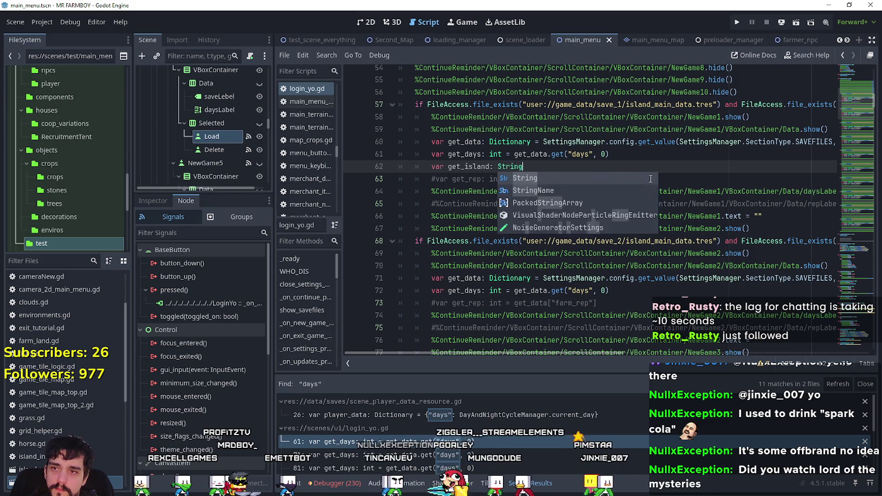
{"action": "key", "text": "BackSpace"}
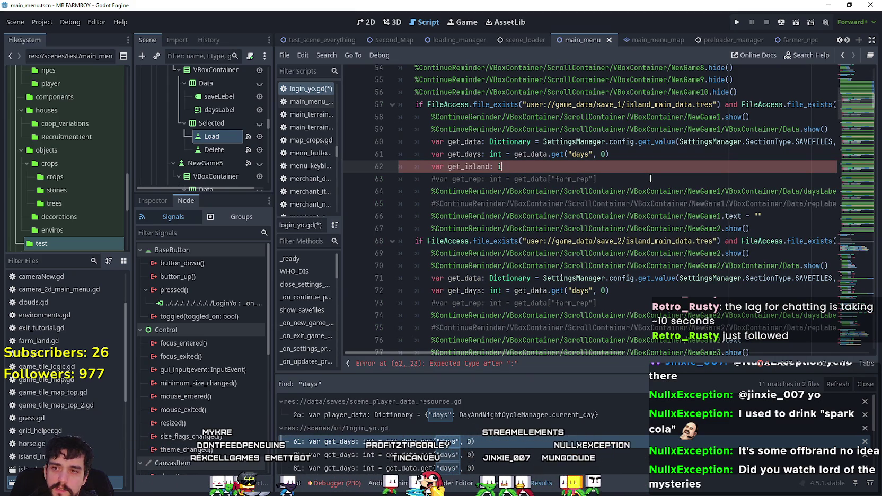
{"action": "type", "text": "= get_"}
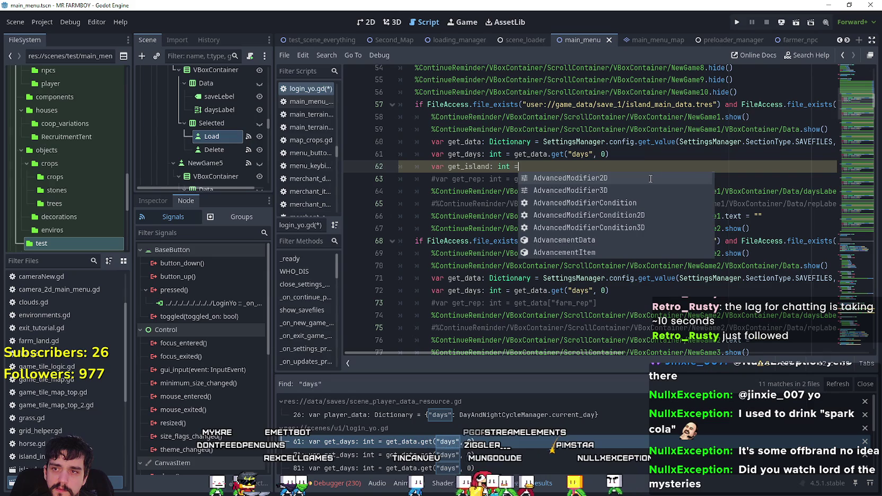
{"action": "type", "text": "data.get"}
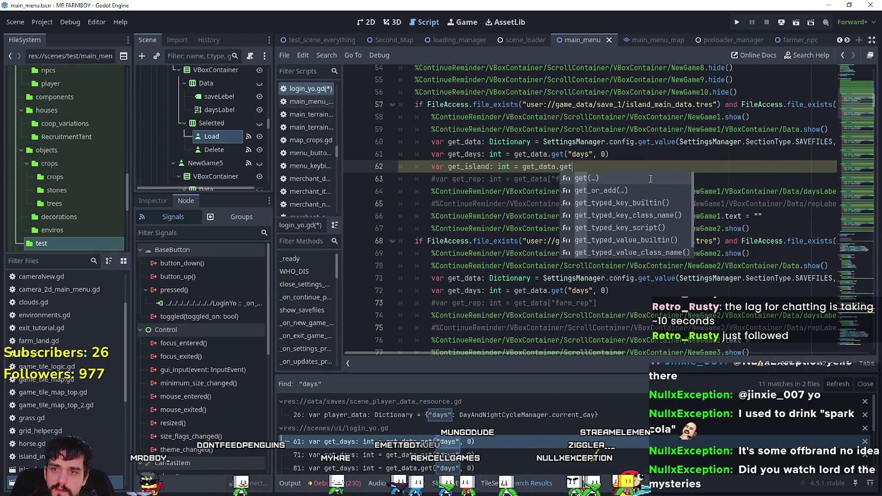
{"action": "type", "text": "(i"}
{"action": "key", "text": "BackSpace"}
{"action": "type", "text": "\"island,"}
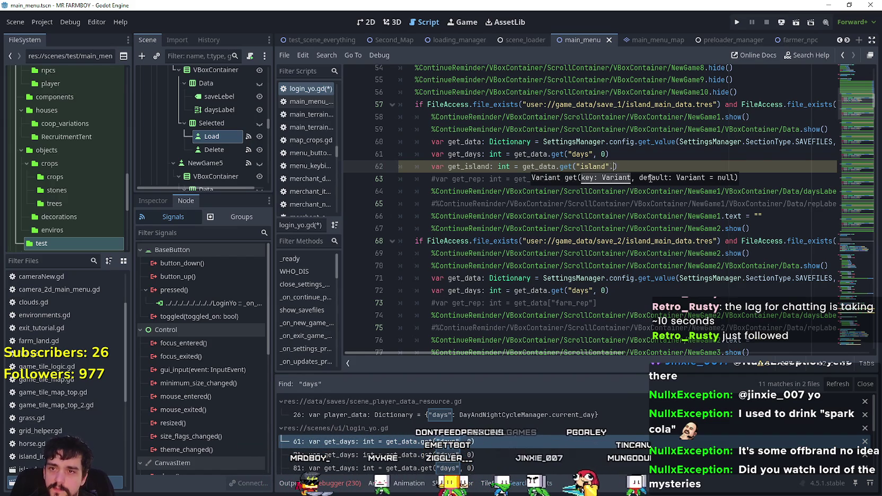
{"action": "type", "text": "0"}
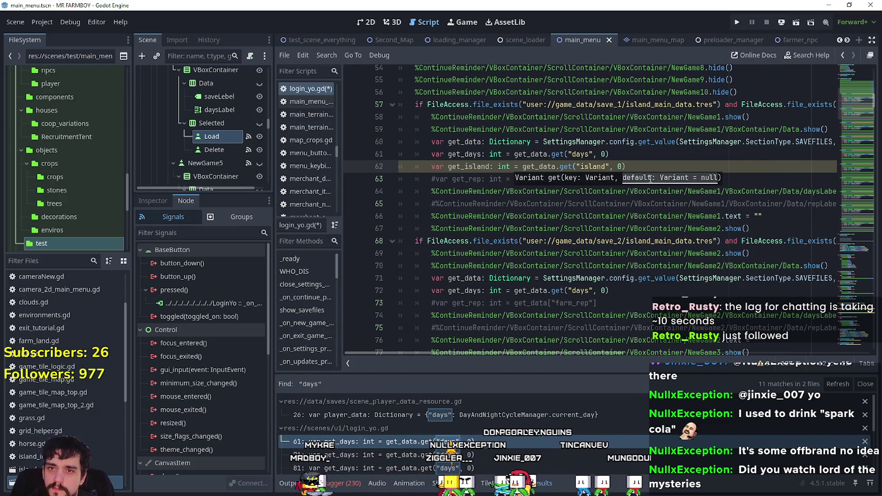
{"action": "type", "text": ")"}
Step: Compare lines 61–62, save login_yo.gd, and open the scene_player_data_resource.gd match
{"action": "scroll", "coordinate": [640, 217], "scroll_direction": "up", "scroll_amount": 2}
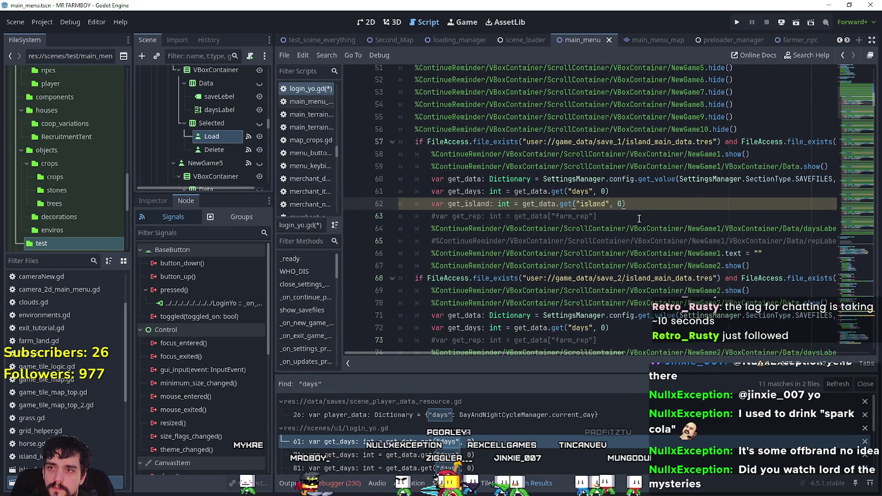
{"action": "mouse_move", "coordinate": [578, 355]}
{"action": "left_mouse_down"}
{"action": "mouse_move", "coordinate": [714, 362]}
{"action": "mouse_move", "coordinate": [436, 307]}
{"action": "left_mouse_up"}
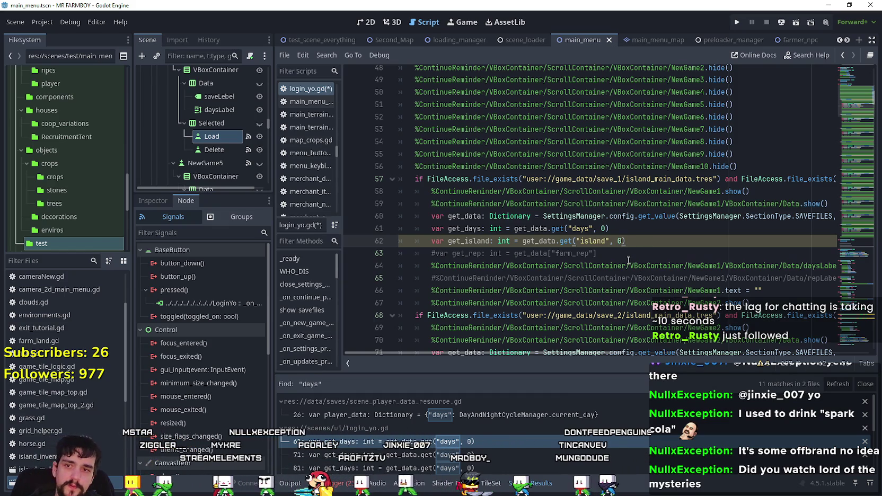
{"action": "left_click_drag", "start_coordinate": [637, 245], "coordinate": [427, 233]}
{"action": "key", "text": "Right"}
{"action": "left_click_drag", "start_coordinate": [577, 353], "coordinate": [767, 367]}
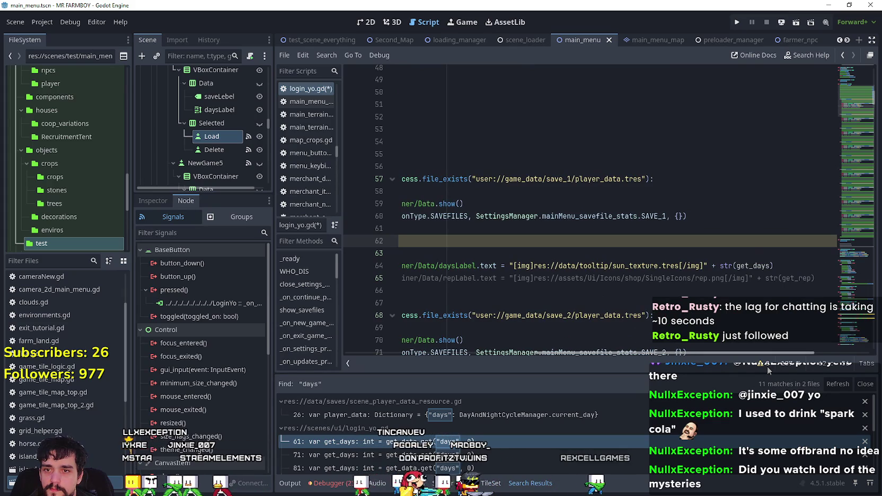
{"action": "mouse_move", "coordinate": [768, 370]}
{"action": "left_mouse_down"}
{"action": "mouse_move", "coordinate": [802, 365]}
{"action": "mouse_move", "coordinate": [578, 357]}
{"action": "left_mouse_up"}
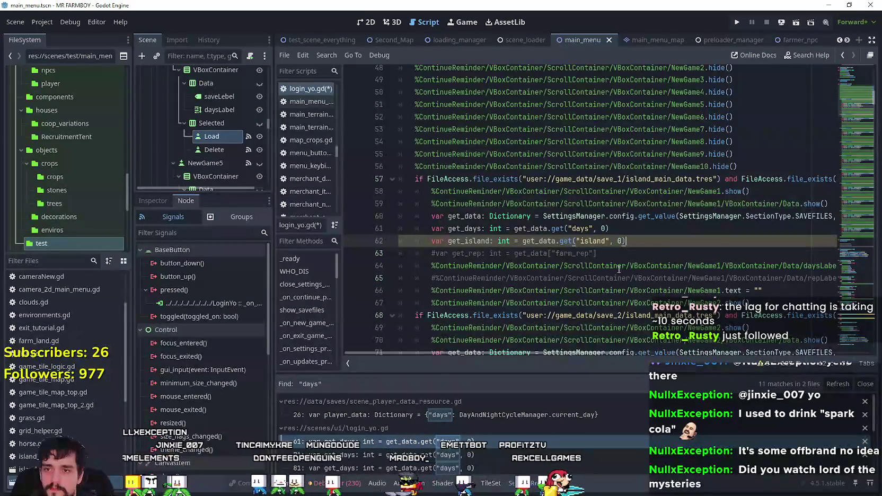
{"action": "left_click", "coordinate": [664, 246]}
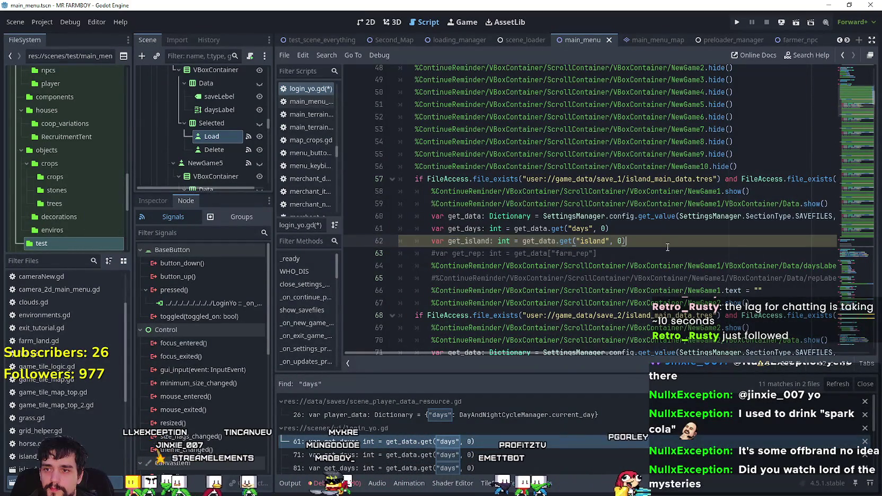
{"action": "key", "text": "ctrl+s"}
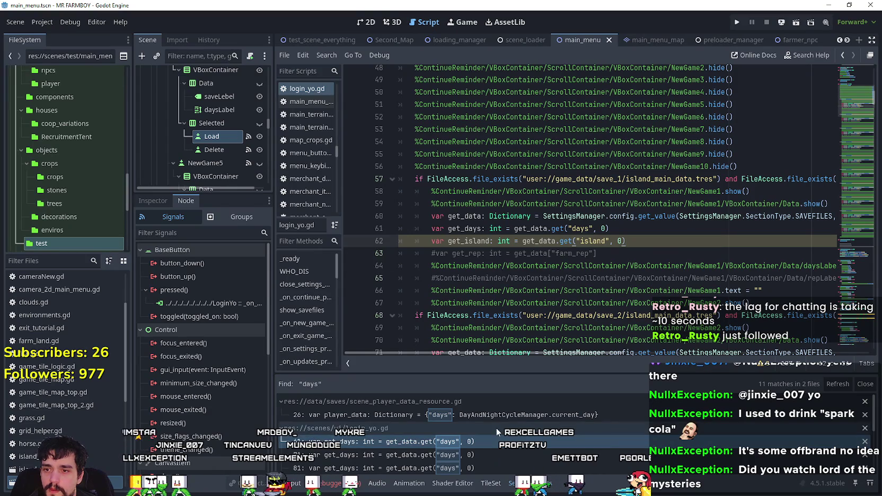
{"action": "left_click", "coordinate": [490, 415]}
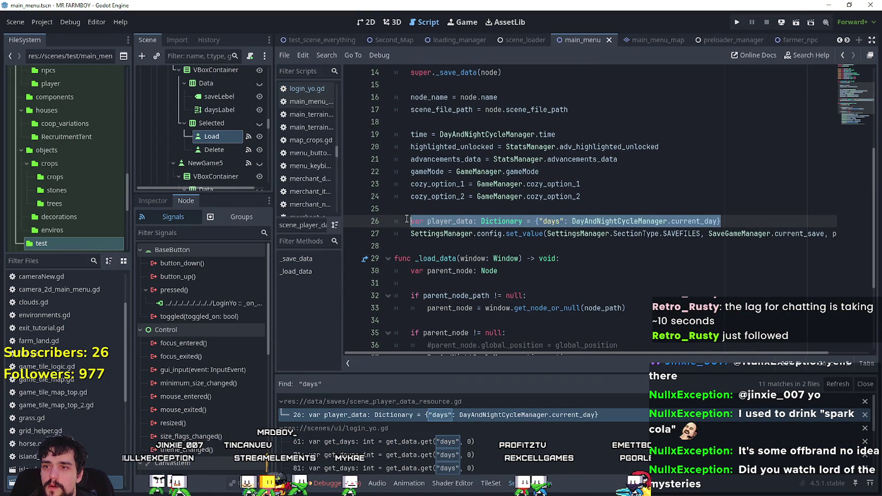
Step: Copy the player_data line into an island_data line with an "island" key set to SaveGameManager.current_farm_island
{"action": "key", "text": "ctrl+c"}
{"action": "left_click", "coordinate": [749, 223]}
{"action": "key", "text": "Return"}
{"action": "key", "text": "ctrl+v"}
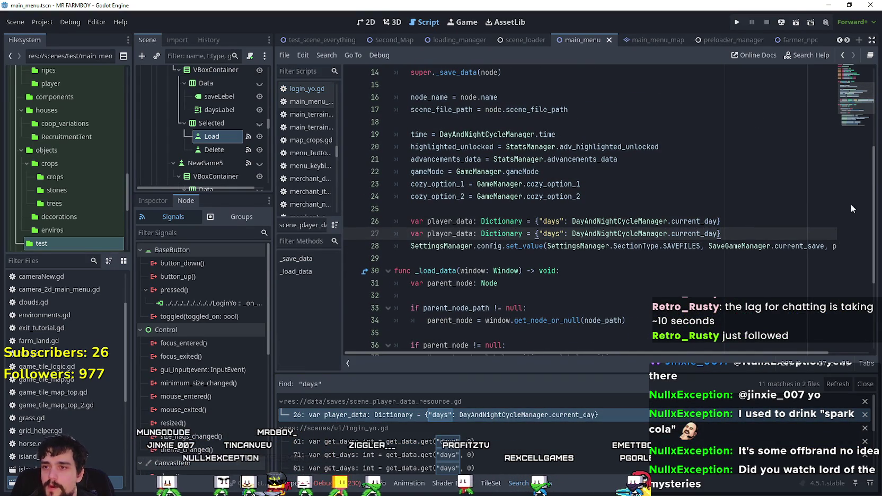
{"action": "left_click_drag", "start_coordinate": [453, 234], "coordinate": [428, 234]}
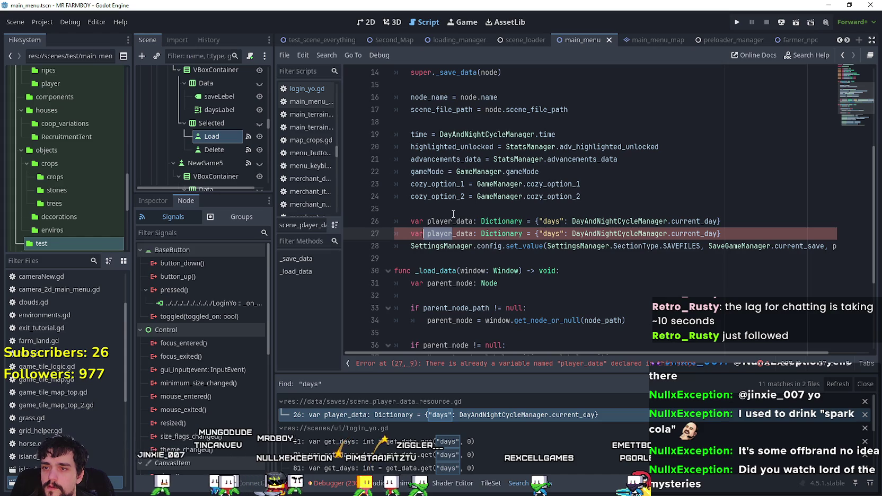
{"action": "type", "text": "island"}
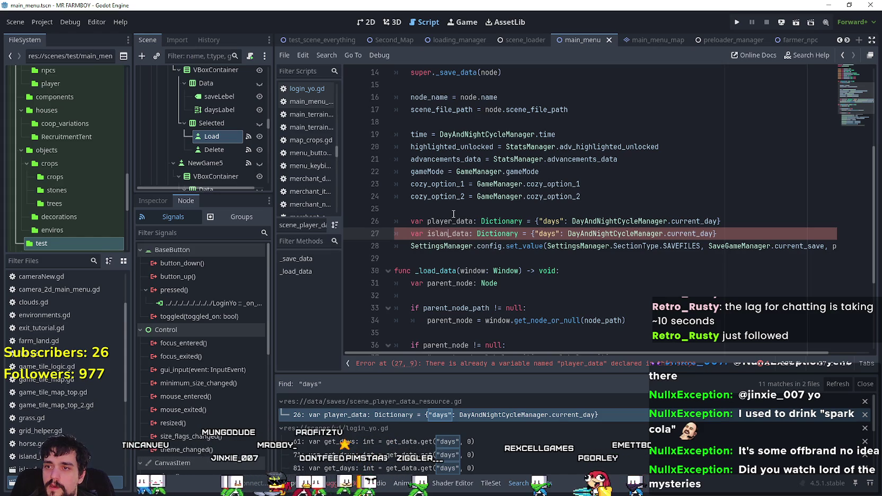
{"action": "double_click", "coordinate": [546, 234]}
{"action": "type", "text": "island"}
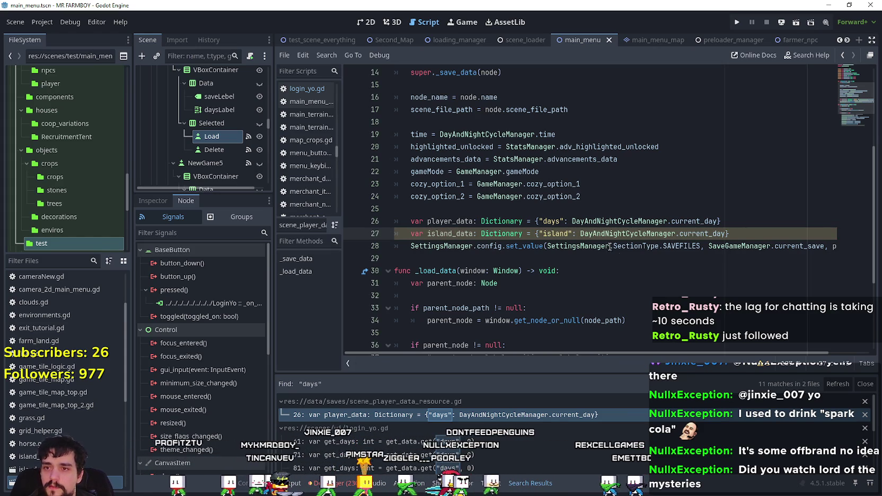
{"action": "double_click", "coordinate": [621, 233]}
{"action": "left_click_drag", "start_coordinate": [620, 233], "coordinate": [706, 233]}
{"action": "type", "text": "C"}
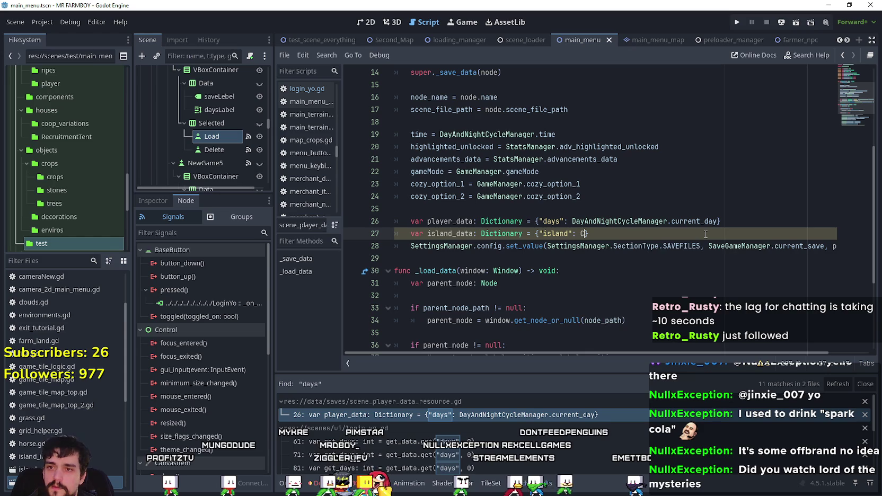
{"action": "key", "text": "BackSpace"}
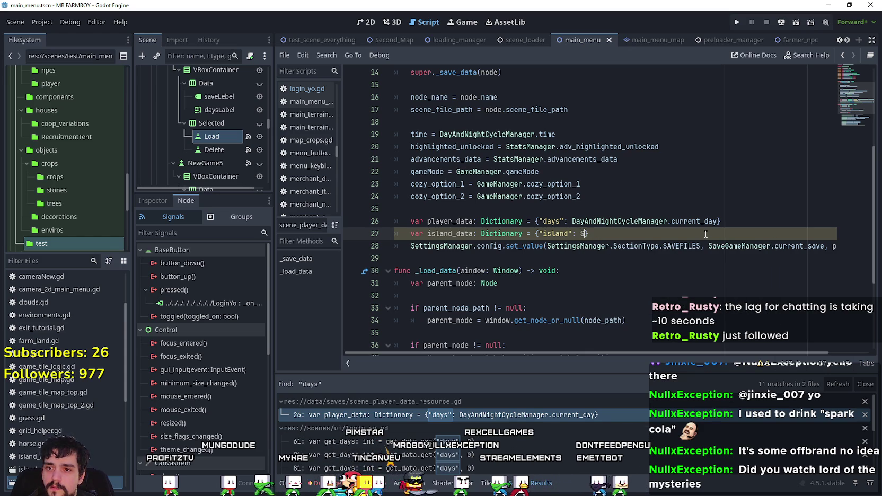
{"action": "type", "text": "aveMa"}
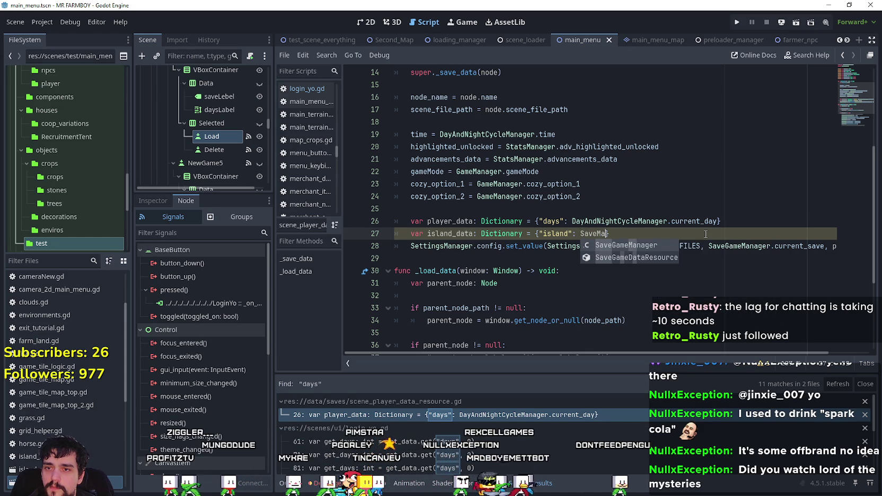
{"action": "key", "text": "Return"}
{"action": "type", "text": ".curr"}
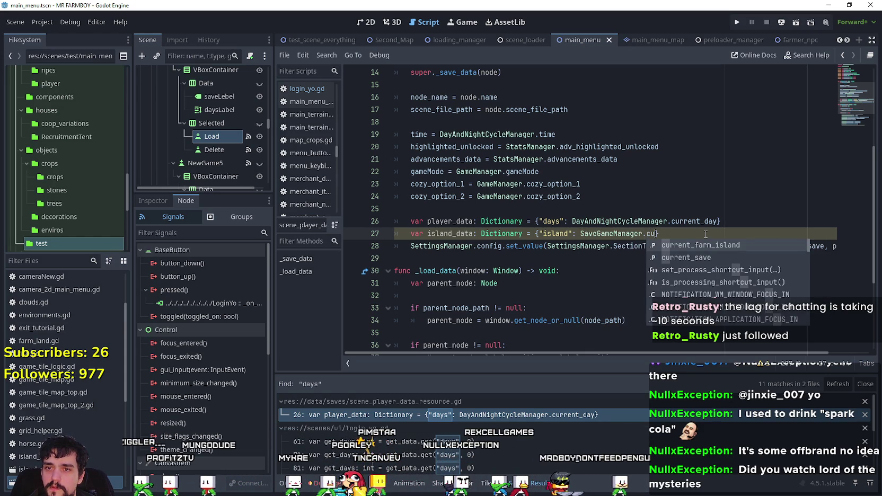
{"action": "type", "text": "n"}
{"action": "key", "text": "Return"}
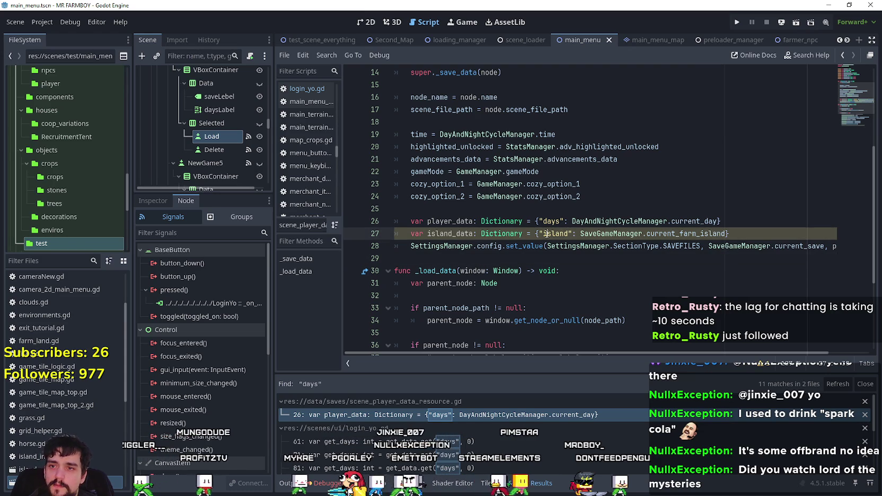
Step: Check where current_farm_island is declared, then finish the value with .island_ID
{"action": "left_click_drag", "start_coordinate": [726, 233], "coordinate": [580, 233]}
{"action": "left_click", "coordinate": [669, 234]}
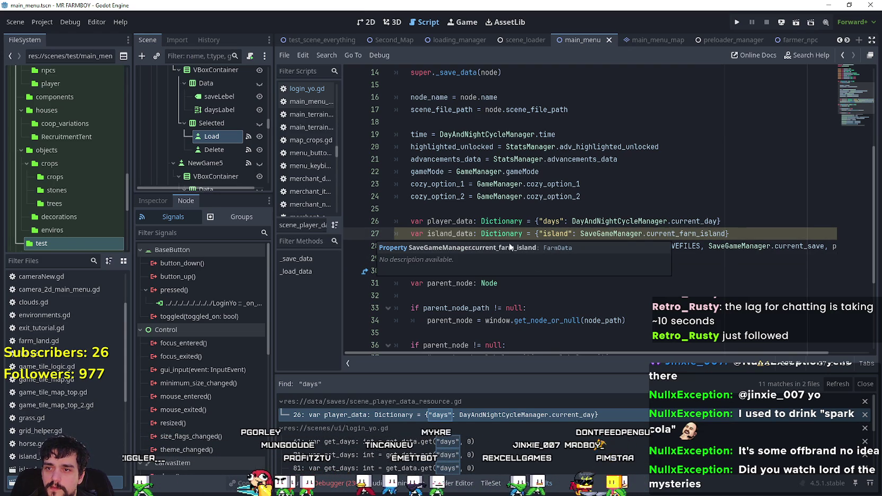
{"action": "right_click", "coordinate": [678, 236]}
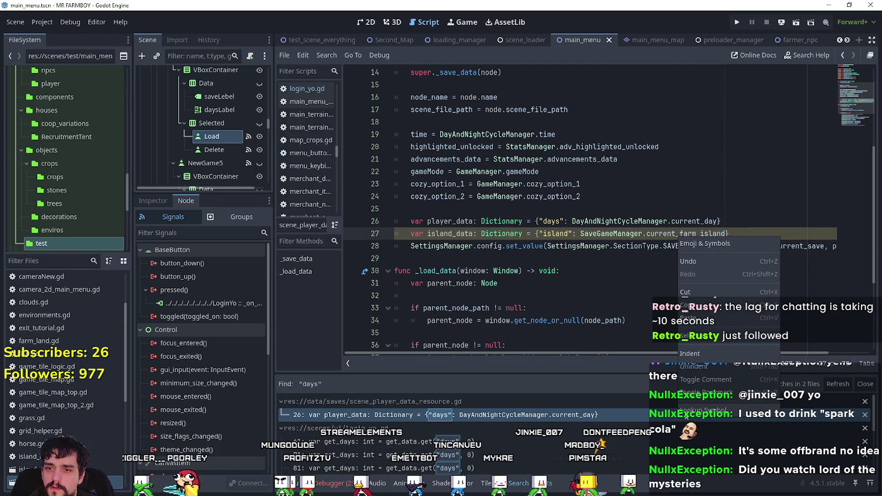
{"action": "left_click", "coordinate": [667, 234]}
{"action": "left_click", "coordinate": [709, 409]}
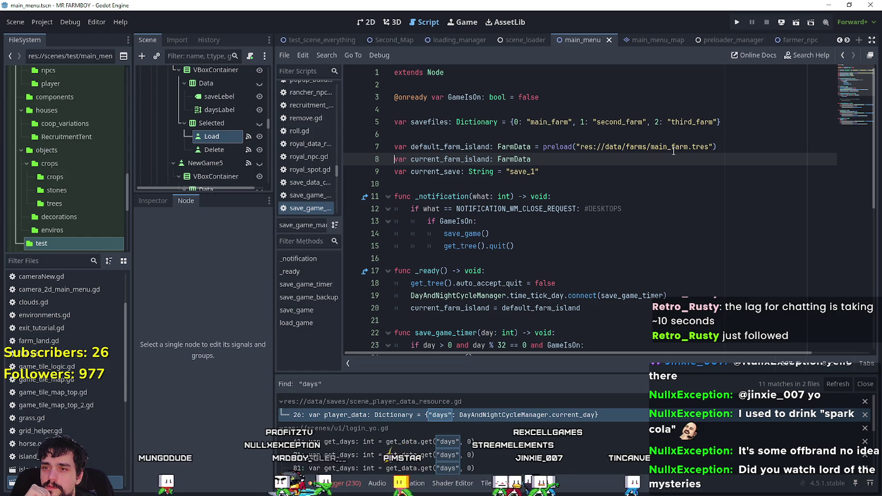
{"action": "left_click", "coordinate": [613, 174]}
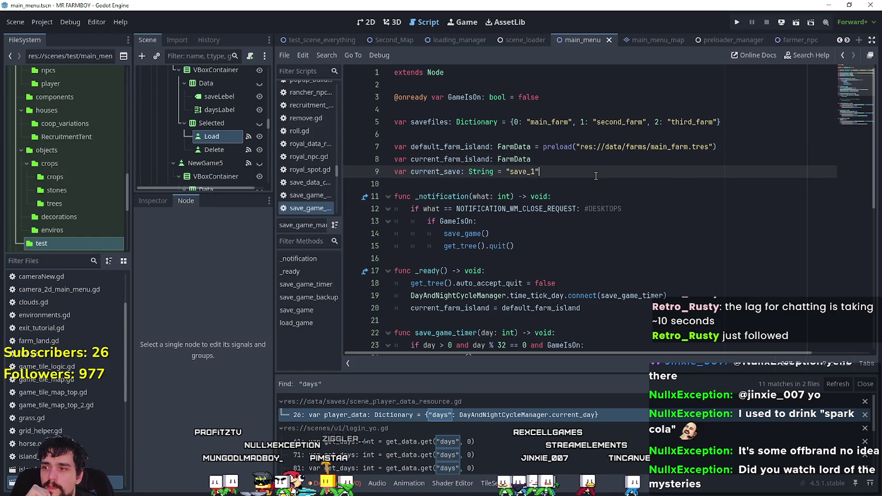
{"action": "left_click", "coordinate": [841, 57]}
{"action": "left_click", "coordinate": [842, 57]}
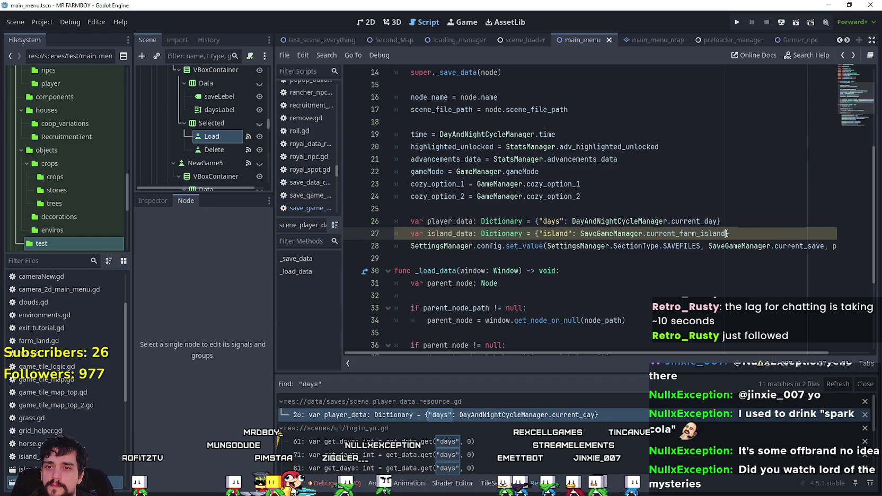
{"action": "type", "text": "island_ID"}
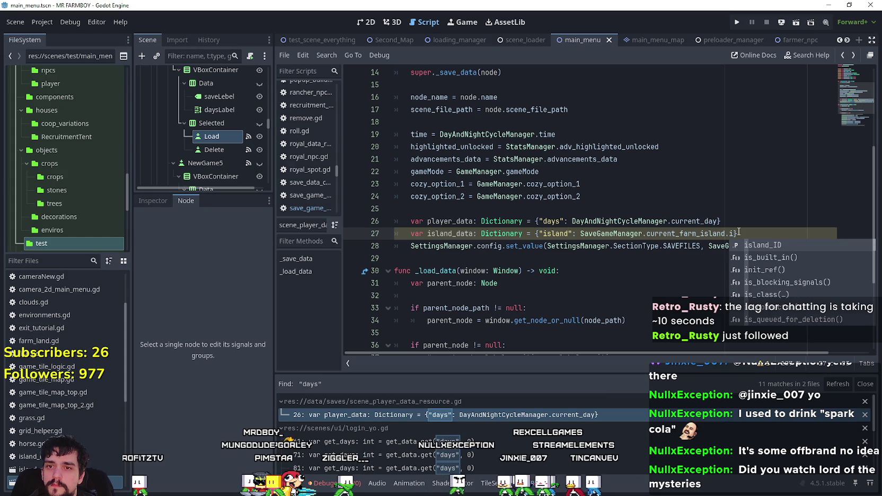
Step: Duplicate the SettingsManager save line and start moving the island entry into player_data
{"action": "left_click", "coordinate": [675, 261]}
{"action": "key", "text": "ctrl+z"}
{"action": "key", "text": "ctrl+y"}
{"action": "left_click", "coordinate": [696, 258]}
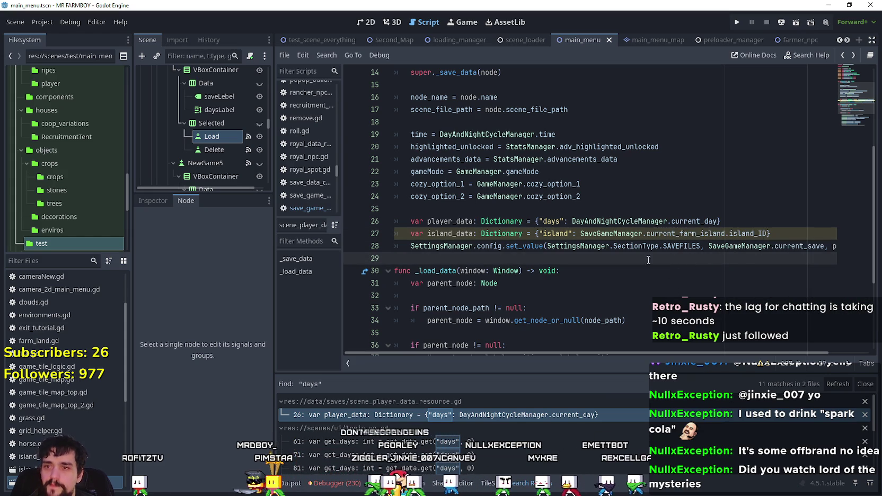
{"action": "left_click", "coordinate": [511, 233]}
{"action": "double_click", "coordinate": [450, 234]}
{"action": "double_click", "coordinate": [450, 246]}
{"action": "triple_click", "coordinate": [442, 246]}
{"action": "mouse_move", "coordinate": [443, 247]}
{"action": "left_mouse_down"}
{"action": "mouse_move", "coordinate": [403, 236]}
{"action": "mouse_move", "coordinate": [378, 249]}
{"action": "left_mouse_up"}
{"action": "key", "text": "ctrl+c"}
{"action": "key", "text": "ctrl+v"}
{"action": "key", "text": "ctrl+v"}
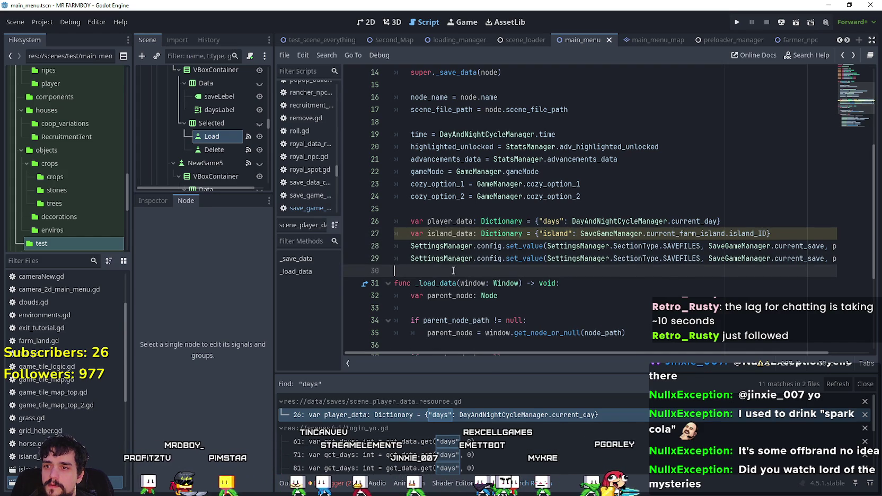
{"action": "left_click_drag", "start_coordinate": [805, 260], "coordinate": [839, 260]}
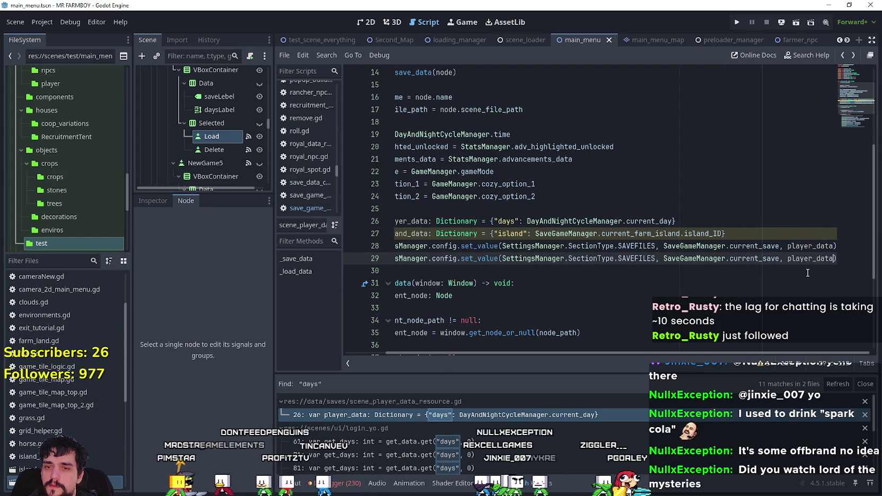
{"action": "key", "text": "ctrl+shift+Left"}
{"action": "left_click_drag", "start_coordinate": [494, 354], "coordinate": [381, 348]}
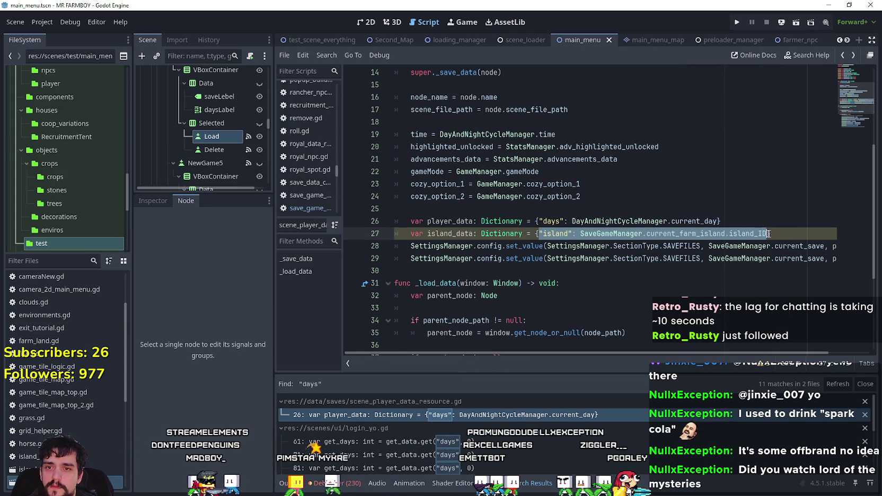
{"action": "left_click", "coordinate": [719, 220]}
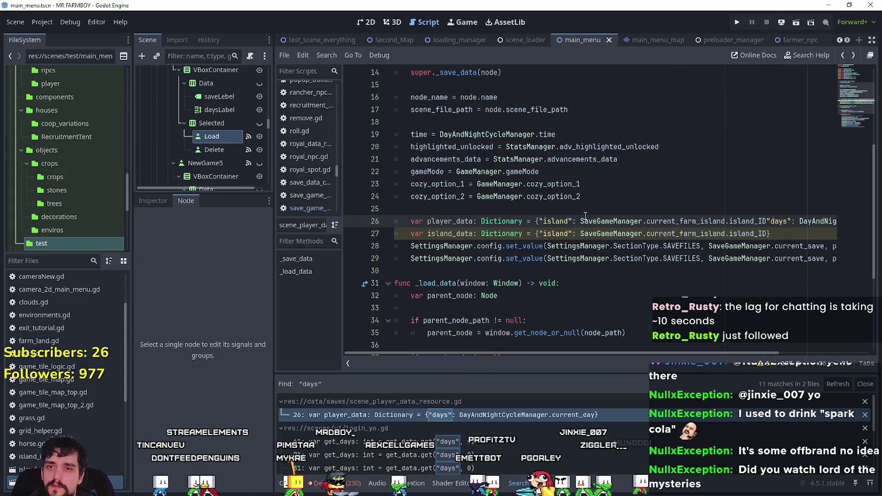
Step: Add the island entry to player_data, delete the island_data and duplicate save lines, and save
{"action": "type", "text": ","}
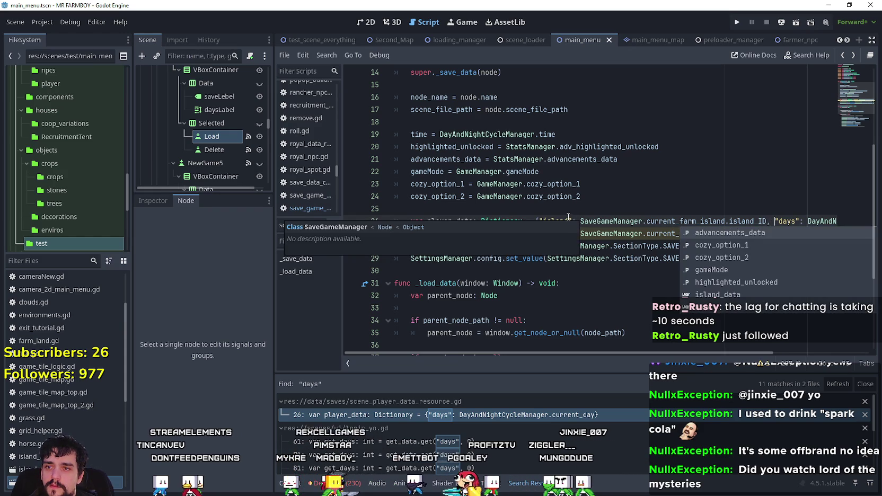
{"action": "left_click", "coordinate": [568, 218]}
{"action": "mouse_move", "coordinate": [794, 237]}
{"action": "left_mouse_down"}
{"action": "mouse_move", "coordinate": [583, 245]}
{"action": "mouse_move", "coordinate": [356, 234]}
{"action": "left_mouse_up"}
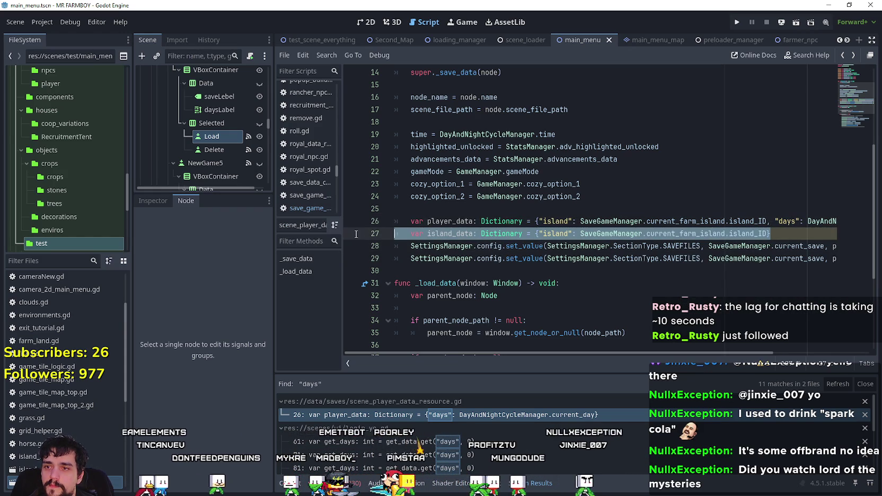
{"action": "key", "text": "BackSpace"}
{"action": "key", "text": "BackSpace"}
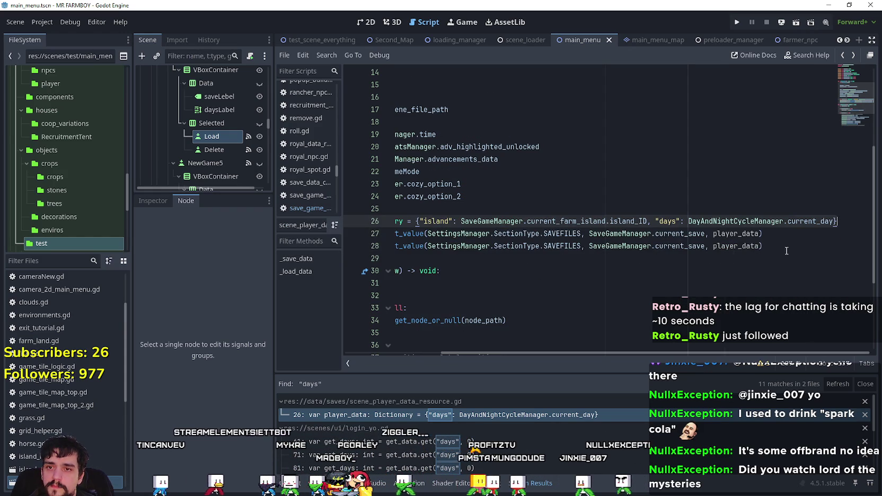
{"action": "left_click_drag", "start_coordinate": [795, 246], "coordinate": [319, 246]}
{"action": "key", "text": "BackSpace"}
{"action": "key", "text": "BackSpace"}
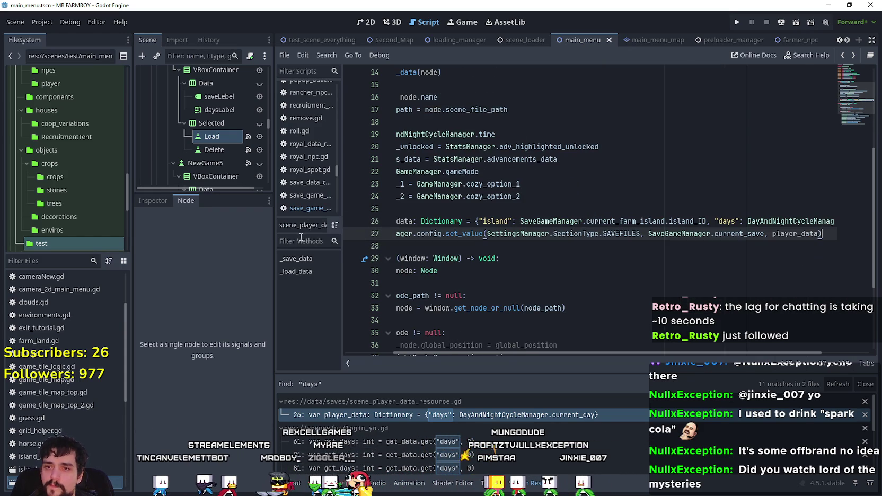
{"action": "left_click_drag", "start_coordinate": [701, 219], "coordinate": [843, 221]}
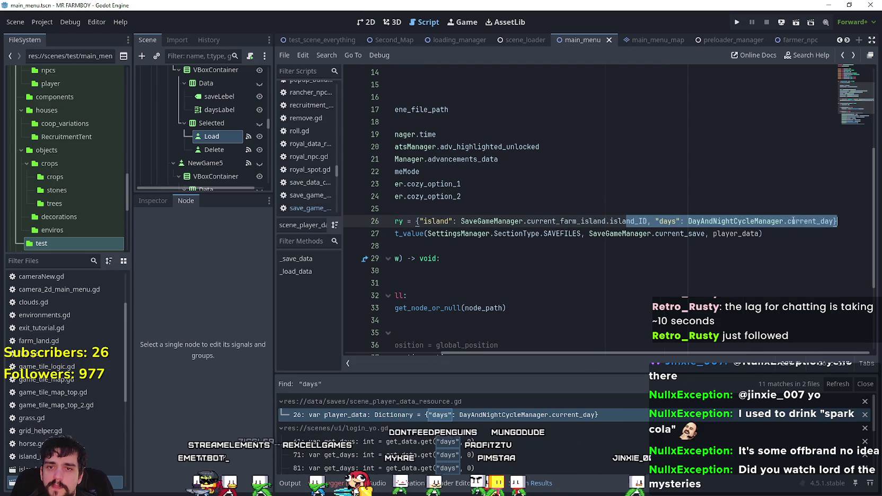
{"action": "left_click", "coordinate": [788, 221]}
{"action": "double_click", "coordinate": [591, 220]}
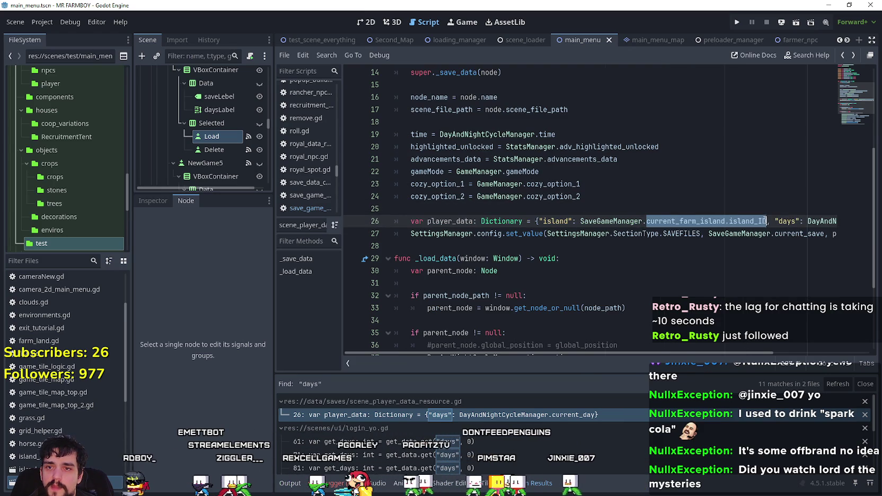
{"action": "left_click", "coordinate": [612, 243]}
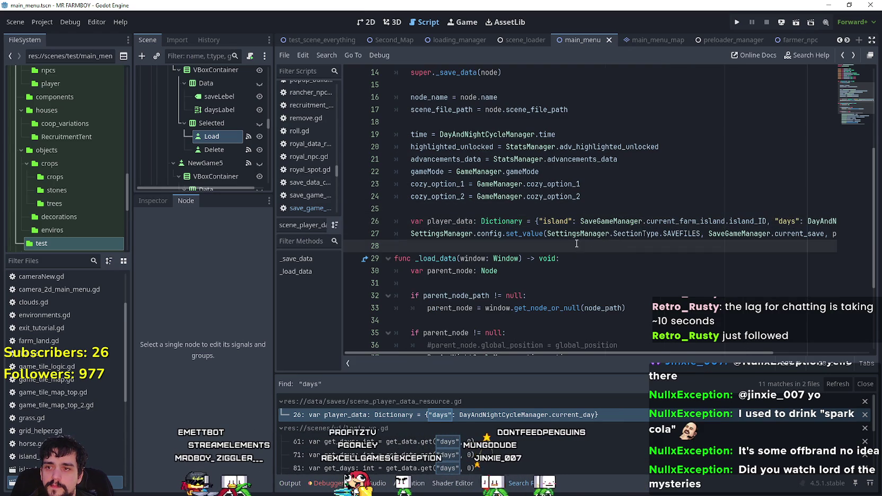
{"action": "key", "text": "ctrl+s"}
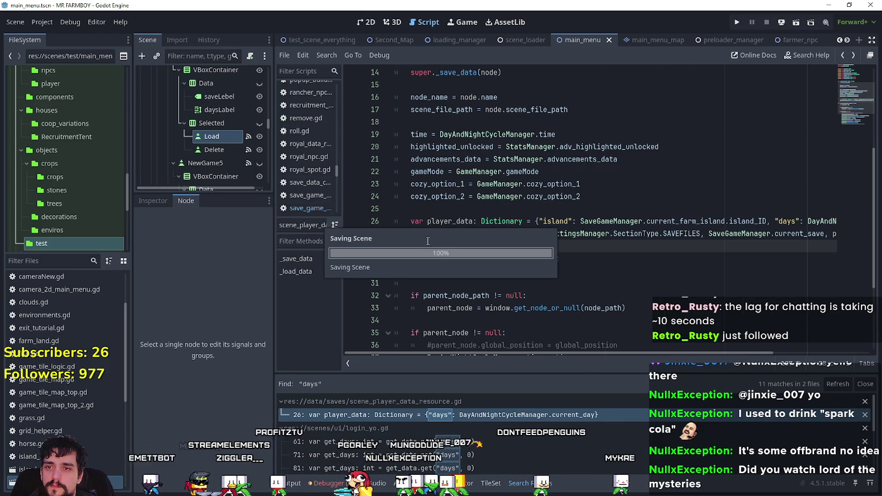
Step: Review the island_ID reference on the player_data line and its documentation popup
{"action": "left_click_drag", "start_coordinate": [646, 221], "coordinate": [767, 221]}
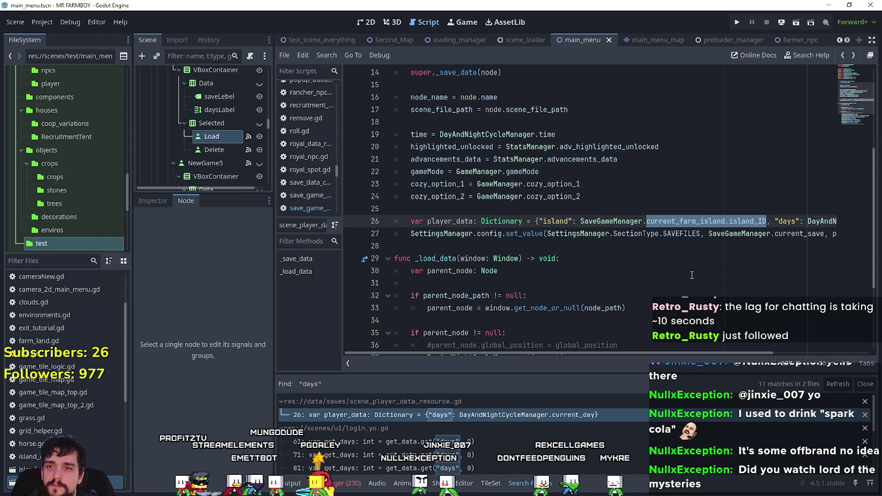
{"action": "left_click", "coordinate": [501, 234]}
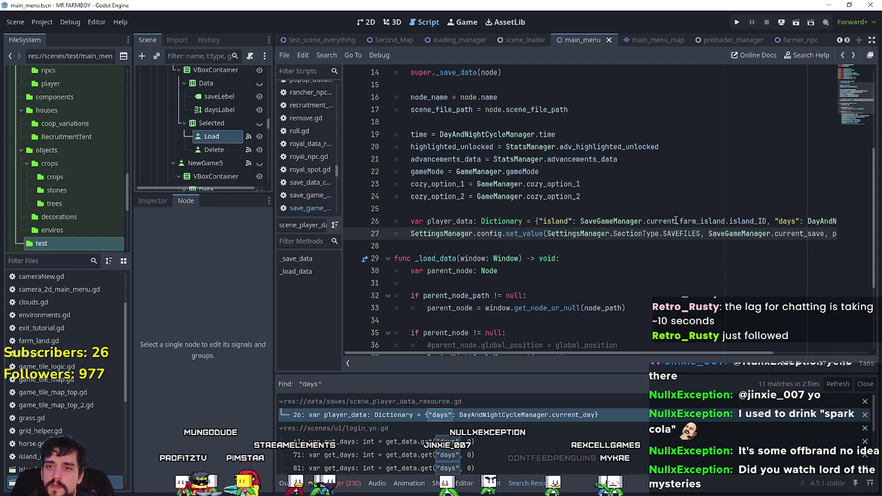
{"action": "left_click", "coordinate": [475, 244]}
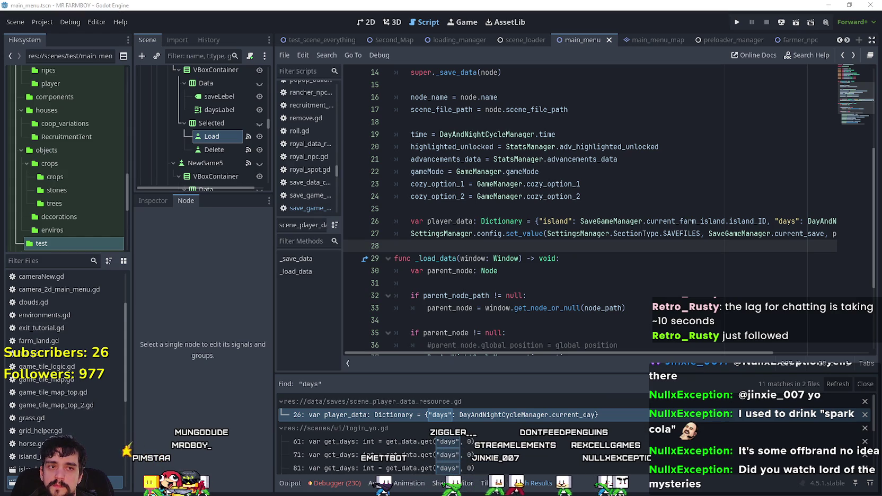
{"action": "double_click", "coordinate": [432, 221]}
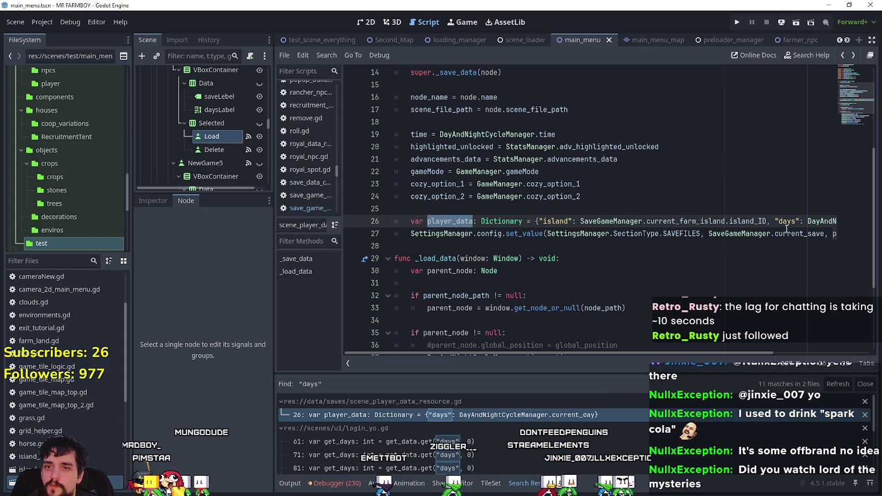
{"action": "left_click_drag", "start_coordinate": [843, 221], "coordinate": [643, 223]}
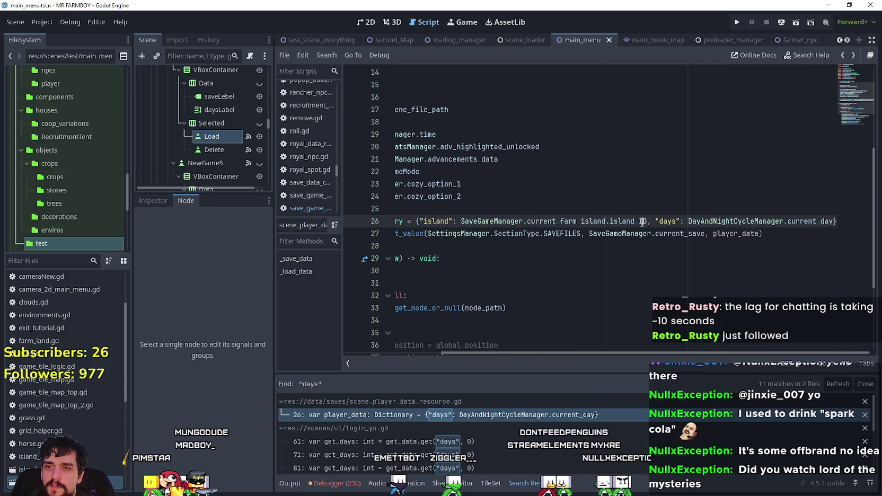
{"action": "left_click", "coordinate": [556, 238]}
{"action": "mouse_move", "coordinate": [626, 219]}
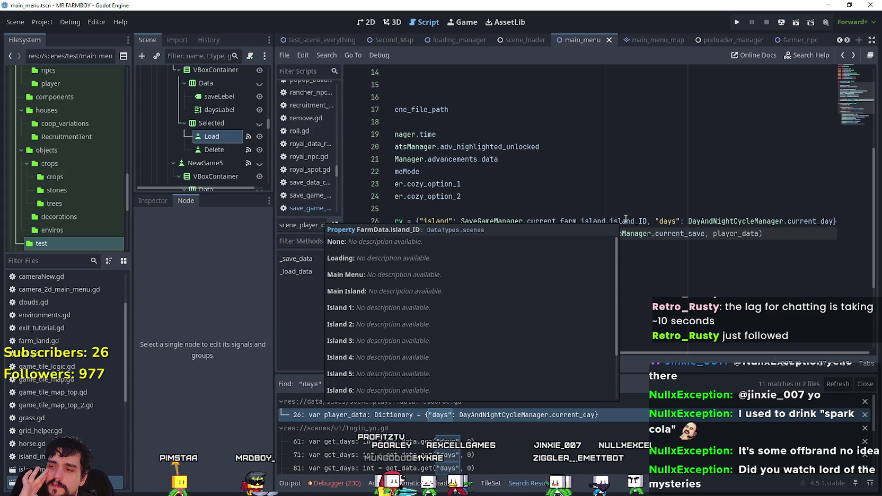
{"action": "left_click", "coordinate": [632, 204]}
{"action": "left_click_drag", "start_coordinate": [766, 222], "coordinate": [691, 223]}
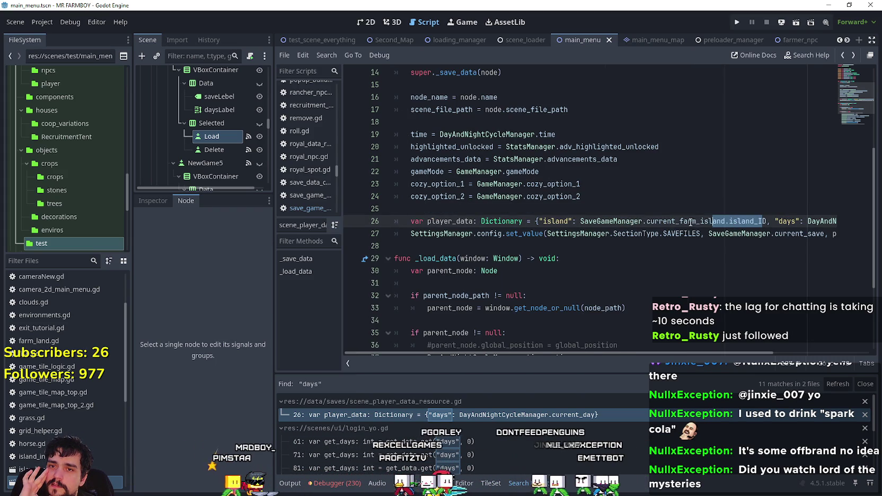
{"action": "left_click", "coordinate": [530, 246]}
{"action": "left_click", "coordinate": [456, 221]}
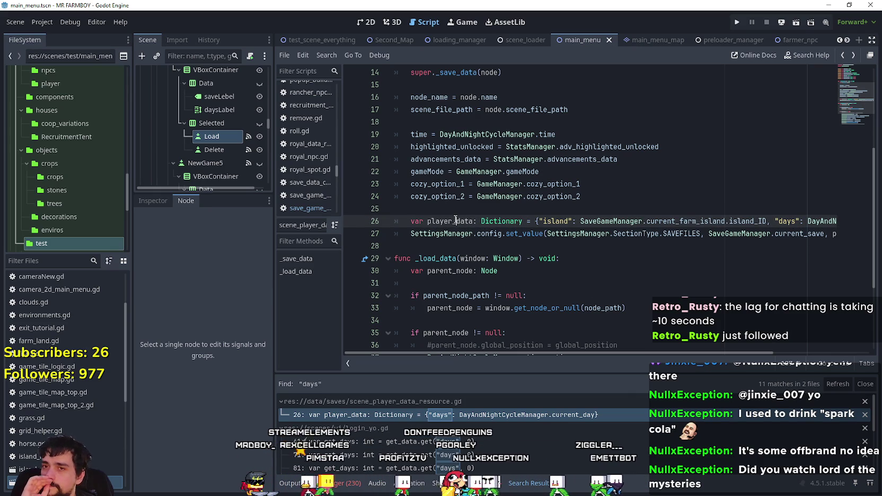
{"action": "left_click", "coordinate": [746, 221]}
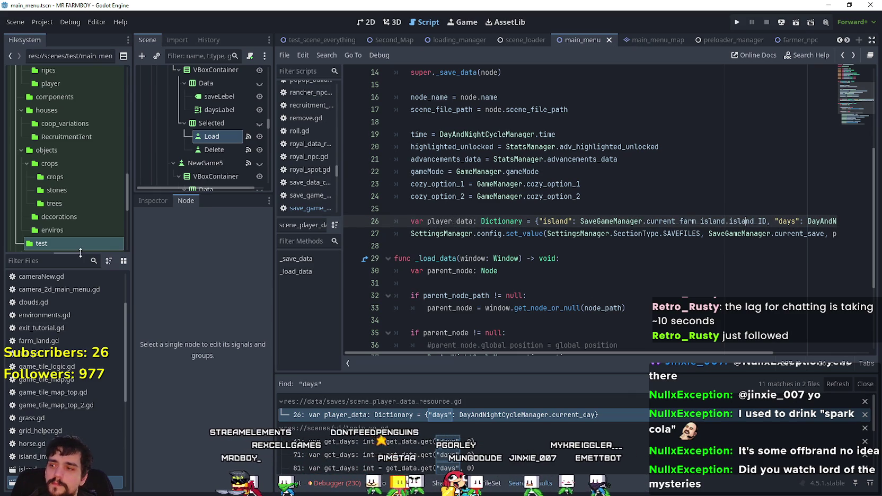
{"action": "left_click", "coordinate": [49, 257]}
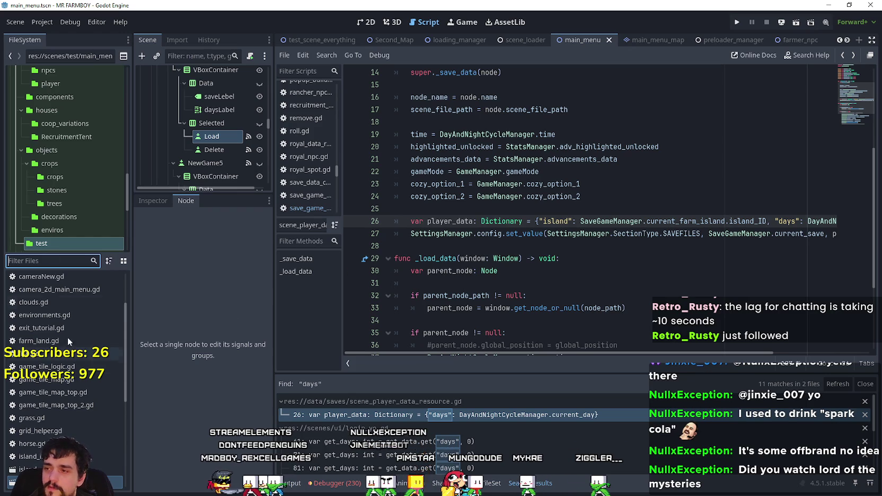
Step: Inspect main_farm.tres island ID options, then select the 0 default on login_yo.gd line 62
{"action": "type", "text": "main_"}
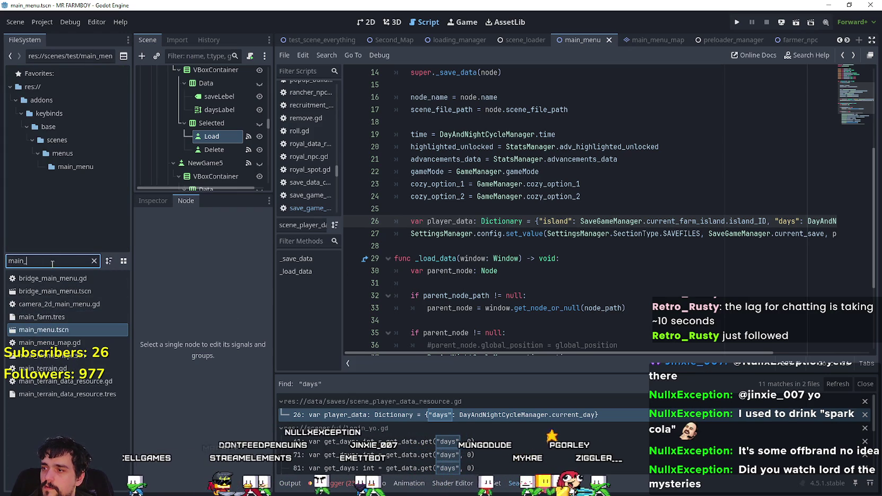
{"action": "left_click", "coordinate": [55, 313]}
{"action": "left_click", "coordinate": [153, 200]}
{"action": "left_click", "coordinate": [233, 276]}
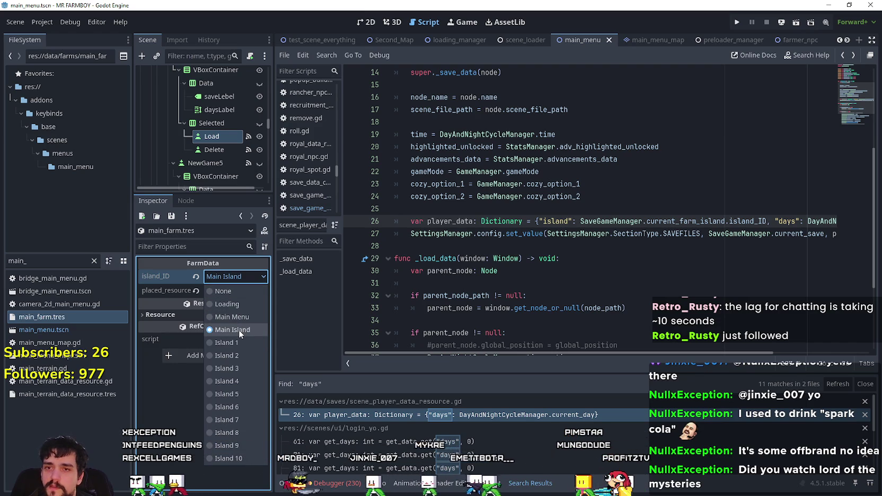
{"action": "left_click", "coordinate": [475, 446]}
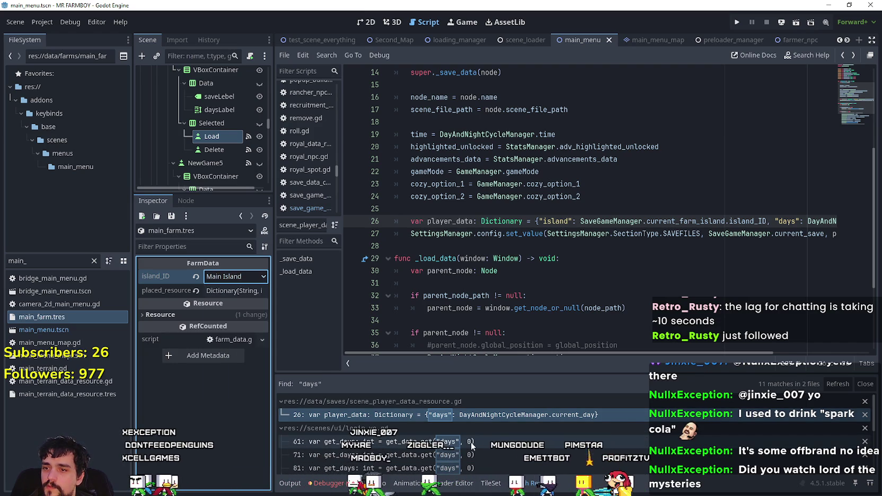
{"action": "left_click", "coordinate": [589, 246]}
{"action": "double_click", "coordinate": [622, 246]}
Step: Change the island lookup default to 3 and save login_yo.gd
{"action": "type", "text": "3"}
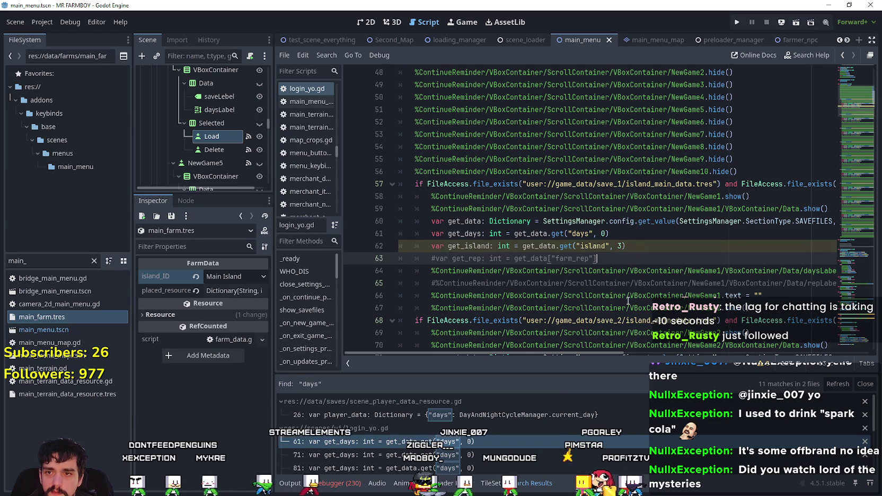
{"action": "key", "text": "End"}
{"action": "key", "text": "ctrl+s"}
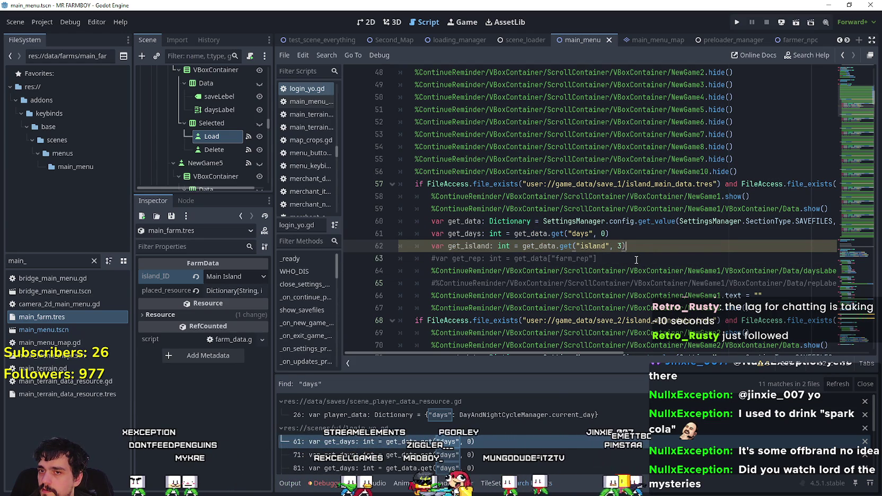
{"action": "mouse_move", "coordinate": [597, 351]}
{"action": "left_mouse_down"}
{"action": "mouse_move", "coordinate": [757, 346]}
{"action": "mouse_move", "coordinate": [590, 350]}
{"action": "left_mouse_up"}
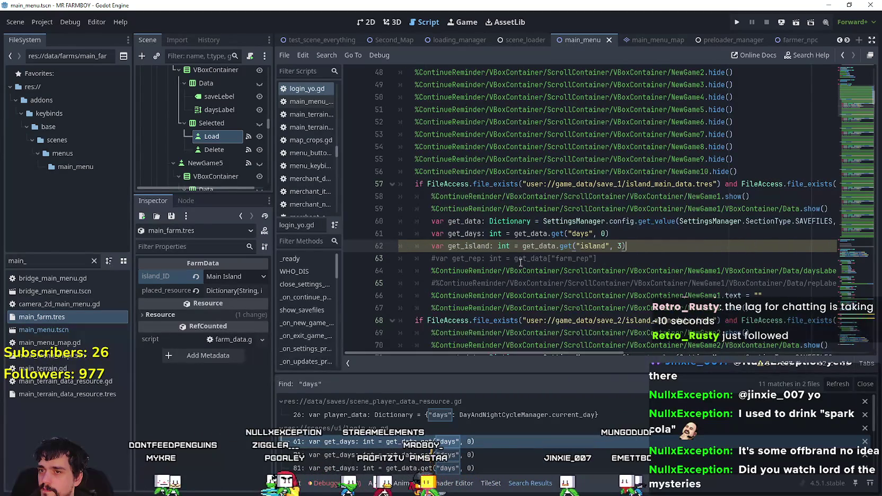
{"action": "left_click", "coordinate": [626, 259]}
{"action": "left_click", "coordinate": [614, 271]}
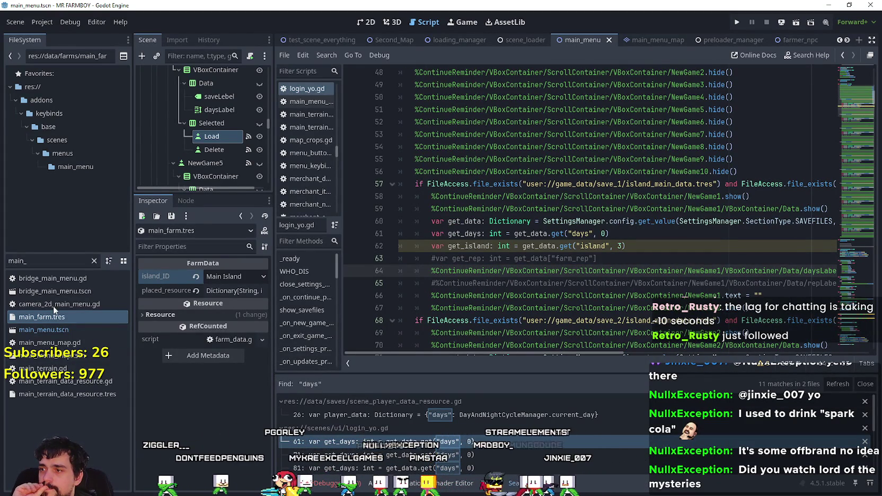
Step: Clear the file filter, select the Load button node, and open its pressed handler
{"action": "left_click", "coordinate": [94, 262]}
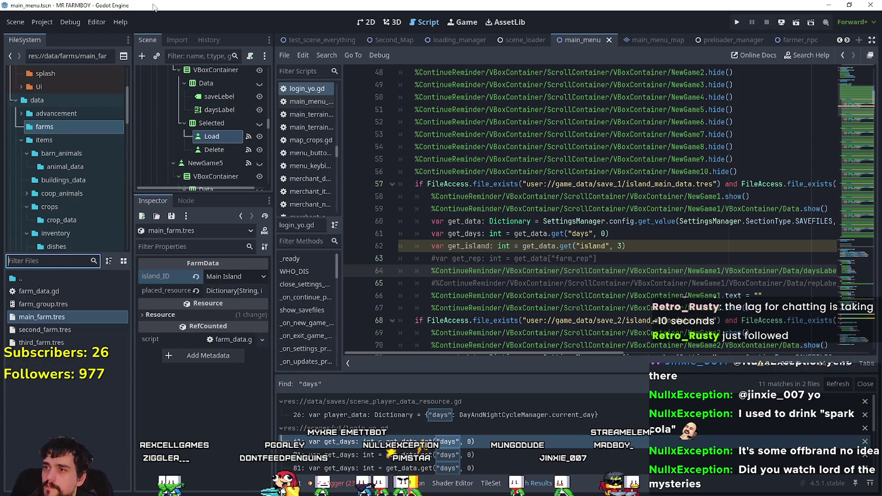
{"action": "scroll", "coordinate": [266, 122], "scroll_direction": "up", "scroll_amount": 1}
{"action": "left_click", "coordinate": [211, 152]}
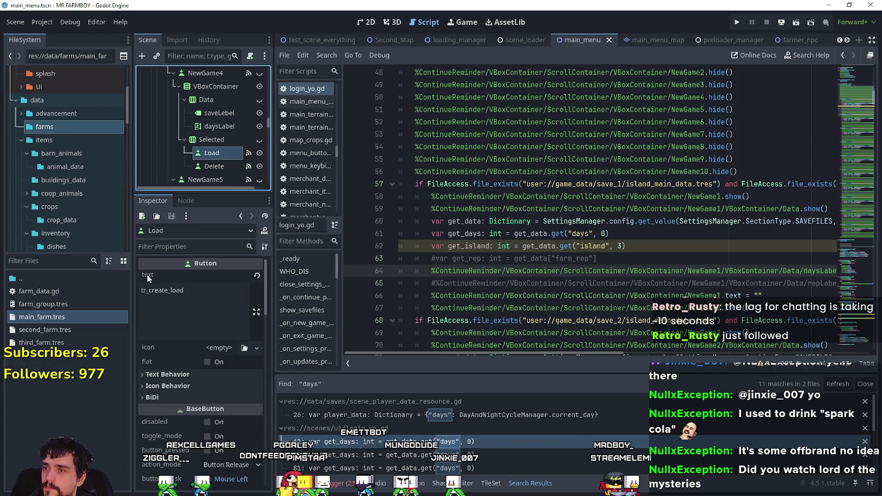
{"action": "left_click", "coordinate": [184, 202]}
{"action": "mouse_move", "coordinate": [697, 246]}
{"action": "left_mouse_down"}
{"action": "mouse_move", "coordinate": [530, 245]}
{"action": "mouse_move", "coordinate": [338, 223]}
{"action": "left_mouse_up"}
{"action": "left_click_drag", "start_coordinate": [627, 246], "coordinate": [389, 223]}
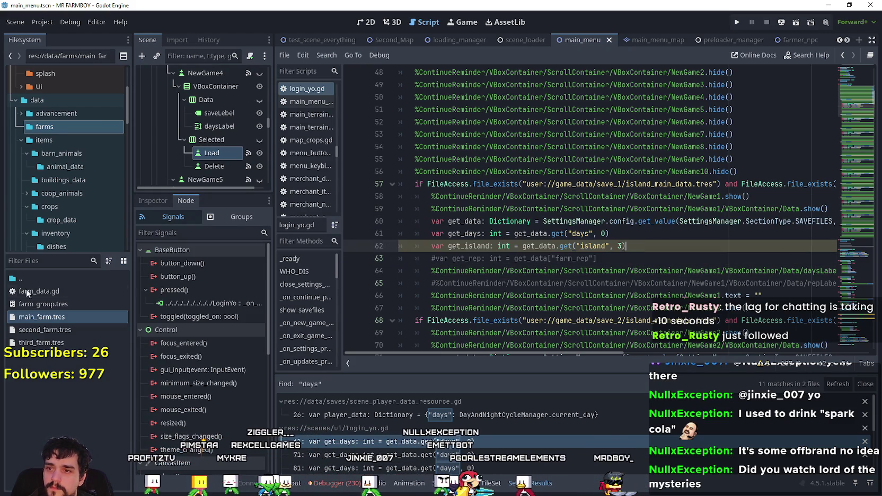
{"action": "double_click", "coordinate": [210, 303]}
{"action": "scroll", "coordinate": [547, 255], "scroll_direction": "down", "scroll_amount": 3}
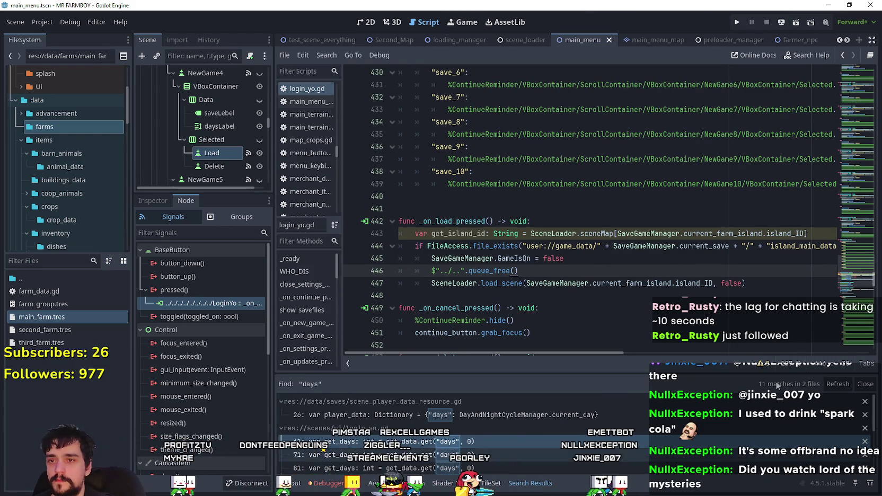
Step: Inspect the load_scene island expression and insert an empty line after queue_free()
{"action": "left_click", "coordinate": [595, 299]}
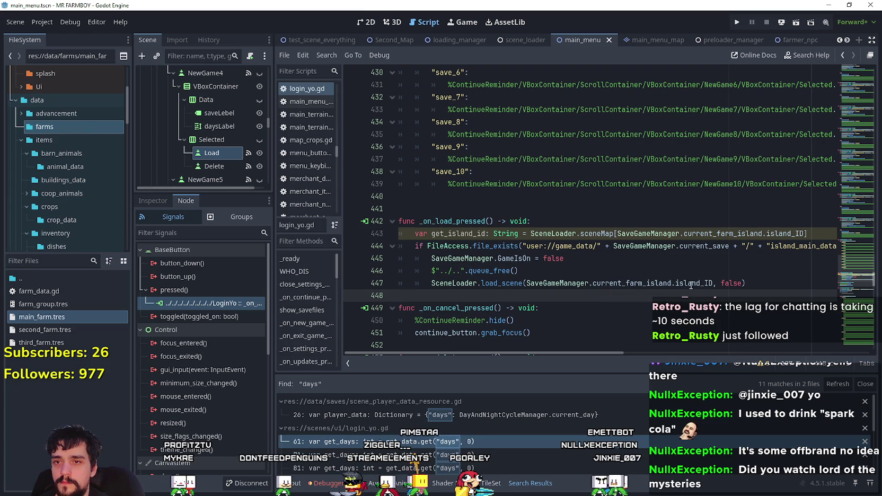
{"action": "scroll", "coordinate": [654, 286], "scroll_direction": "down", "scroll_amount": 1}
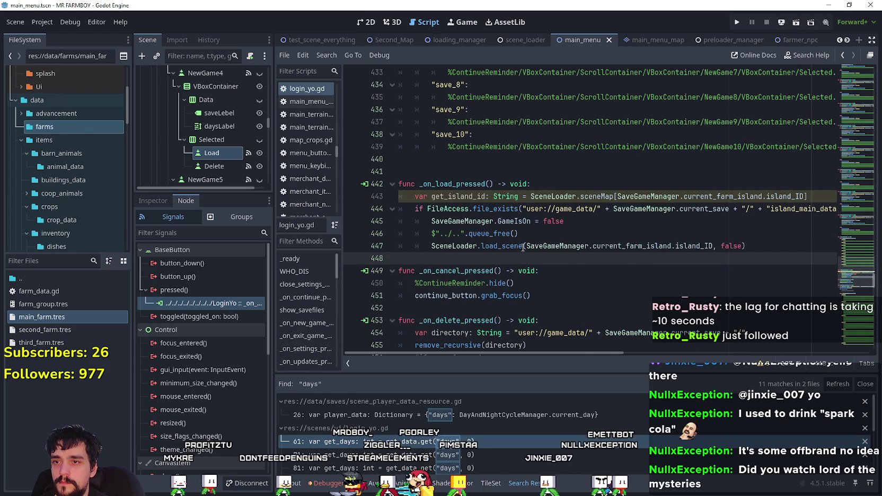
{"action": "mouse_move", "coordinate": [527, 252]}
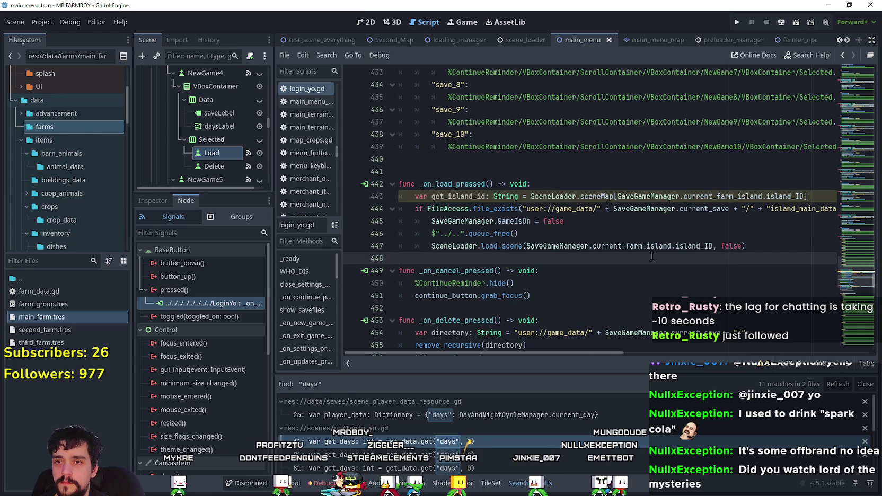
{"action": "double_click", "coordinate": [631, 246]}
{"action": "double_click", "coordinate": [689, 246]}
{"action": "left_click_drag", "start_coordinate": [688, 246], "coordinate": [653, 249]}
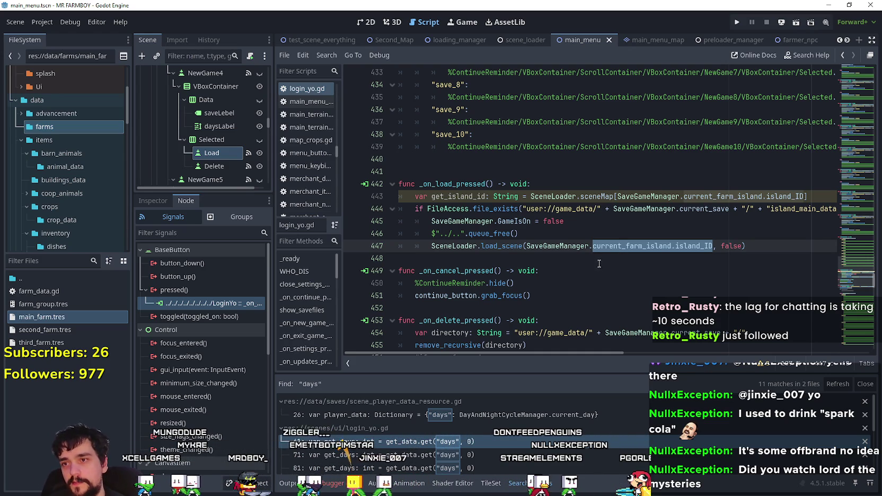
{"action": "left_click", "coordinate": [562, 222]}
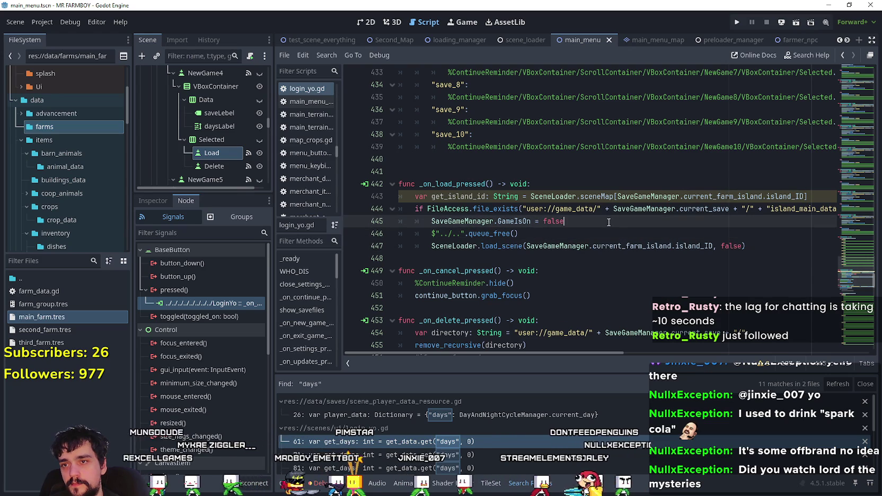
{"action": "mouse_move", "coordinate": [563, 351]}
{"action": "left_mouse_down"}
{"action": "mouse_move", "coordinate": [843, 345]}
{"action": "mouse_move", "coordinate": [556, 333]}
{"action": "mouse_move", "coordinate": [859, 348]}
{"action": "mouse_move", "coordinate": [563, 346]}
{"action": "left_mouse_up"}
{"action": "left_click", "coordinate": [610, 233]}
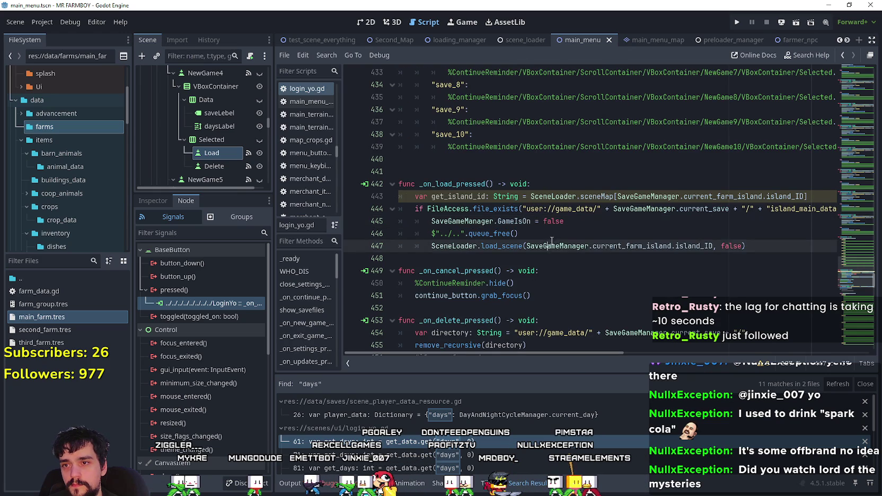
{"action": "key", "text": "Return"}
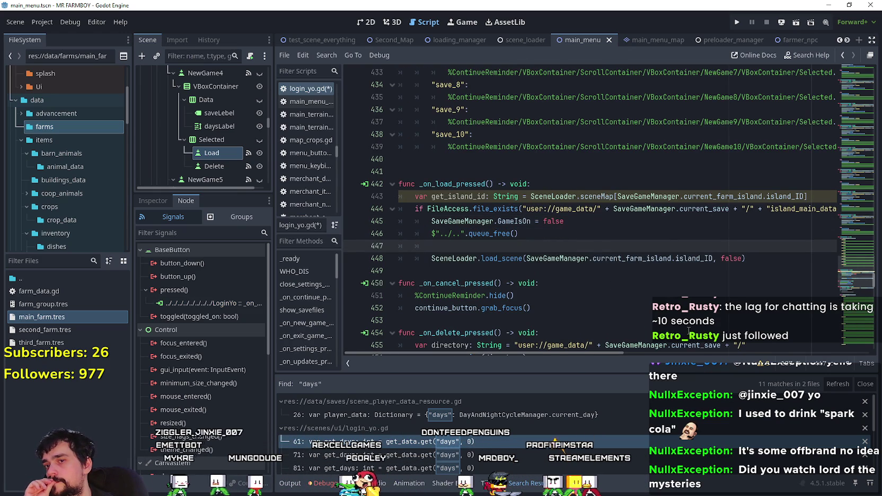
Step: Comment out the get_island_id sceneMap line on line 443
{"action": "right_click", "coordinate": [676, 259]}
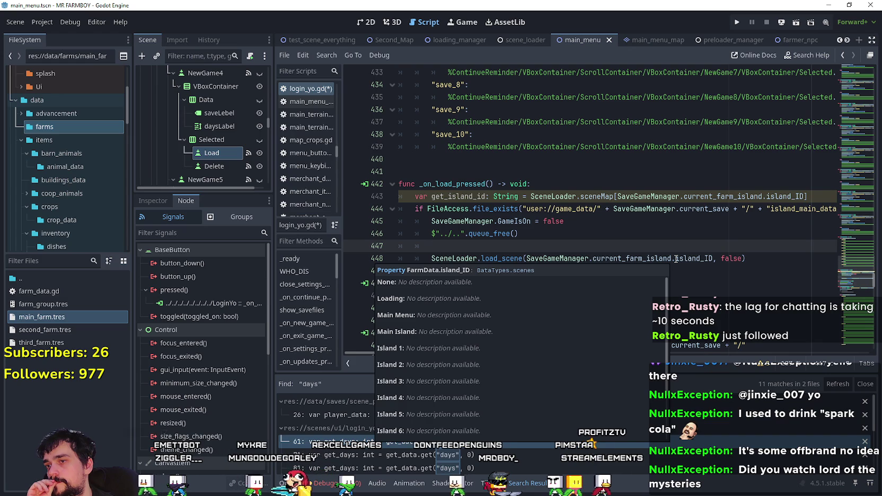
{"action": "key", "text": "Escape"}
{"action": "left_click_drag", "start_coordinate": [593, 258], "coordinate": [713, 259]}
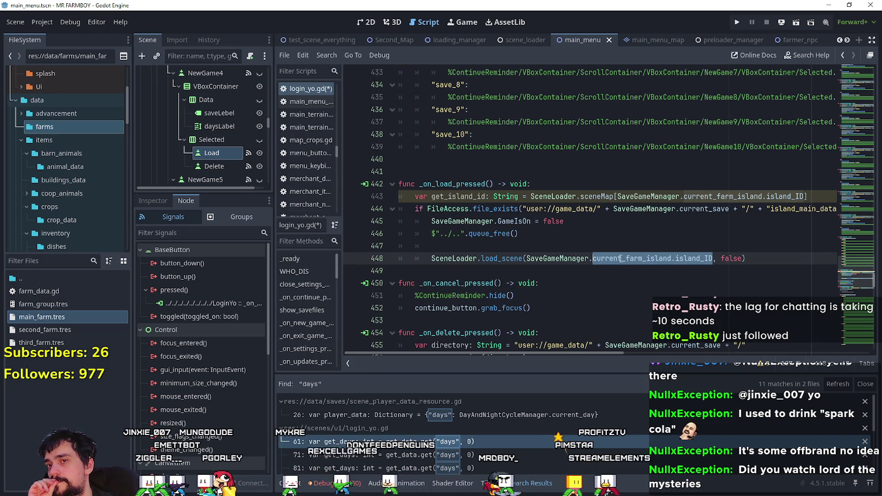
{"action": "left_click_drag", "start_coordinate": [804, 196], "coordinate": [684, 197]}
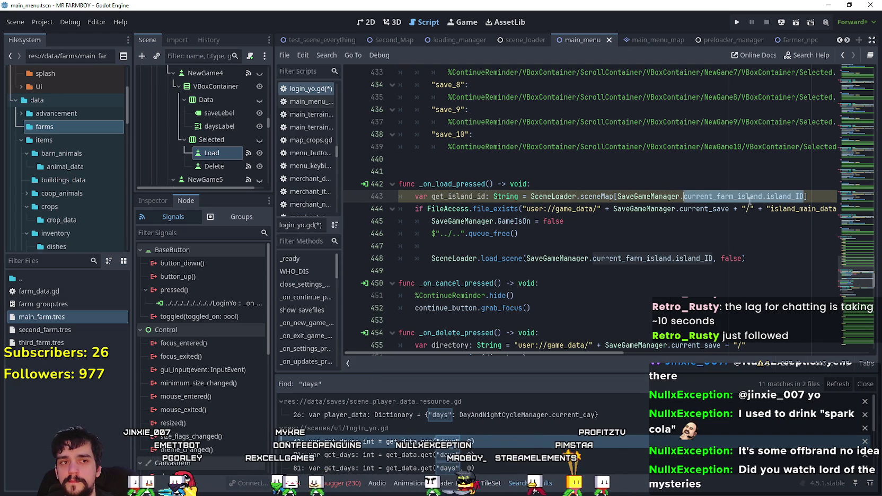
{"action": "left_click", "coordinate": [494, 243]}
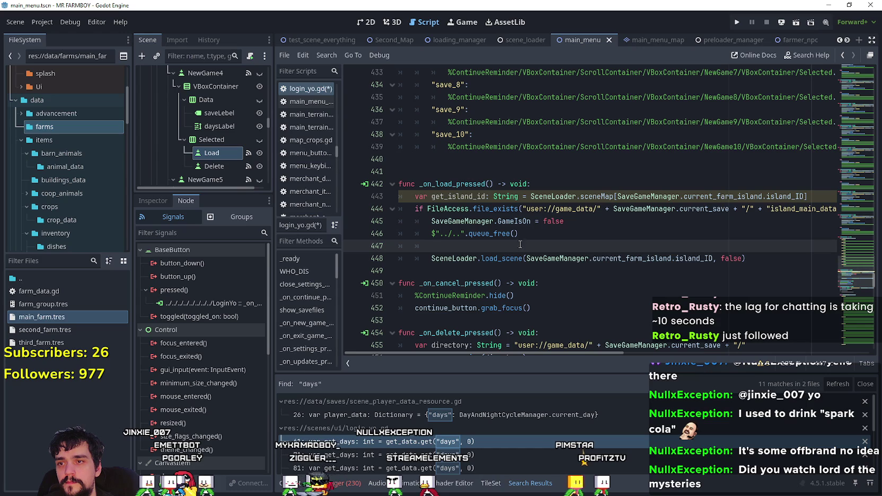
{"action": "left_click", "coordinate": [459, 188]}
{"action": "double_click", "coordinate": [460, 195]}
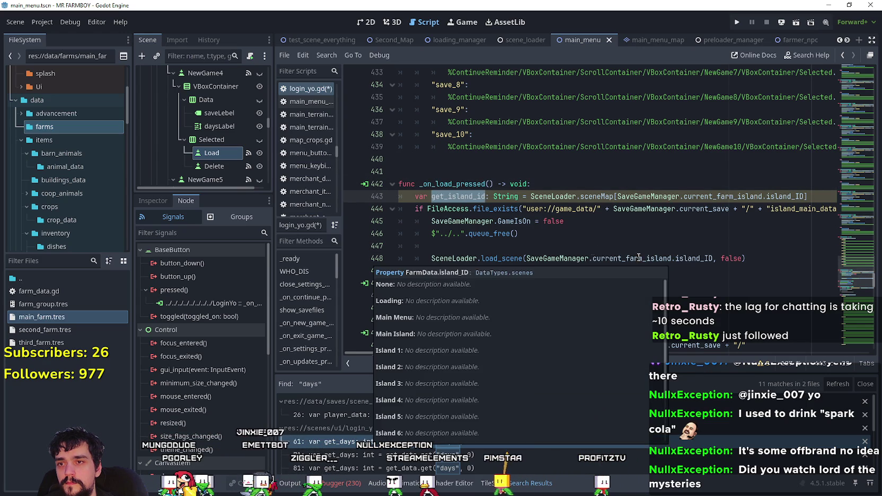
{"action": "left_click", "coordinate": [459, 246]}
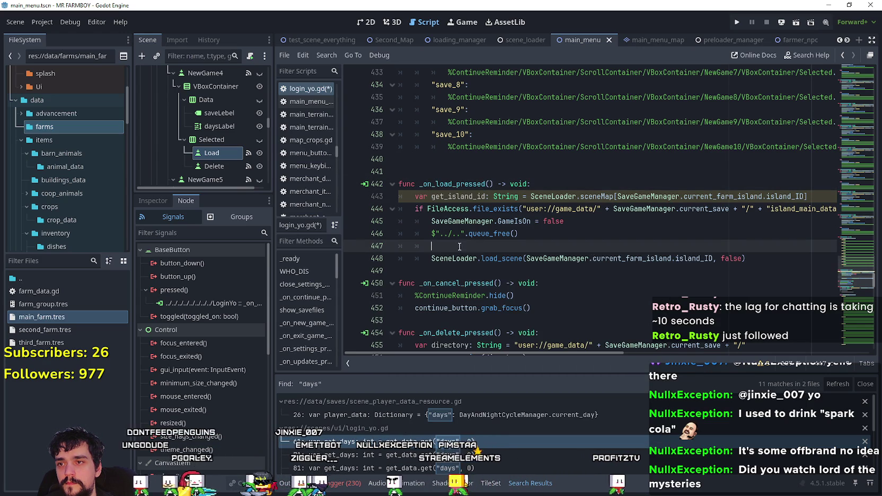
{"action": "left_click", "coordinate": [455, 197]}
{"action": "key", "text": "ctrl+k"}
{"action": "left_click", "coordinate": [689, 247]}
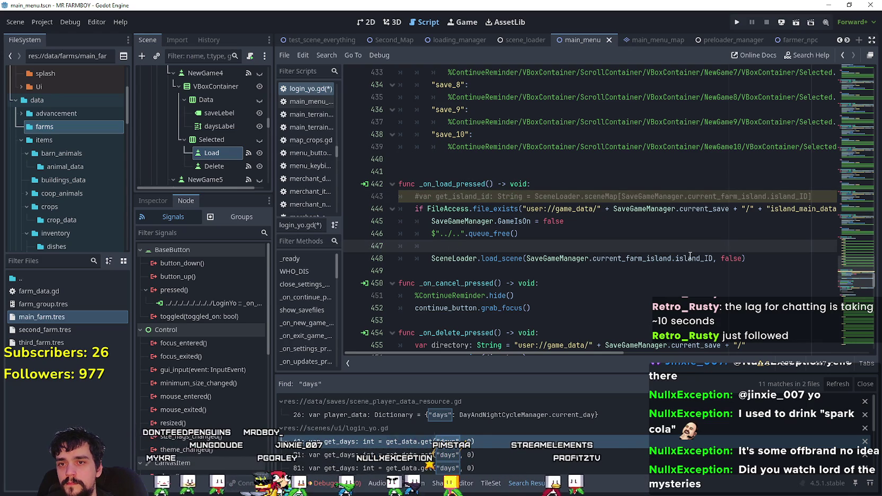
{"action": "key", "text": "Up"}
{"action": "key", "text": "Up"}
{"action": "key", "text": "Up"}
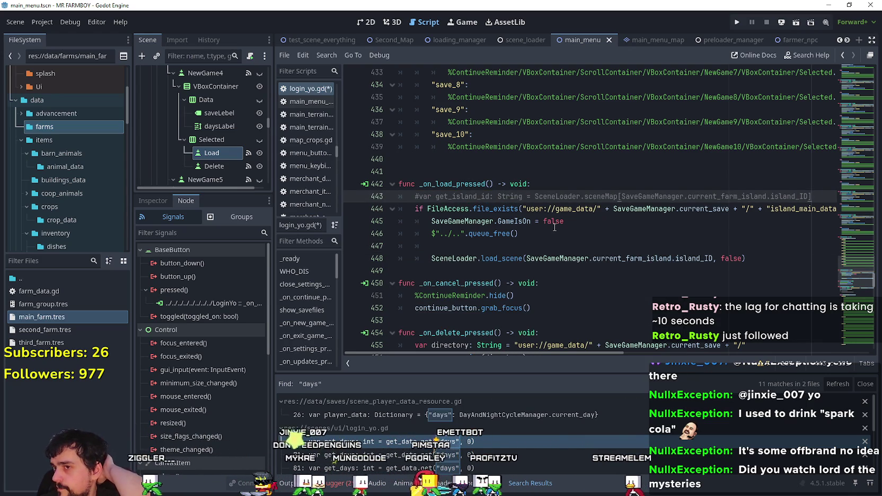
{"action": "left_click", "coordinate": [601, 221]}
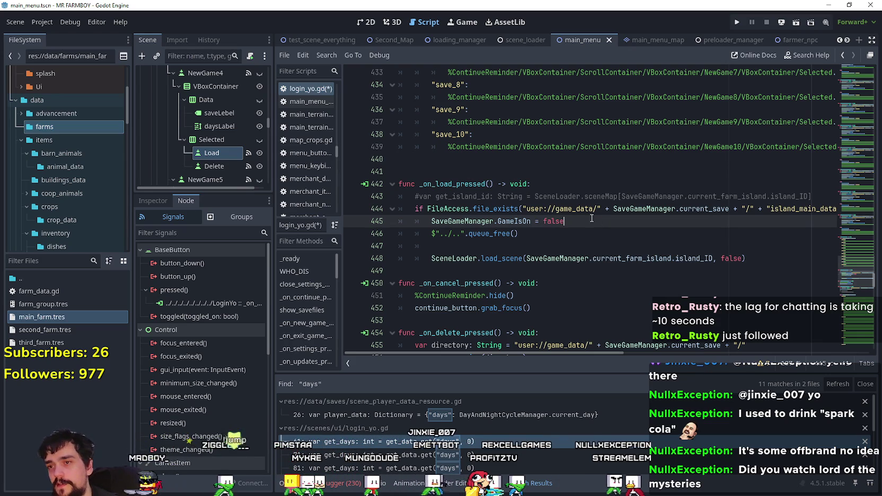
{"action": "left_click", "coordinate": [598, 247]}
{"action": "key", "text": "alt+Up"}
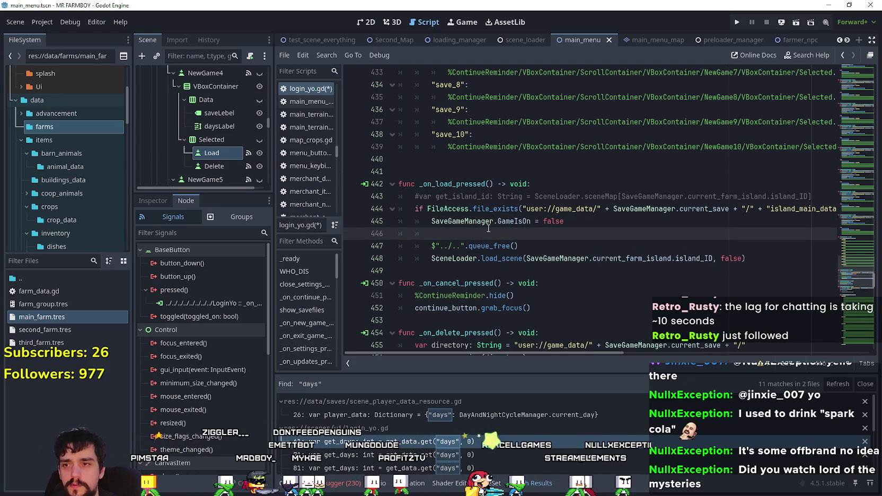
{"action": "key", "text": "ctrl+v"}
{"action": "left_click", "coordinate": [465, 234]}
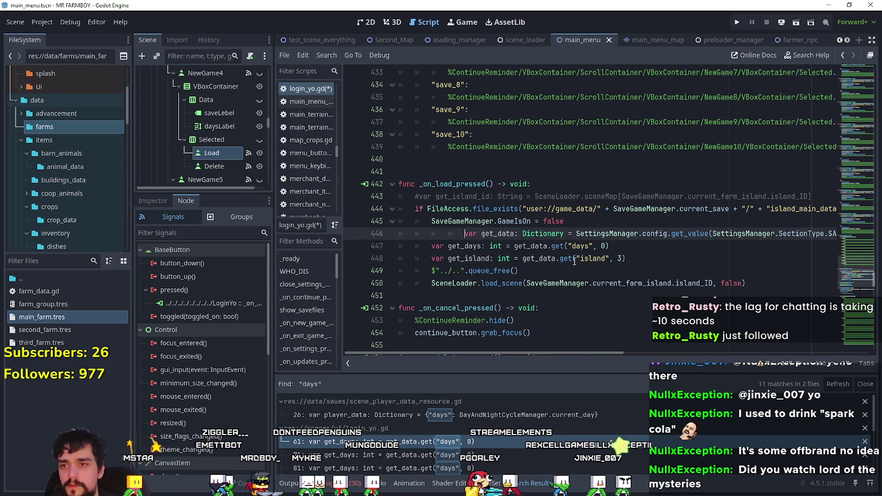
{"action": "key", "text": "BackSpace"}
{"action": "key", "text": "shift+Down"}
{"action": "key", "text": "shift+Down"}
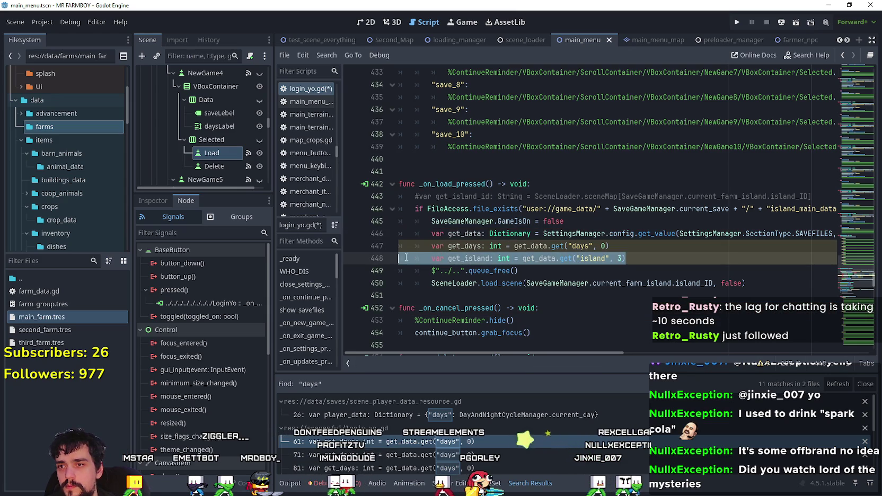
{"action": "key", "text": "shift+Up"}
{"action": "key", "text": "BackSpace"}
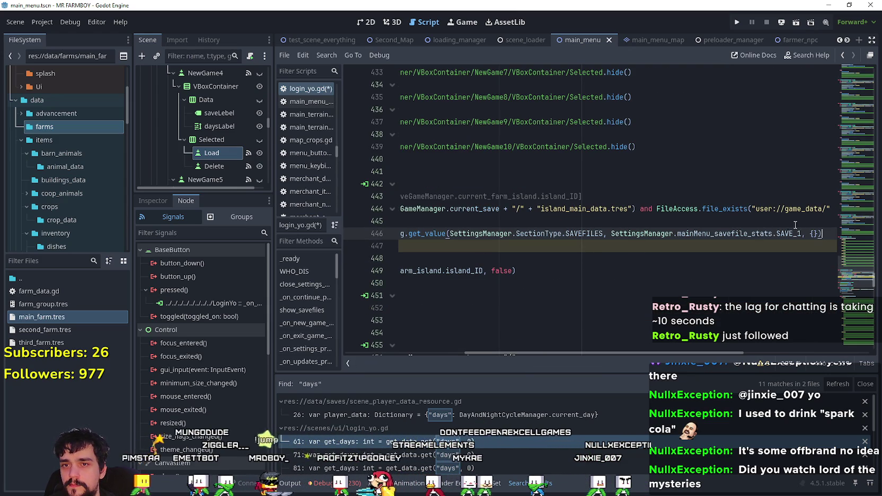
{"action": "left_click_drag", "start_coordinate": [767, 209], "coordinate": [863, 214]}
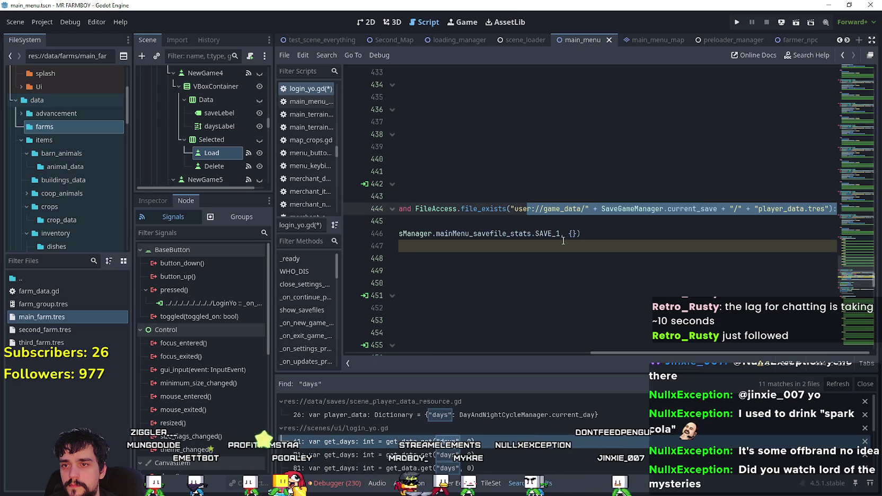
{"action": "key", "text": "ctrl+z"}
{"action": "key", "text": "ctrl+z"}
{"action": "key", "text": "ctrl+z"}
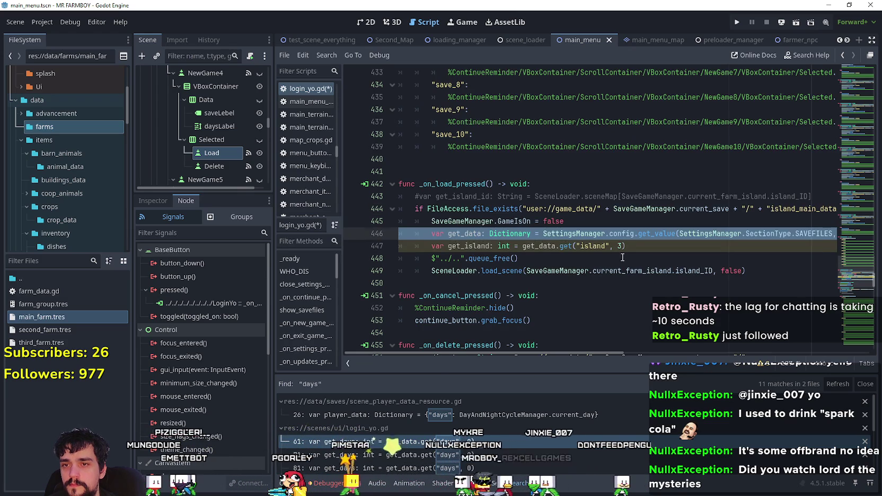
{"action": "mouse_move", "coordinate": [564, 351]}
{"action": "left_mouse_down"}
{"action": "mouse_move", "coordinate": [693, 348]}
{"action": "mouse_move", "coordinate": [564, 359]}
{"action": "left_mouse_up"}
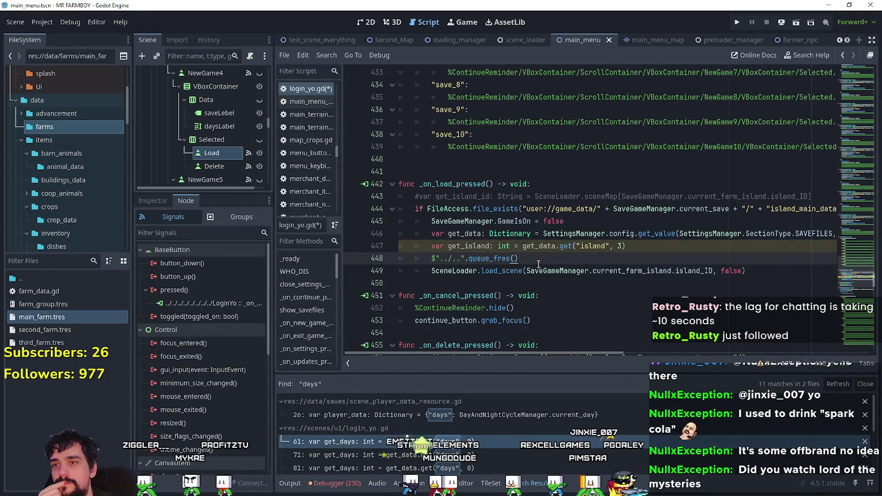
{"action": "left_click", "coordinate": [473, 246]}
{"action": "double_click", "coordinate": [474, 246]}
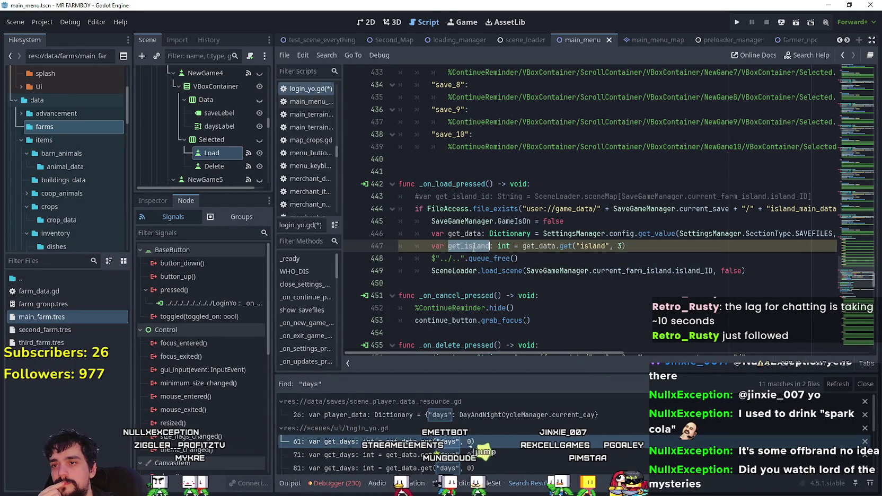
{"action": "double_click", "coordinate": [681, 271]}
{"action": "left_click_drag", "start_coordinate": [680, 271], "coordinate": [623, 274]}
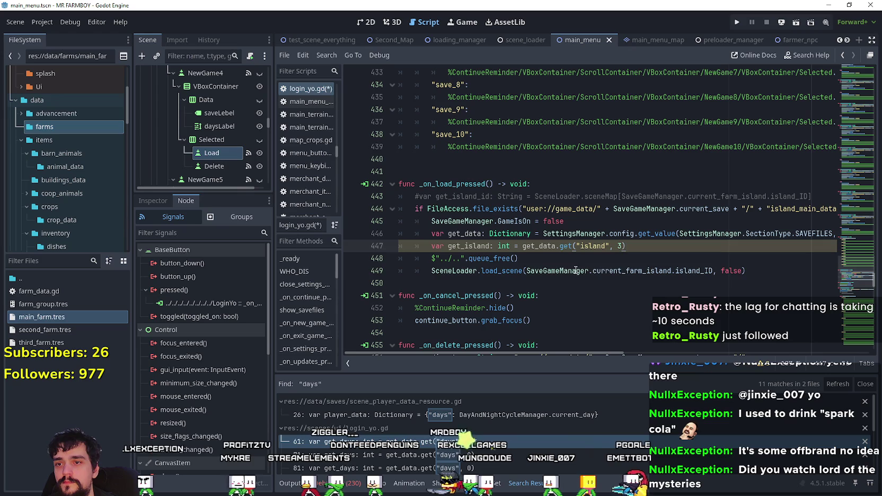
{"action": "left_click_drag", "start_coordinate": [526, 271], "coordinate": [675, 268]}
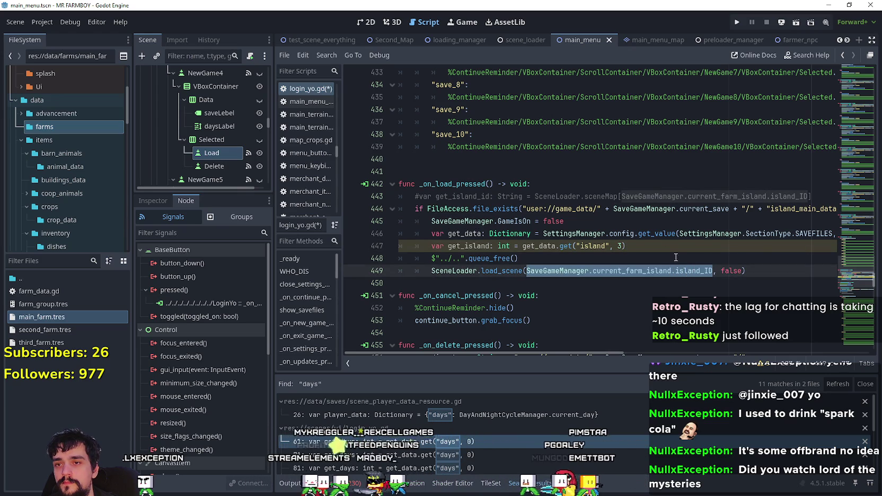
{"action": "left_click", "coordinate": [648, 246]}
{"action": "key", "text": "Return"}
{"action": "key", "text": "ctrl+v"}
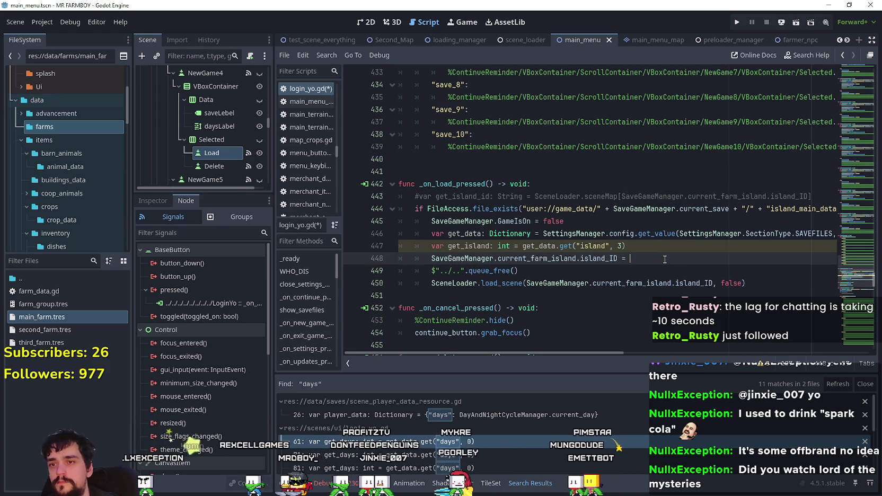
Step: Complete line 448 as SaveGameManager.current_farm_island.island_ID = get_island
{"action": "type", "text": "= get_island"}
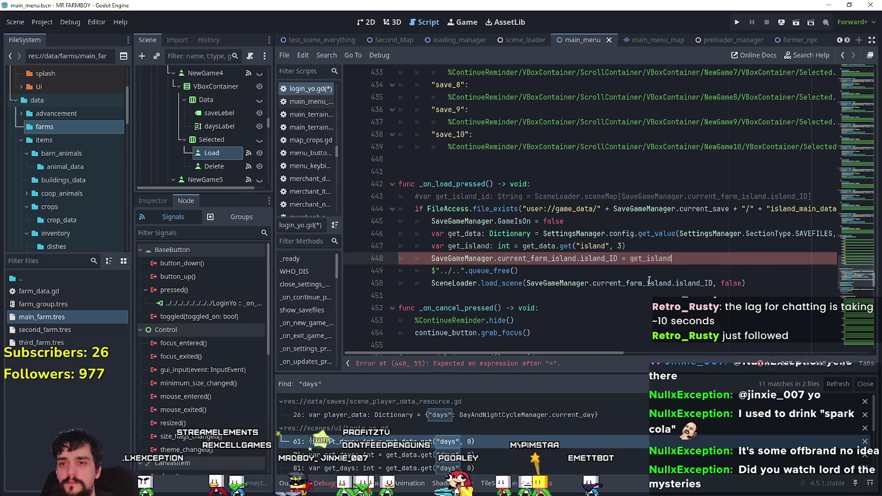
{"action": "left_click", "coordinate": [647, 277]}
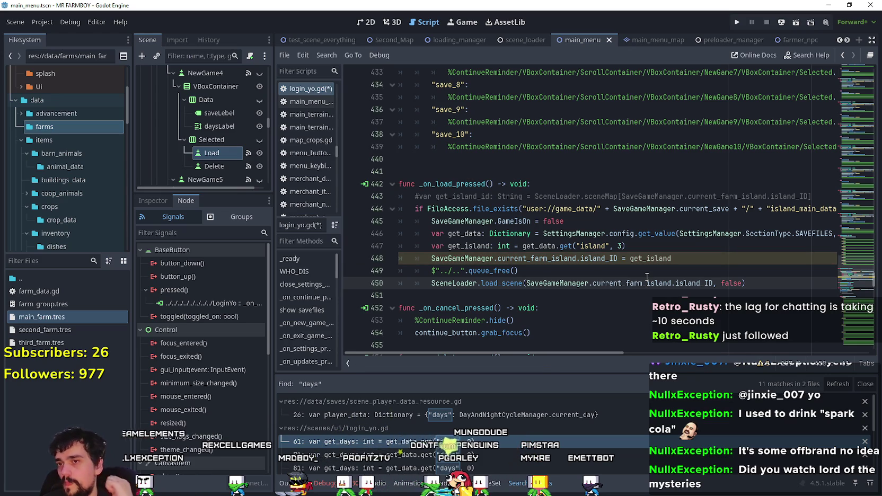
{"action": "key", "text": "Up"}
{"action": "key", "text": "Up"}
{"action": "key", "text": "Up"}
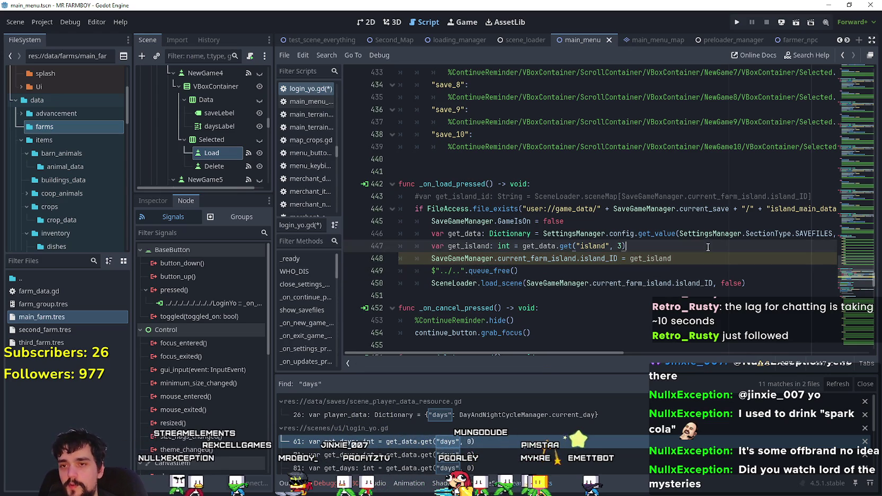
{"action": "left_click", "coordinate": [627, 287]}
{"action": "key", "text": "Down"}
{"action": "key", "text": "Down"}
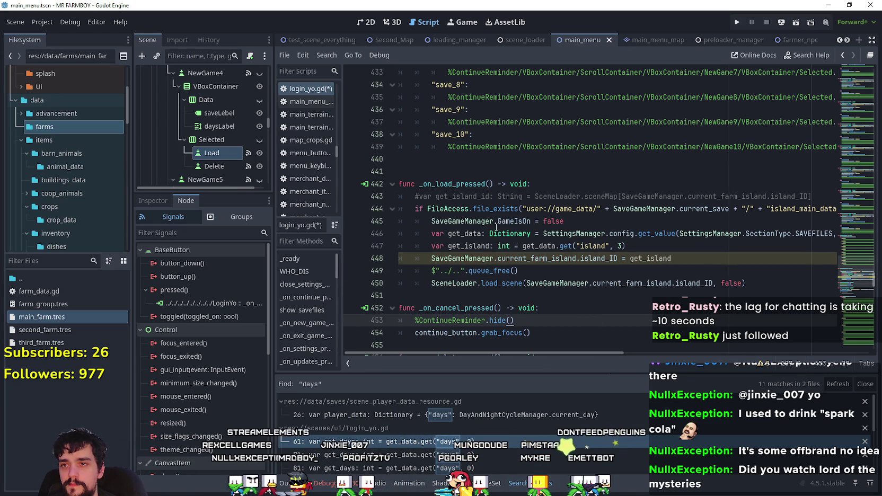
{"action": "left_click", "coordinate": [503, 246]}
Step: Change get_island's type from int to DataTypes.scenes
{"action": "double_click", "coordinate": [503, 246]}
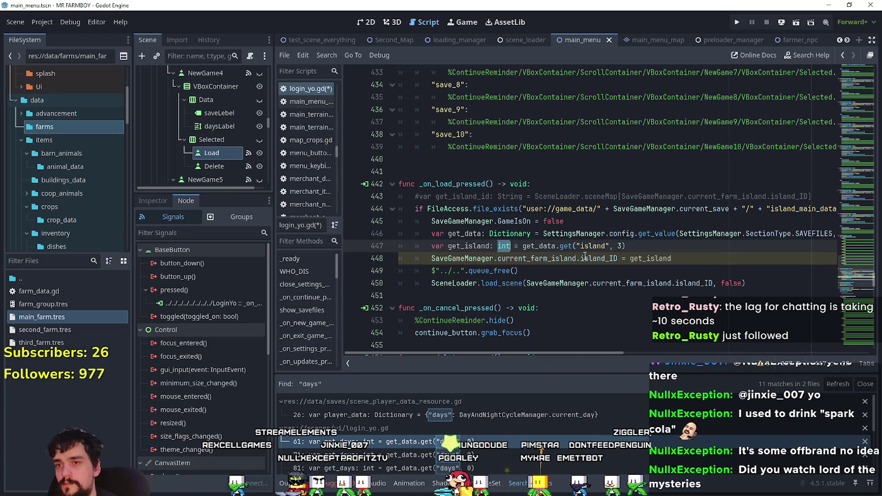
{"action": "mouse_move", "coordinate": [585, 256]}
{"action": "key", "text": "Up"}
{"action": "key", "text": "Up"}
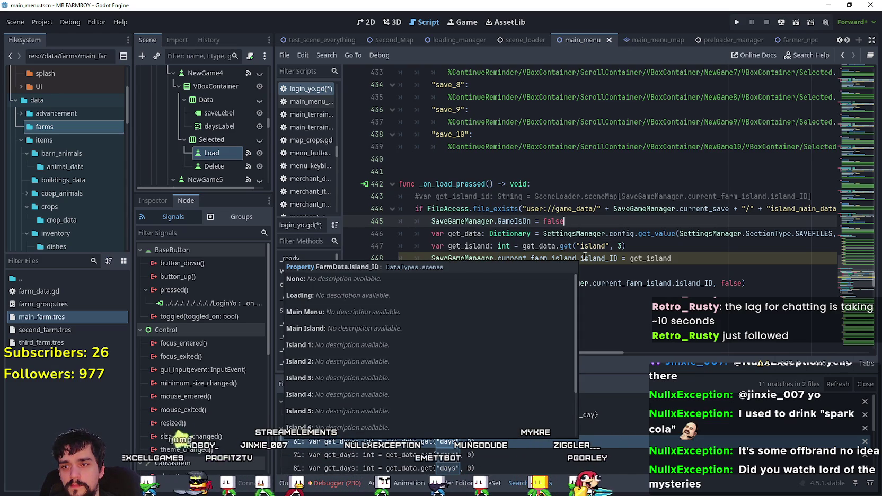
{"action": "double_click", "coordinate": [504, 246]}
{"action": "type", "text": "D"}
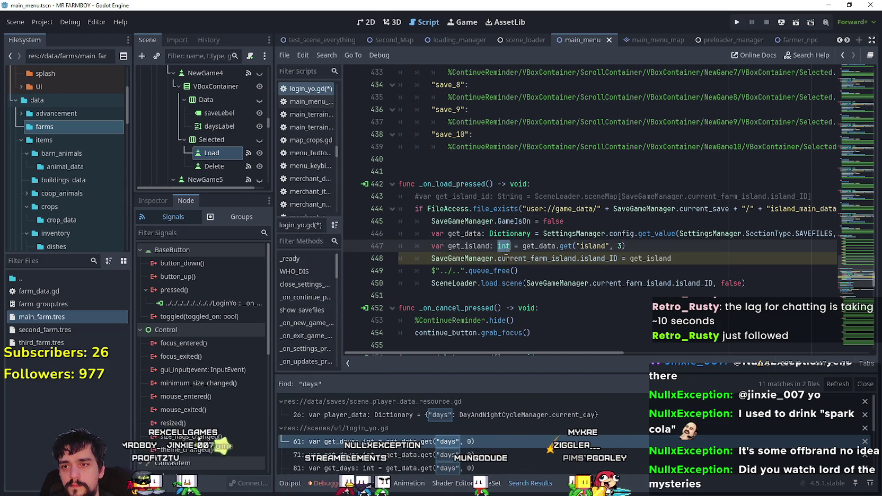
{"action": "type", "text": "ataTypes.isl"}
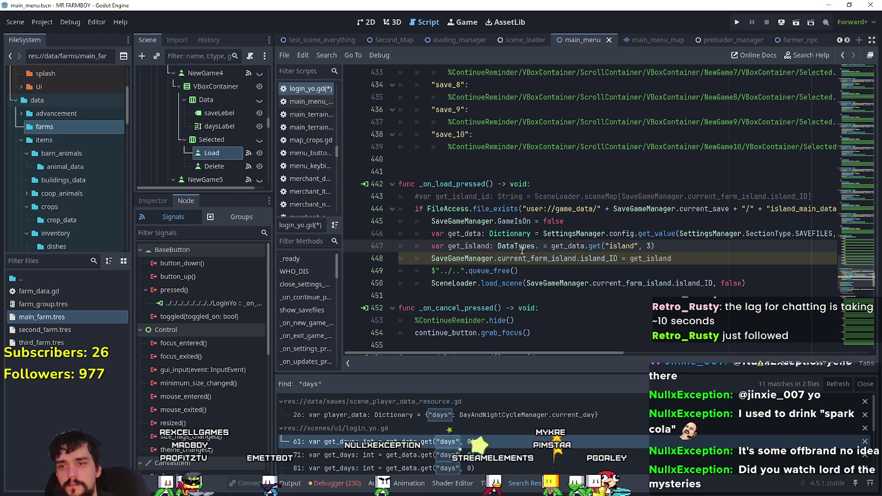
{"action": "mouse_move", "coordinate": [603, 258]}
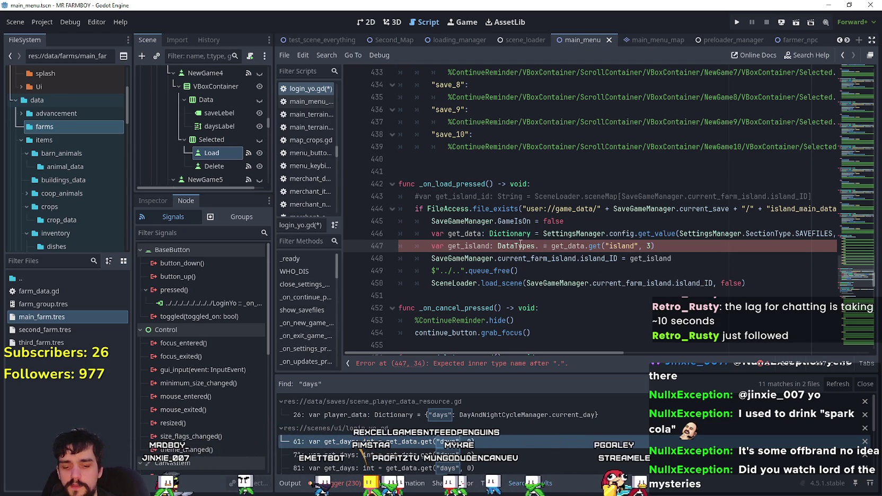
{"action": "key", "text": "ctrl+space"}
{"action": "key", "text": "Down"}
{"action": "key", "text": "Down"}
{"action": "key", "text": "Down"}
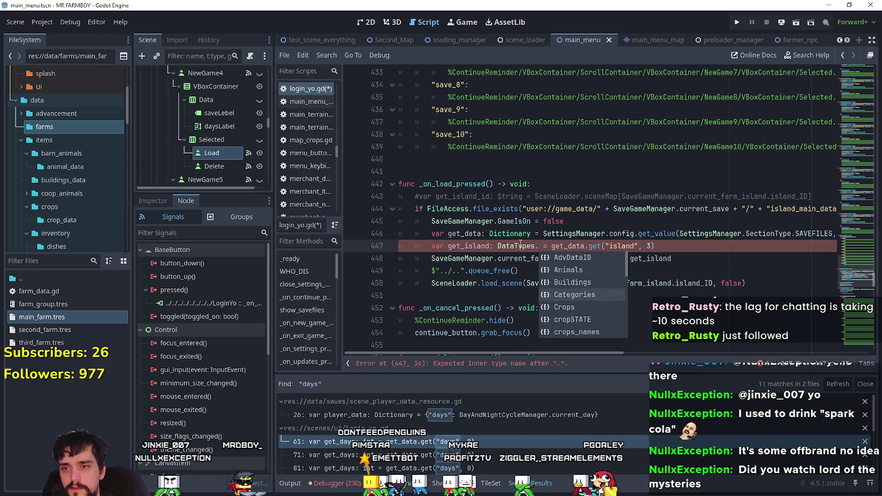
{"action": "key", "text": "Down"}
{"action": "key", "text": "Down"}
{"action": "key", "text": "Down"}
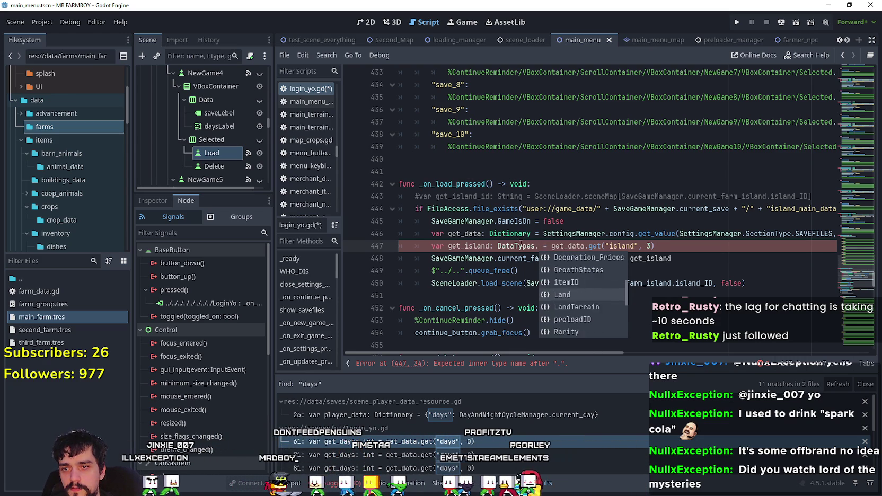
{"action": "type", "text": "scenes"}
{"action": "key", "text": "Return"}
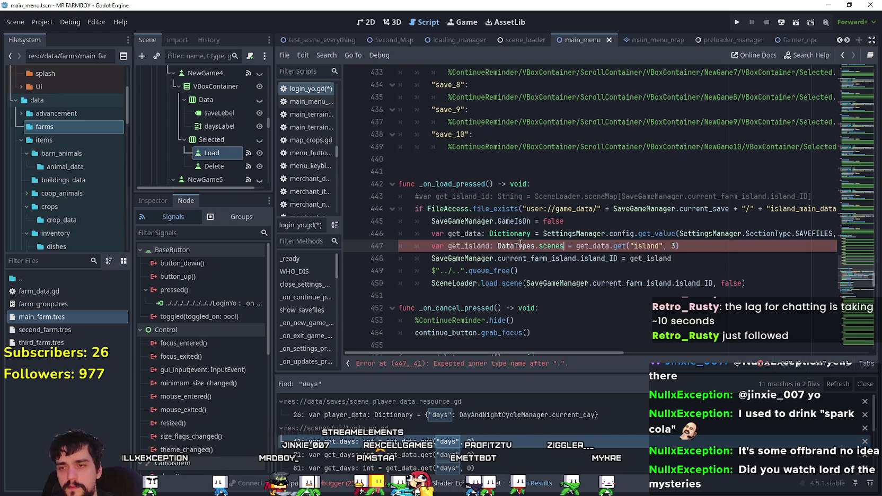
{"action": "mouse_move", "coordinate": [549, 249]}
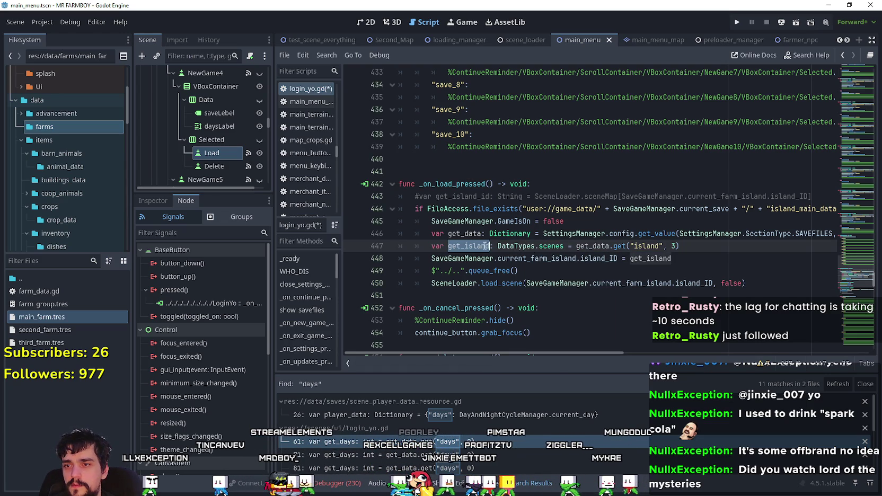
{"action": "left_click", "coordinate": [644, 260]}
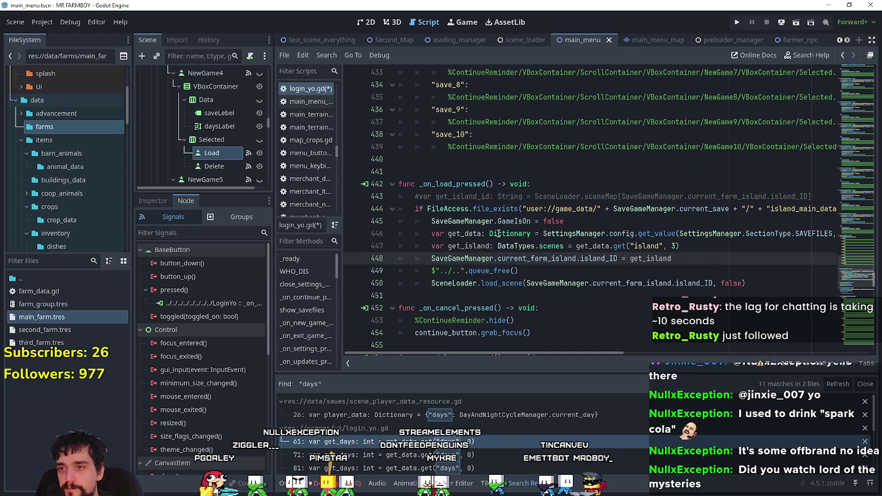
{"action": "left_click", "coordinate": [480, 245]}
{"action": "left_click", "coordinate": [697, 250]}
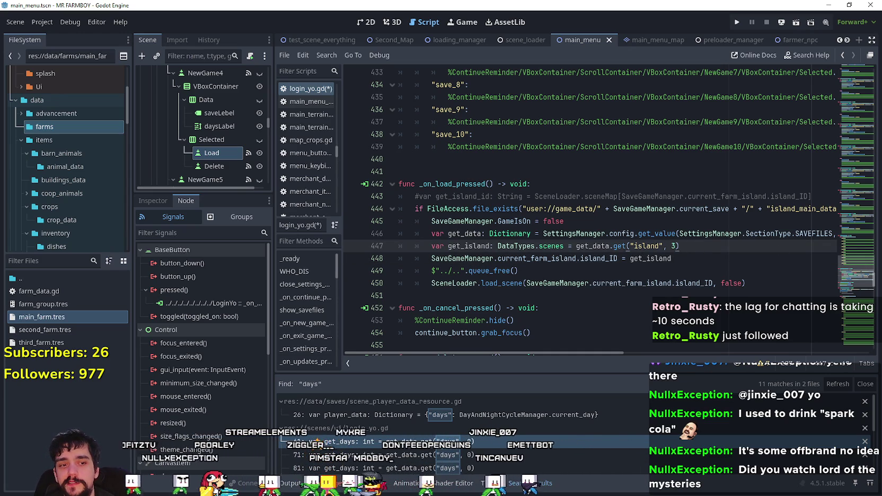
{"action": "scroll", "coordinate": [556, 258], "scroll_direction": "down", "scroll_amount": 1}
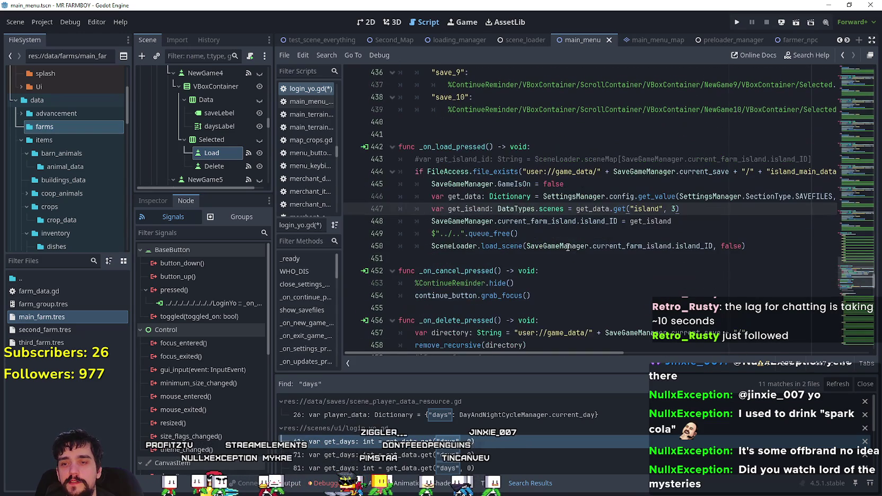
{"action": "left_click_drag", "start_coordinate": [690, 222], "coordinate": [415, 196]}
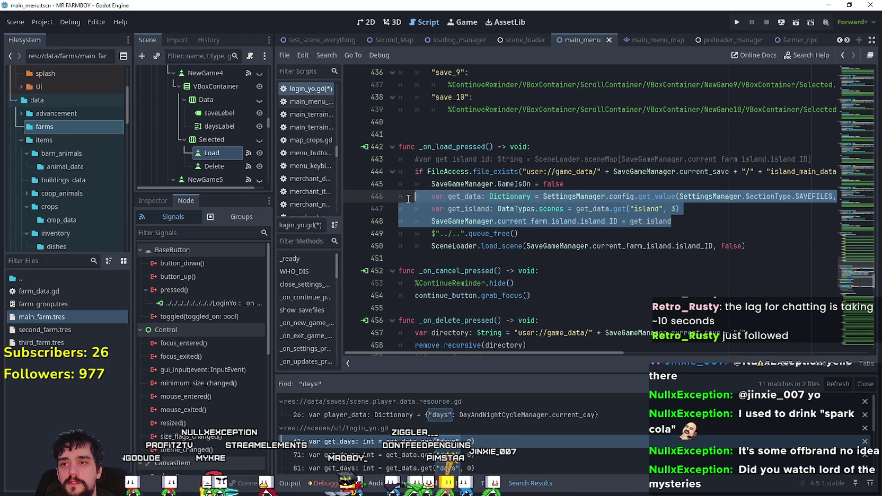
{"action": "mouse_move", "coordinate": [794, 196]}
{"action": "left_mouse_down"}
{"action": "mouse_move", "coordinate": [835, 197]}
{"action": "mouse_move", "coordinate": [673, 196]}
{"action": "left_mouse_up"}
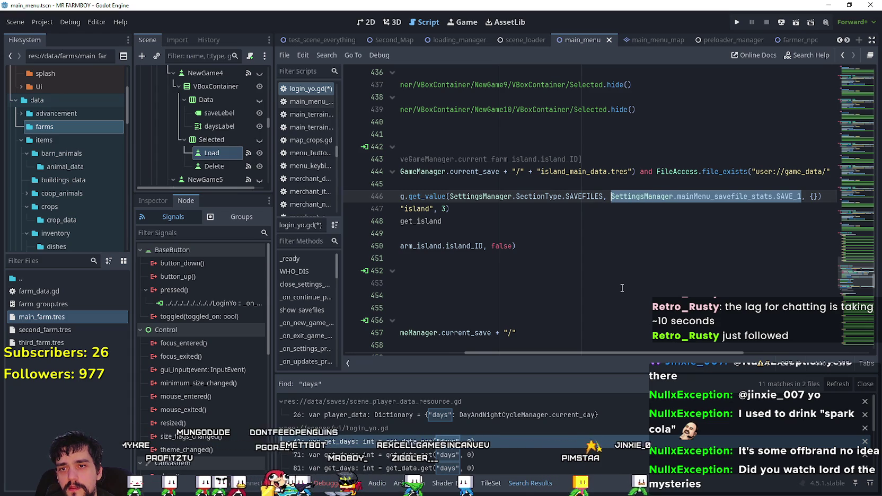
{"action": "double_click", "coordinate": [751, 198]}
{"action": "double_click", "coordinate": [789, 196]}
{"action": "mouse_move", "coordinate": [442, 221]}
{"action": "left_mouse_down"}
{"action": "mouse_move", "coordinate": [424, 222]}
{"action": "mouse_move", "coordinate": [399, 196]}
{"action": "left_mouse_up"}
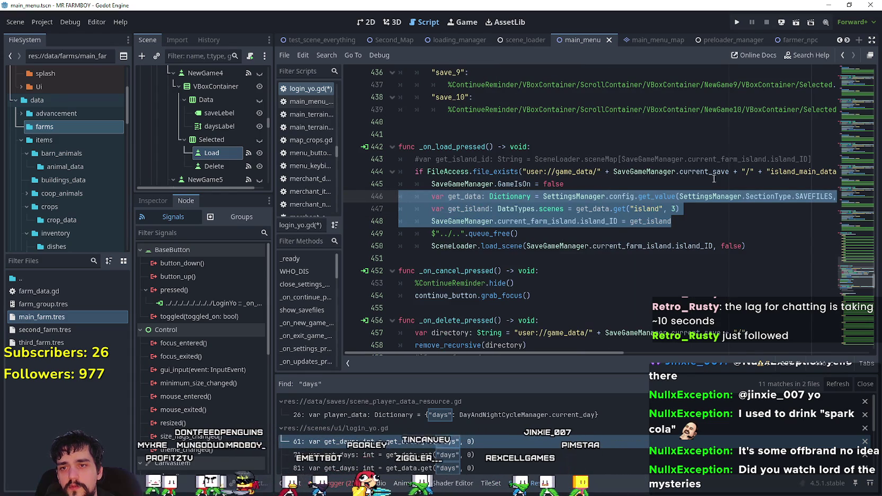
{"action": "scroll", "coordinate": [647, 236], "scroll_direction": "up", "scroll_amount": 5}
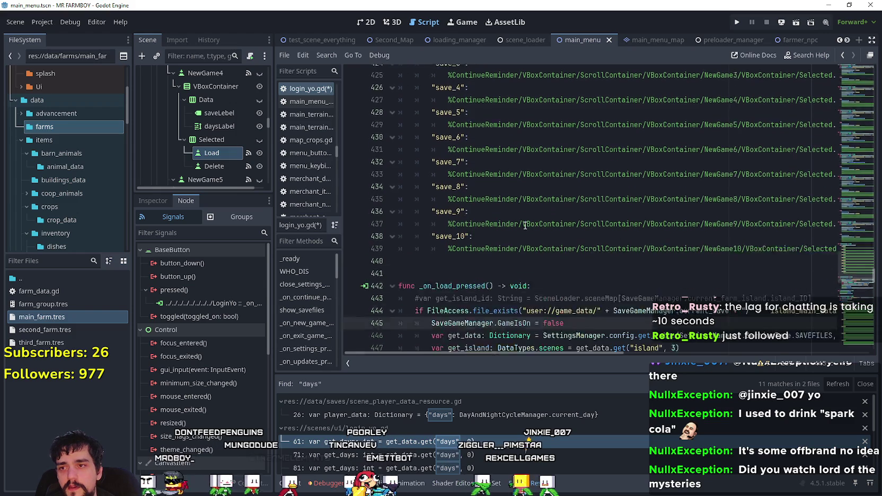
Step: Scroll to _on_new_game_10_pressed and select SaveGameManager.current_save on line 413
{"action": "scroll", "coordinate": [423, 273], "scroll_direction": "down", "scroll_amount": 3}
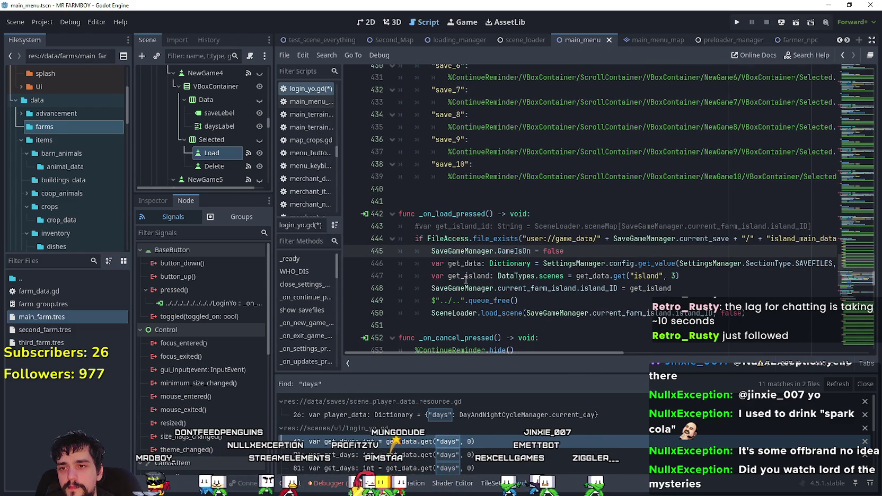
{"action": "scroll", "coordinate": [462, 281], "scroll_direction": "up", "scroll_amount": 4}
{"action": "scroll", "coordinate": [469, 268], "scroll_direction": "up", "scroll_amount": 2}
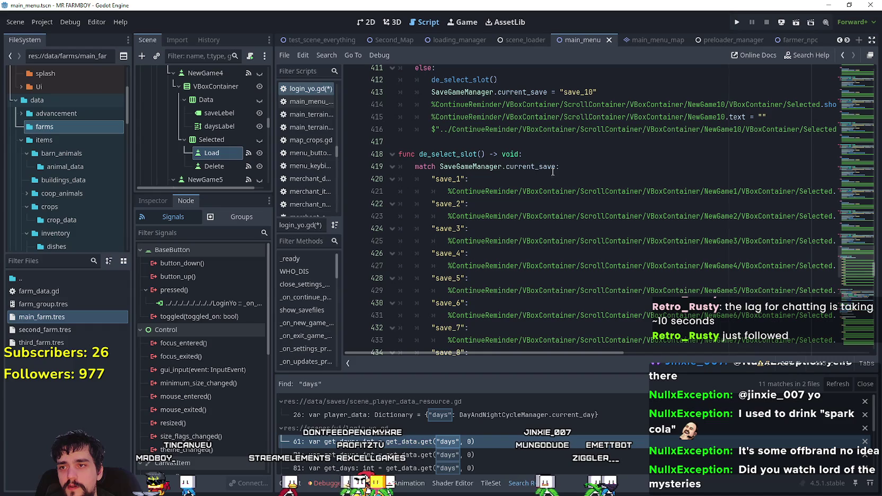
{"action": "scroll", "coordinate": [432, 157], "scroll_direction": "up", "scroll_amount": 3}
{"action": "scroll", "coordinate": [527, 292], "scroll_direction": "up", "scroll_amount": 2}
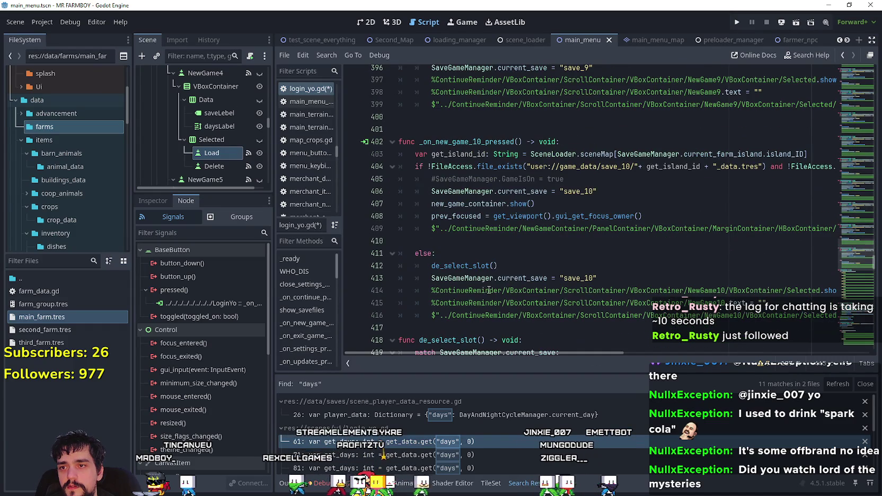
{"action": "scroll", "coordinate": [521, 249], "scroll_direction": "up", "scroll_amount": 1}
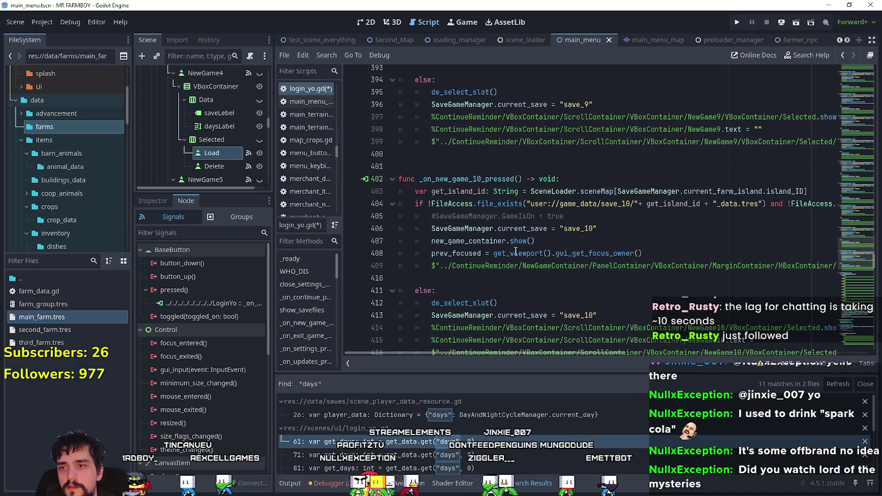
{"action": "scroll", "coordinate": [512, 252], "scroll_direction": "down", "scroll_amount": 4}
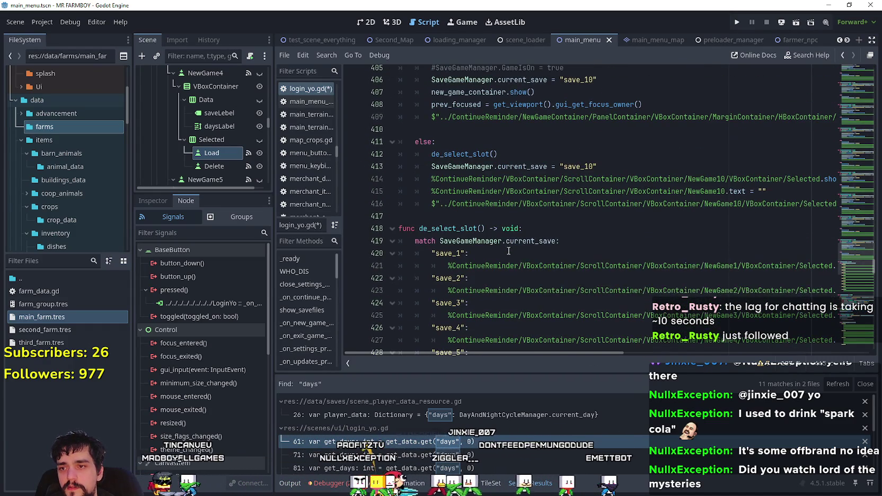
{"action": "double_click", "coordinate": [513, 166]}
{"action": "left_click_drag", "start_coordinate": [496, 167], "coordinate": [470, 165]}
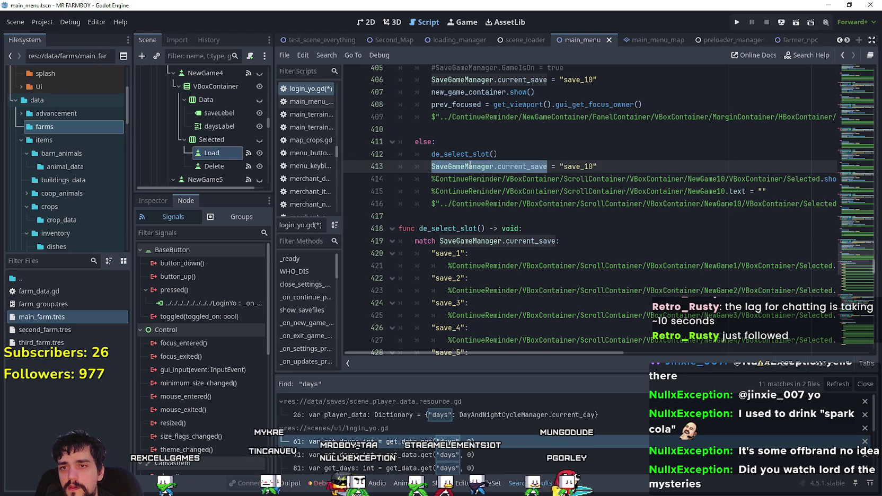
Step: Copy the SaveGameManager.current_save reference from line 413's else branch
{"action": "left_click", "coordinate": [473, 166]}
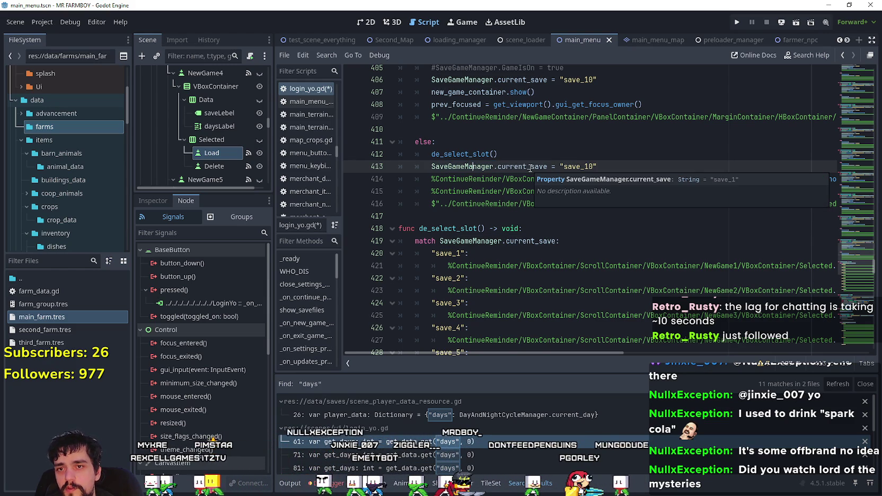
{"action": "double_click", "coordinate": [531, 167]}
{"action": "left_click_drag", "start_coordinate": [530, 168], "coordinate": [472, 166]}
{"action": "right_click", "coordinate": [472, 166]}
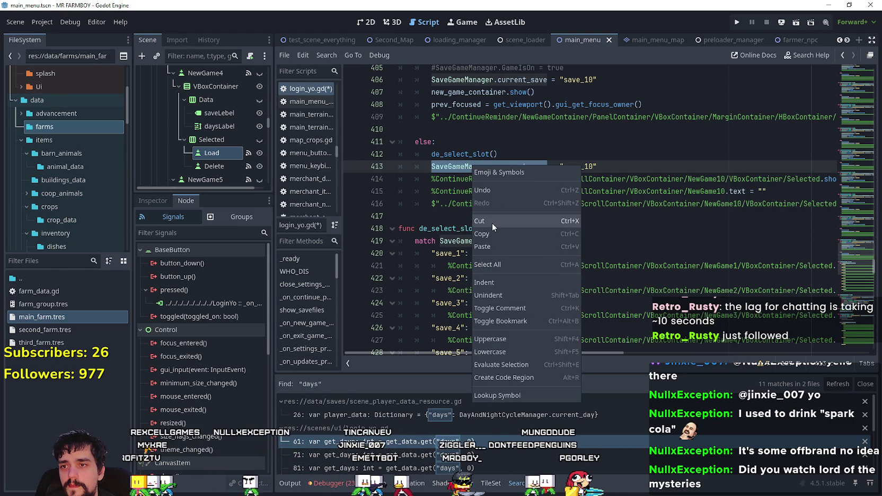
{"action": "left_click", "coordinate": [552, 233]}
Step: Look up mainMenu_savefile_stats.SAVE_1 from line 446 to reach its definition in settingsManager
{"action": "scroll", "coordinate": [582, 240], "scroll_direction": "down", "scroll_amount": 3}
{"action": "left_click_drag", "start_coordinate": [602, 354], "coordinate": [778, 356]}
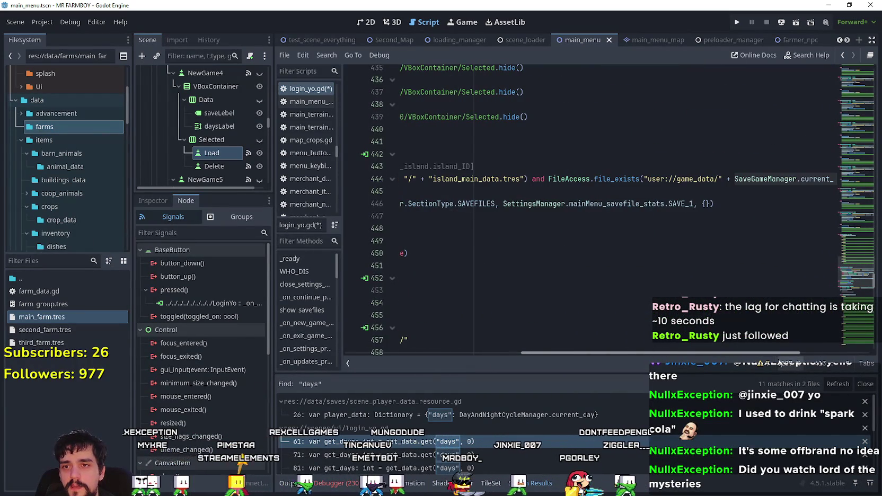
{"action": "left_click", "coordinate": [678, 204]}
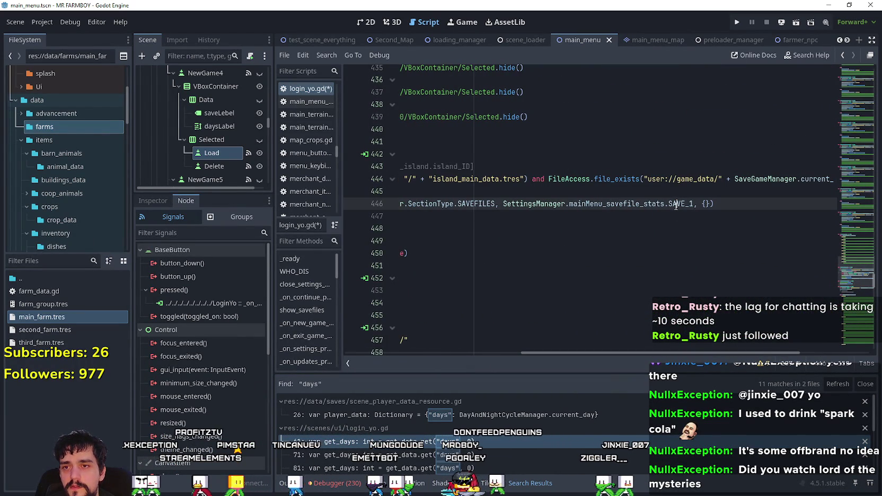
{"action": "left_click_drag", "start_coordinate": [676, 205], "coordinate": [628, 203]}
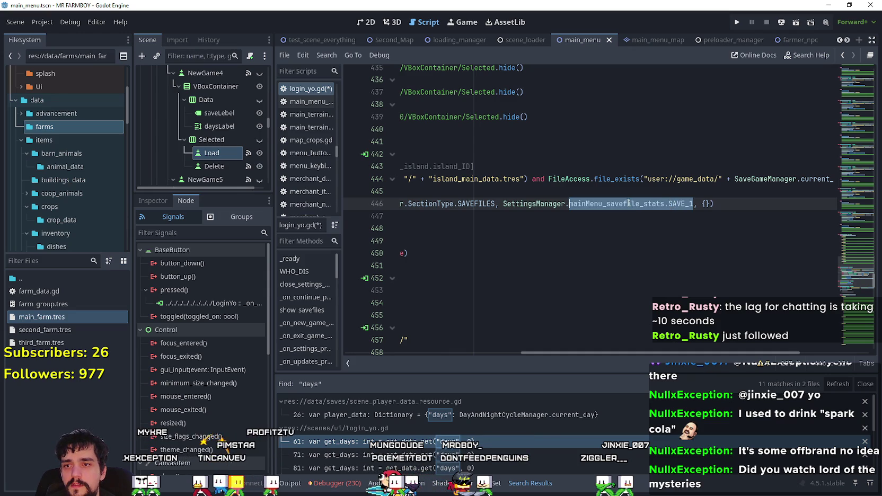
{"action": "right_click", "coordinate": [629, 203]}
{"action": "left_click", "coordinate": [645, 376]}
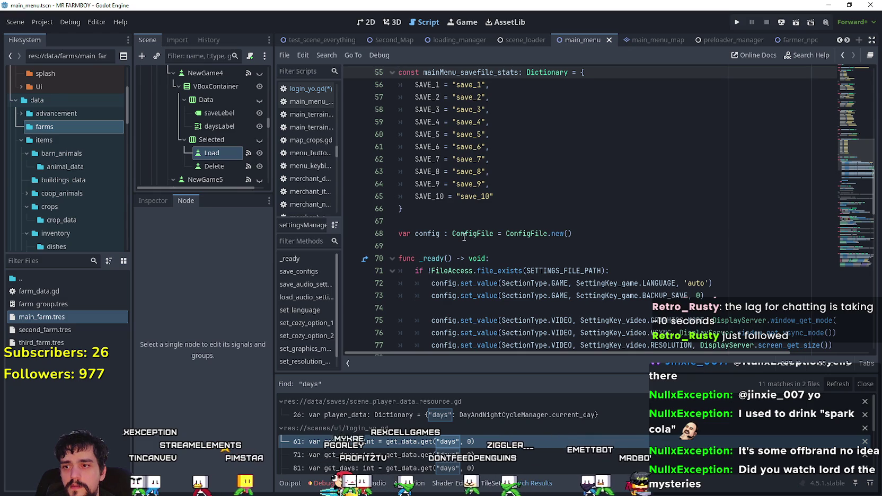
Step: Review the SAVE_1 to SAVE_10 keys, then pick the Load button's pressed connection
{"action": "scroll", "coordinate": [468, 247], "scroll_direction": "down", "scroll_amount": 10}
{"action": "scroll", "coordinate": [458, 215], "scroll_direction": "down", "scroll_amount": 10}
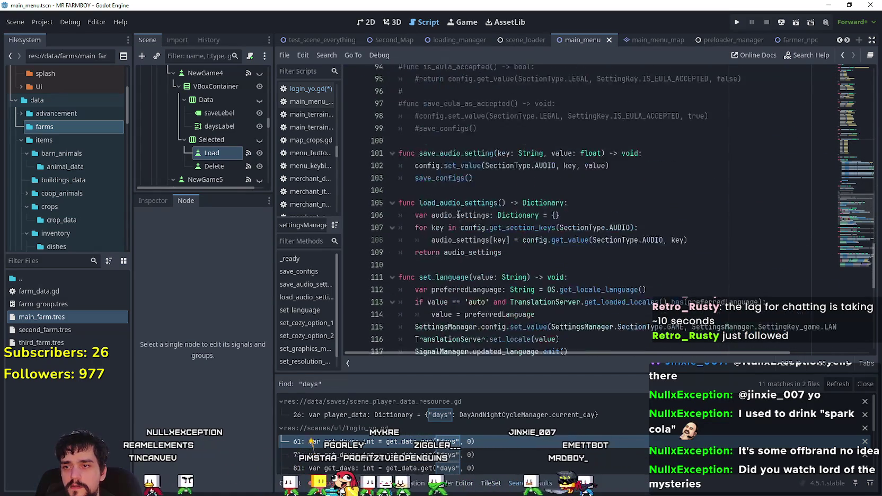
{"action": "scroll", "coordinate": [562, 234], "scroll_direction": "down", "scroll_amount": 2}
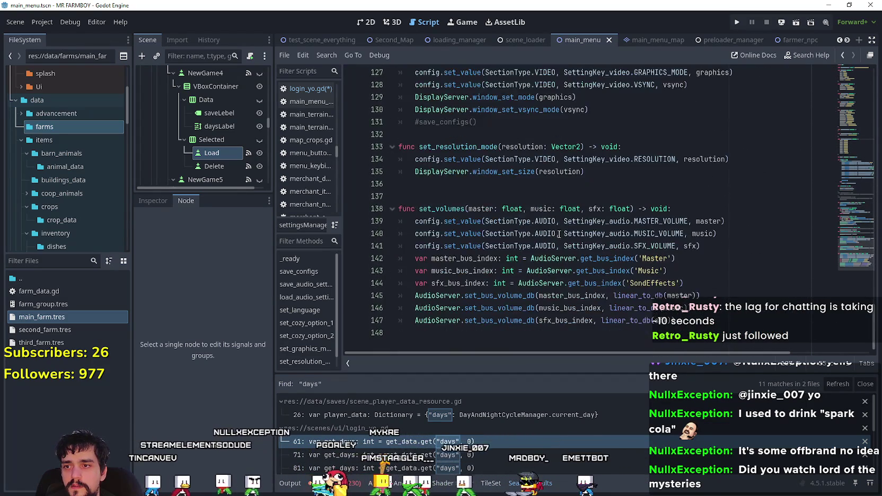
{"action": "scroll", "coordinate": [554, 228], "scroll_direction": "up", "scroll_amount": 3}
{"action": "scroll", "coordinate": [547, 224], "scroll_direction": "down", "scroll_amount": 3}
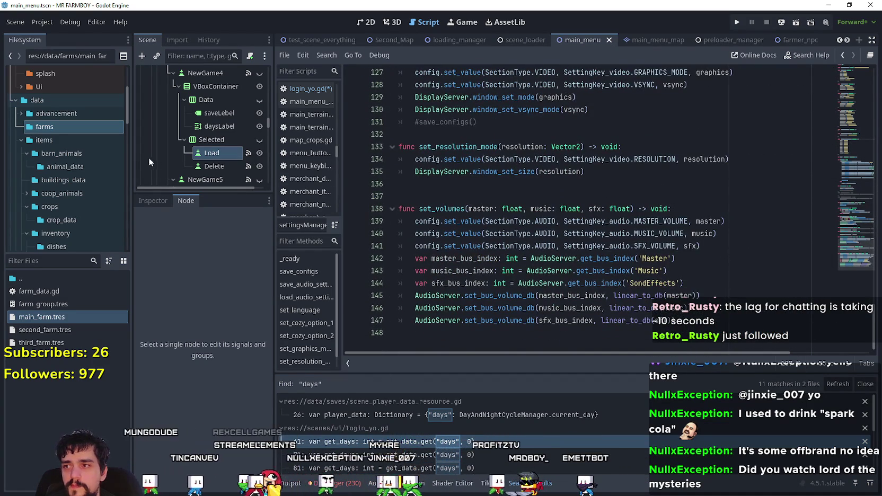
{"action": "left_click", "coordinate": [224, 155]}
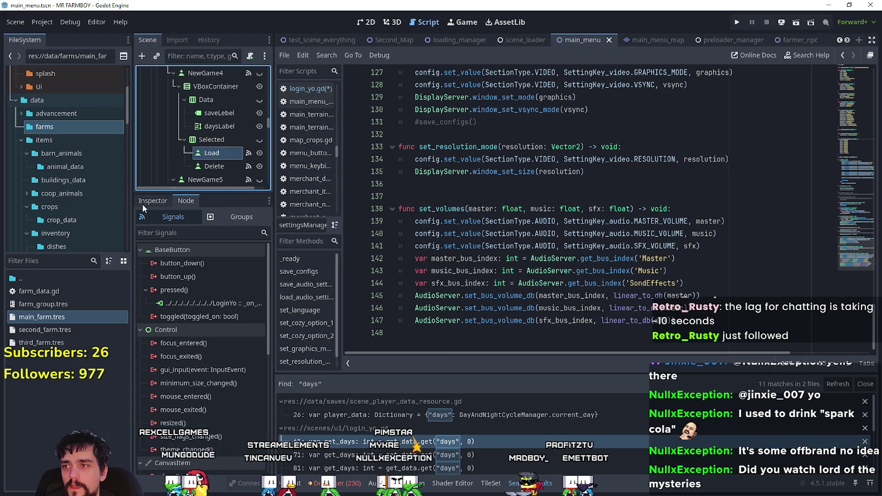
{"action": "left_click", "coordinate": [214, 301]}
Step: Open _on_load_pressed from the Load button's connection and compare it with _on_new_game_4_pressed
{"action": "double_click", "coordinate": [220, 301]}
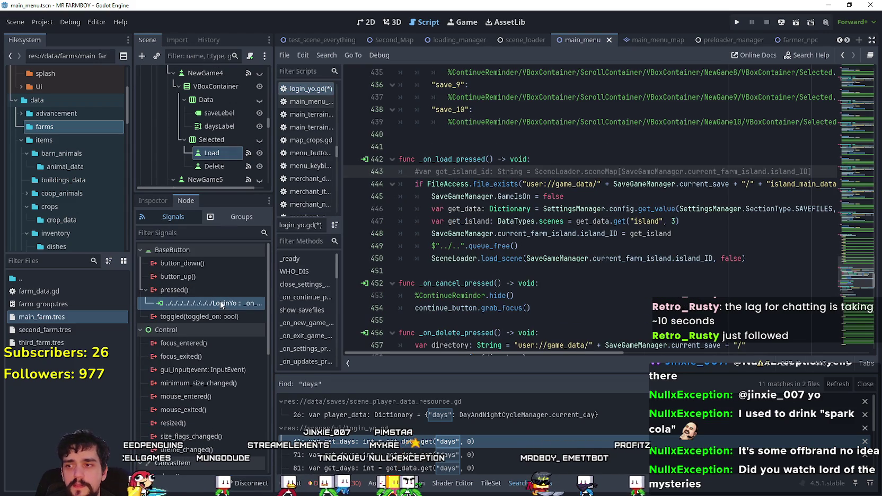
{"action": "mouse_move", "coordinate": [746, 208]}
{"action": "left_mouse_down"}
{"action": "mouse_move", "coordinate": [827, 209]}
{"action": "mouse_move", "coordinate": [677, 209]}
{"action": "left_mouse_up"}
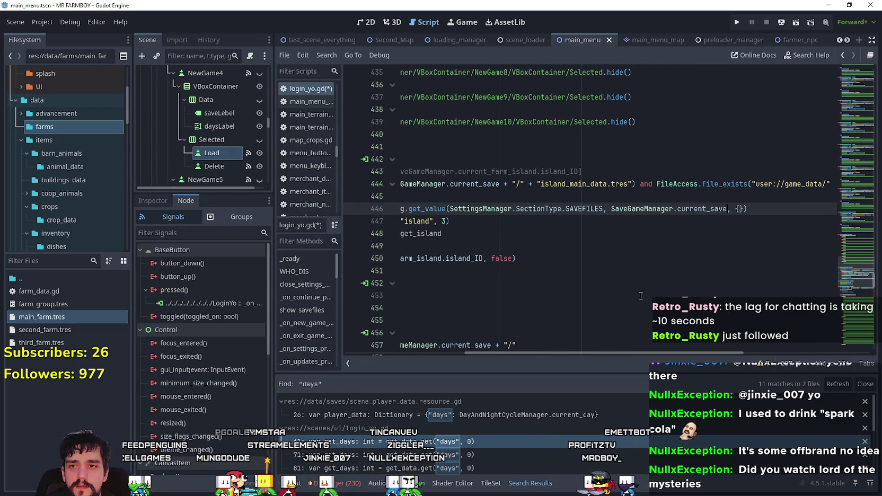
{"action": "left_click_drag", "start_coordinate": [703, 353], "coordinate": [431, 329]}
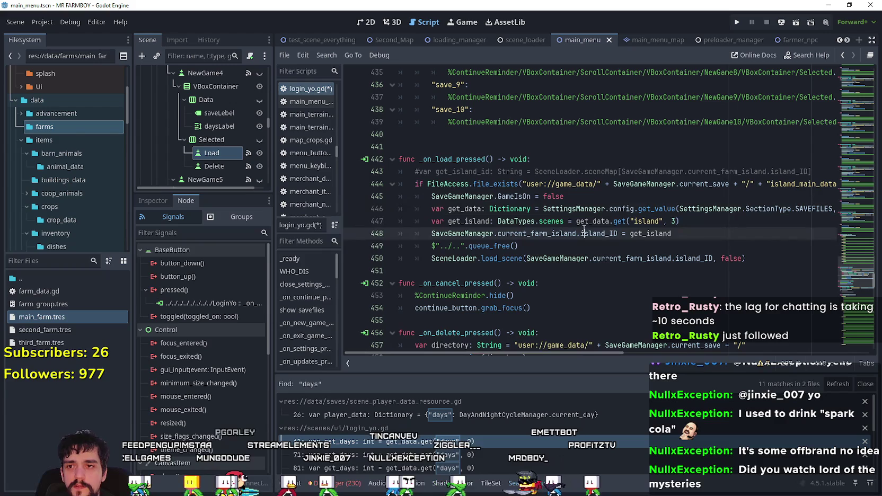
{"action": "scroll", "coordinate": [857, 213], "scroll_direction": "up", "scroll_amount": 8}
{"action": "left_click", "coordinate": [852, 218]}
{"action": "scroll", "coordinate": [850, 219], "scroll_direction": "down", "scroll_amount": 2}
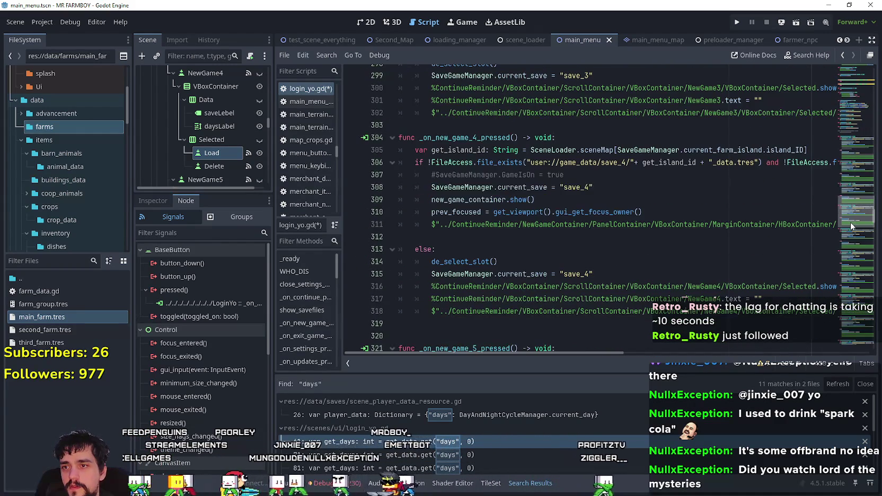
{"action": "left_click_drag", "start_coordinate": [593, 274], "coordinate": [399, 275]}
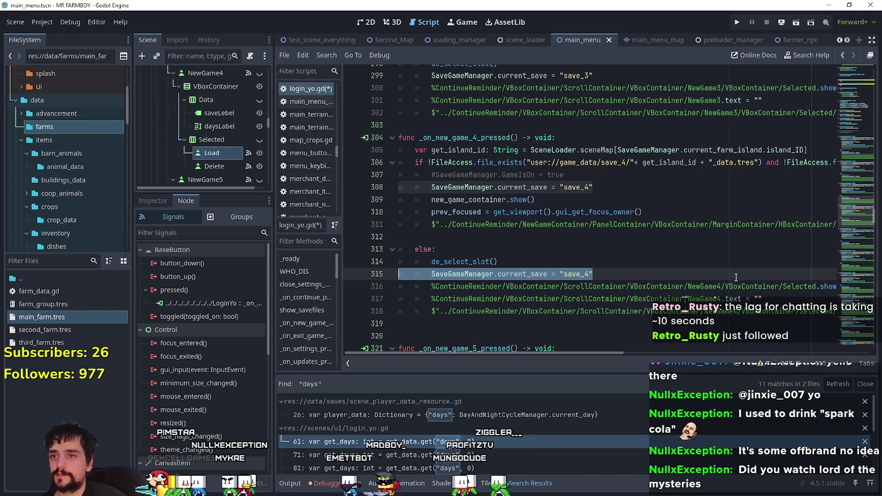
Step: Select the three island-loading lines 446–448 in _on_load_pressed
{"action": "double_click", "coordinate": [677, 167]}
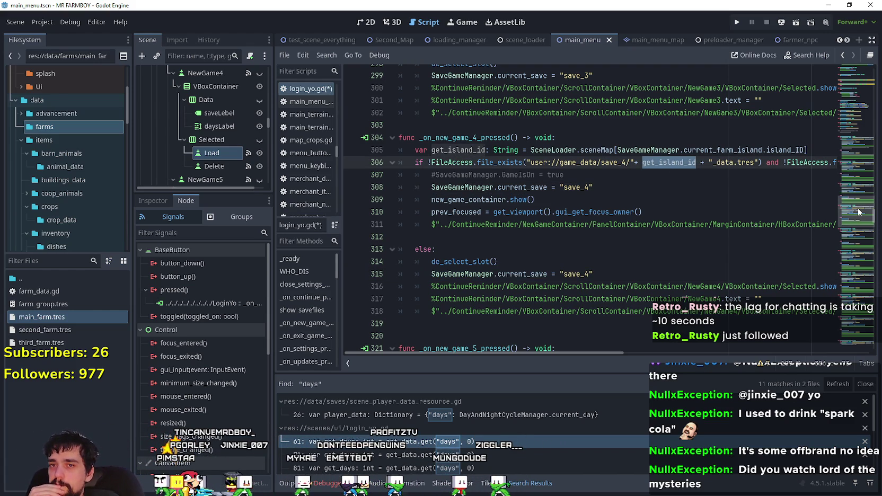
{"action": "left_click_drag", "start_coordinate": [862, 208], "coordinate": [859, 280]}
{"action": "left_click", "coordinate": [736, 252]}
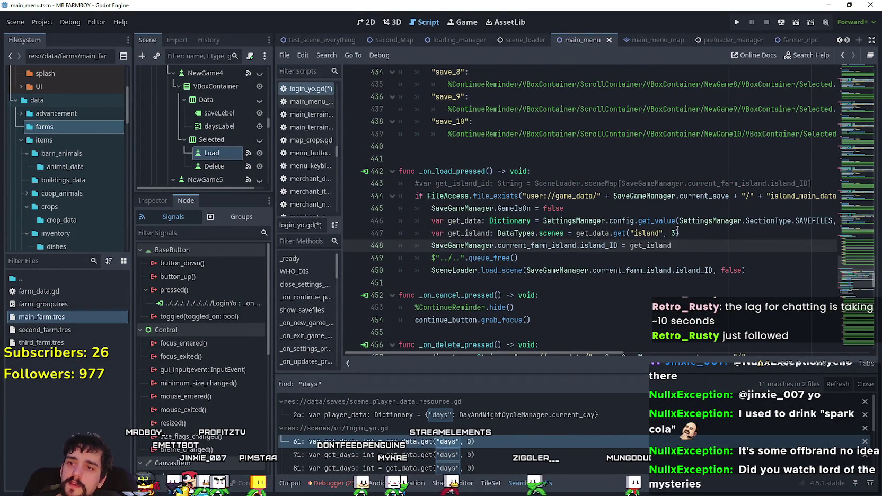
{"action": "left_click_drag", "start_coordinate": [687, 245], "coordinate": [368, 225]}
{"action": "key", "text": "ctrl+c"}
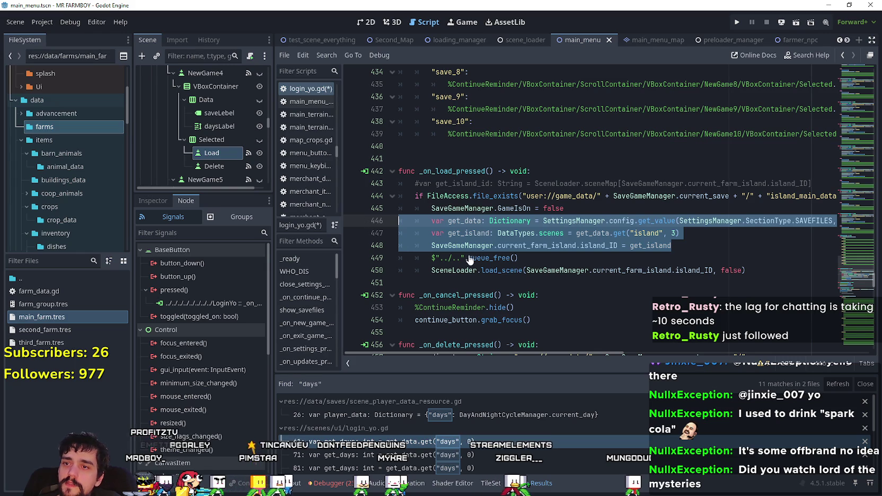
Step: Delete the selected lines 446–448 and bring _on_new_game_1_pressed into view
{"action": "key", "text": "Delete"}
{"action": "key", "text": "BackSpace"}
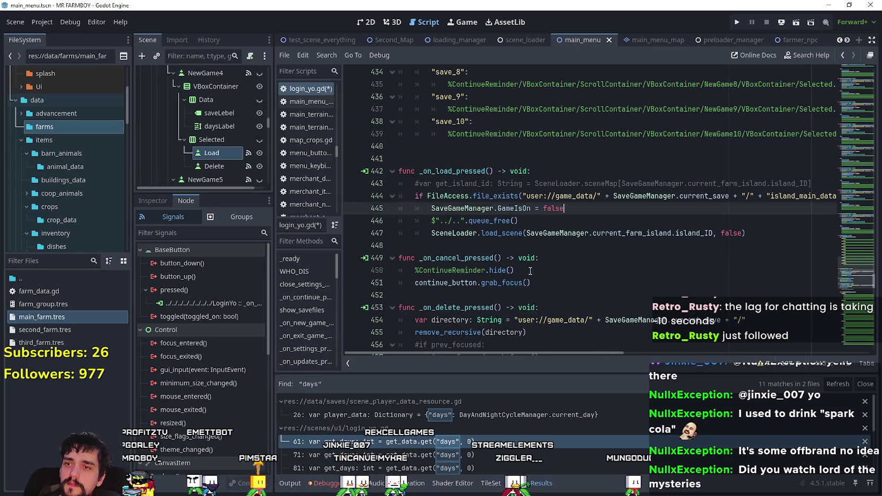
{"action": "key", "text": "Down"}
{"action": "key", "text": "Down"}
{"action": "key", "text": "Down"}
{"action": "scroll", "coordinate": [583, 163], "scroll_direction": "up", "scroll_amount": 13}
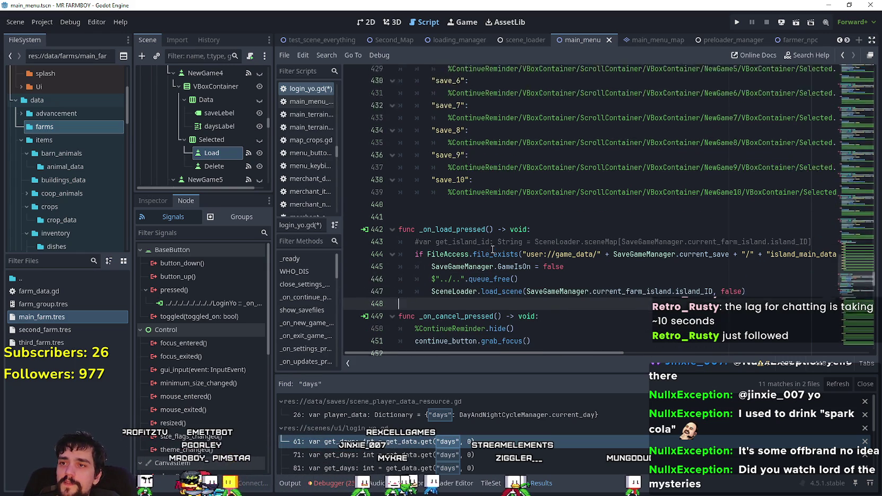
{"action": "scroll", "coordinate": [487, 236], "scroll_direction": "down", "scroll_amount": 7}
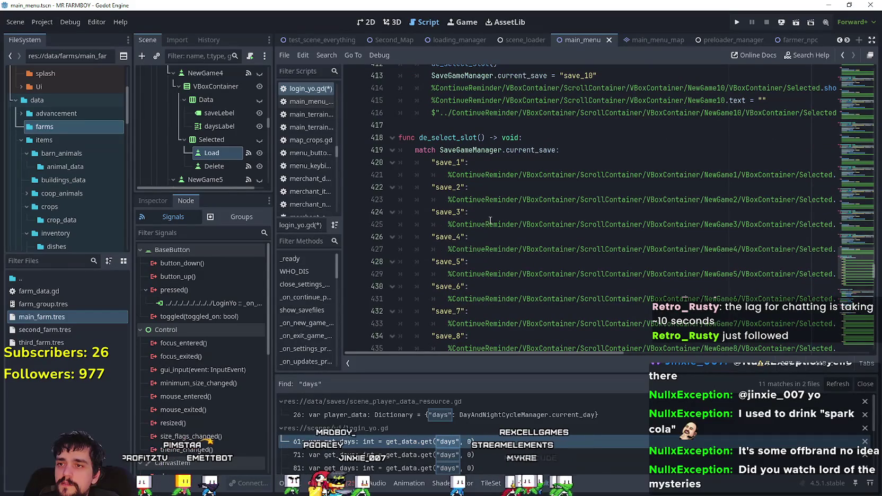
{"action": "scroll", "coordinate": [490, 220], "scroll_direction": "up", "scroll_amount": 8}
{"action": "scroll", "coordinate": [849, 242], "scroll_direction": "up", "scroll_amount": 4}
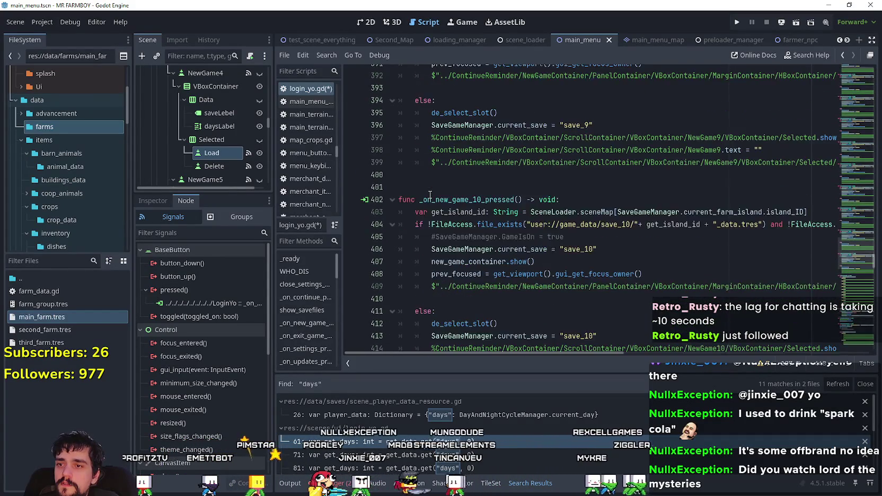
{"action": "left_click_drag", "start_coordinate": [848, 239], "coordinate": [848, 184]}
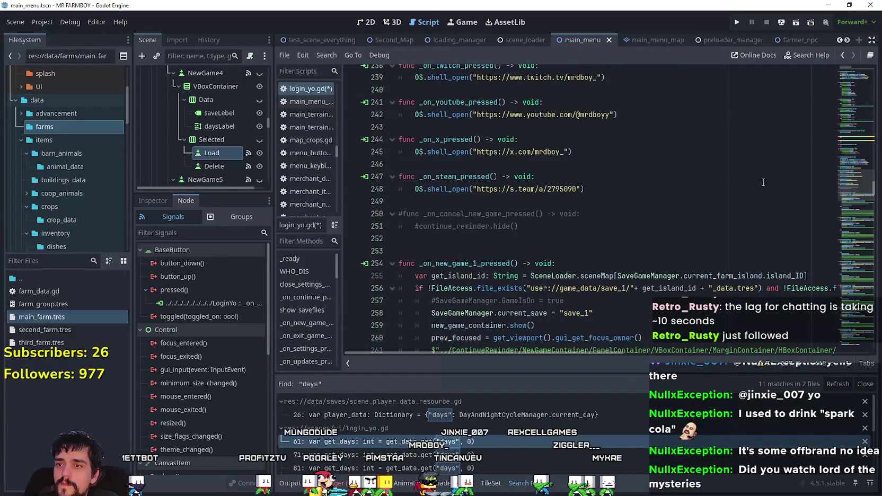
{"action": "scroll", "coordinate": [524, 234], "scroll_direction": "down", "scroll_amount": 3}
Step: Find the insertion point after slot 1's current_save line, trying and undoing a new line
{"action": "left_click", "coordinate": [524, 235]}
{"action": "left_click", "coordinate": [524, 227]}
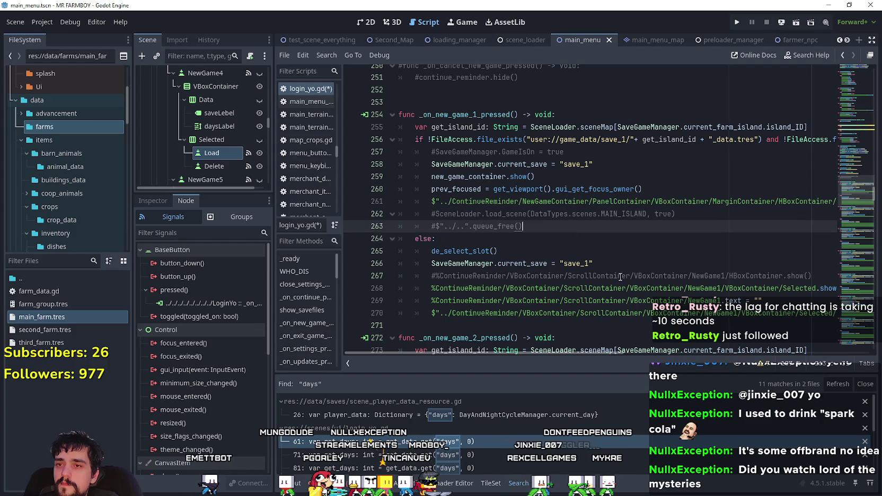
{"action": "left_click", "coordinate": [603, 177]}
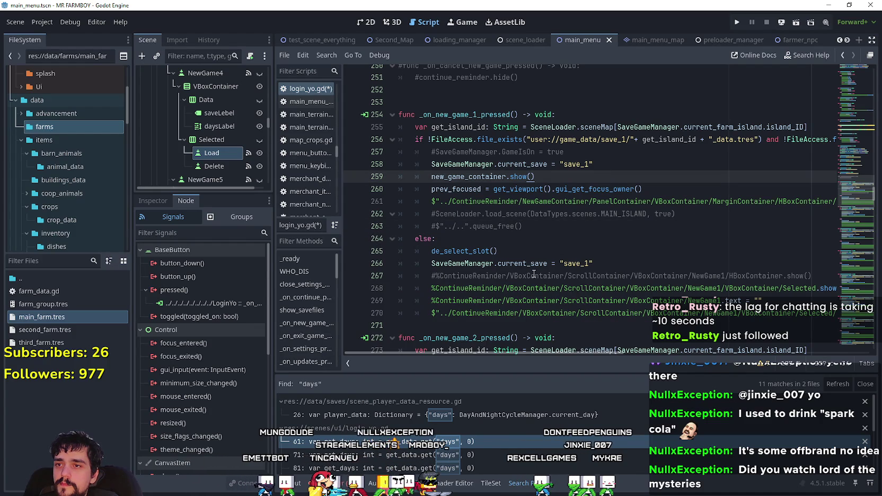
{"action": "double_click", "coordinate": [648, 127]}
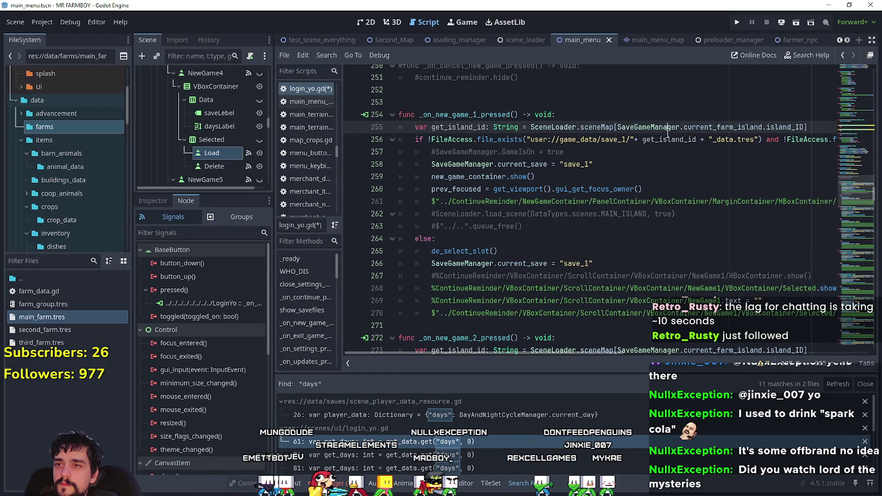
{"action": "left_click", "coordinate": [567, 215]}
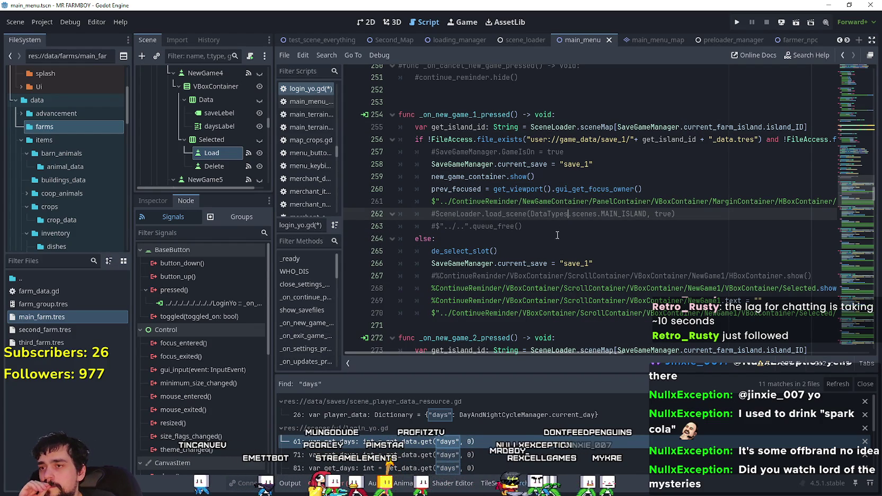
{"action": "left_click", "coordinate": [556, 235]}
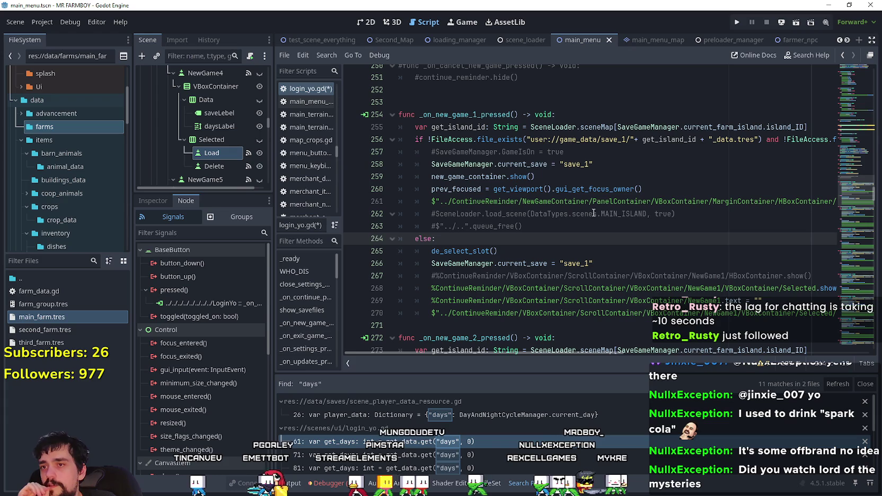
{"action": "left_click", "coordinate": [573, 164]}
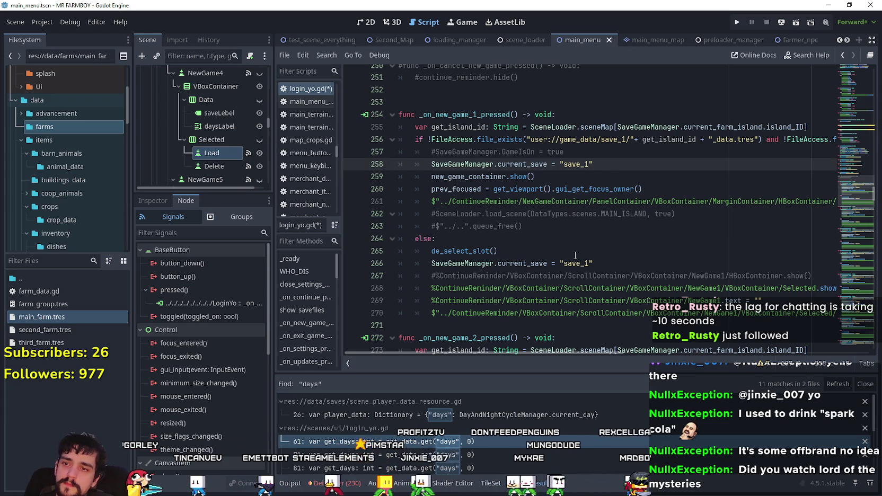
{"action": "key", "text": "Return"}
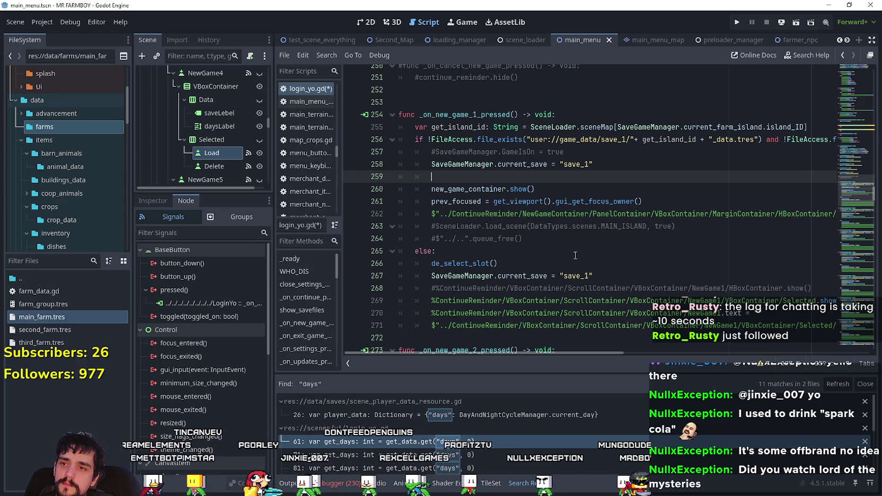
{"action": "key", "text": "BackSpace"}
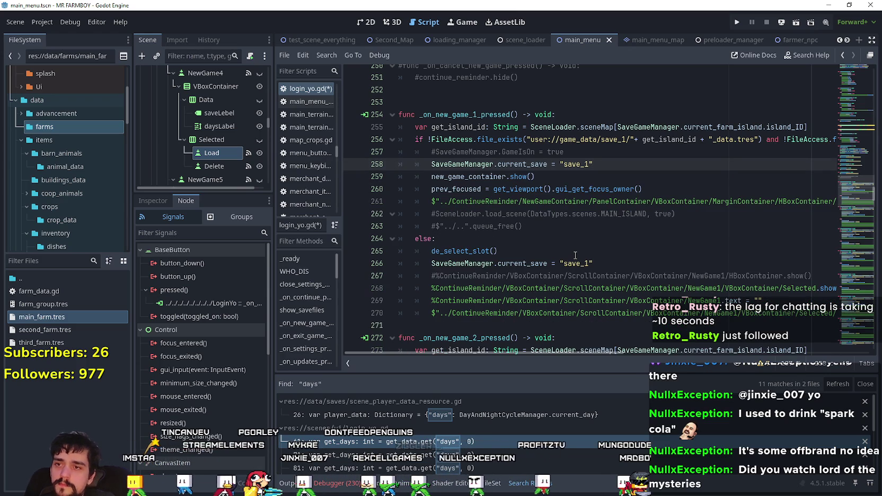
Step: Paste the get_data, get_island and island_ID lines after slot 1's else-branch current_save line
{"action": "scroll", "coordinate": [575, 255], "scroll_direction": "down", "scroll_amount": 2}
{"action": "left_click", "coordinate": [628, 225]}
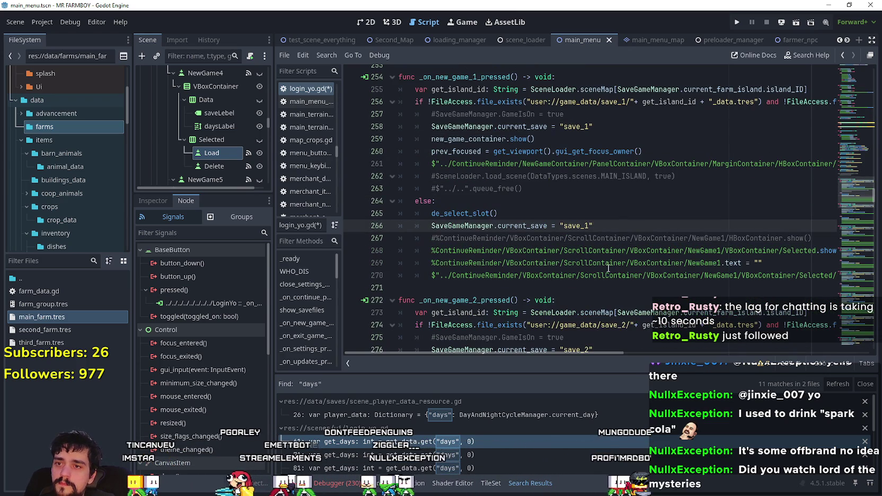
{"action": "mouse_move", "coordinate": [602, 255]}
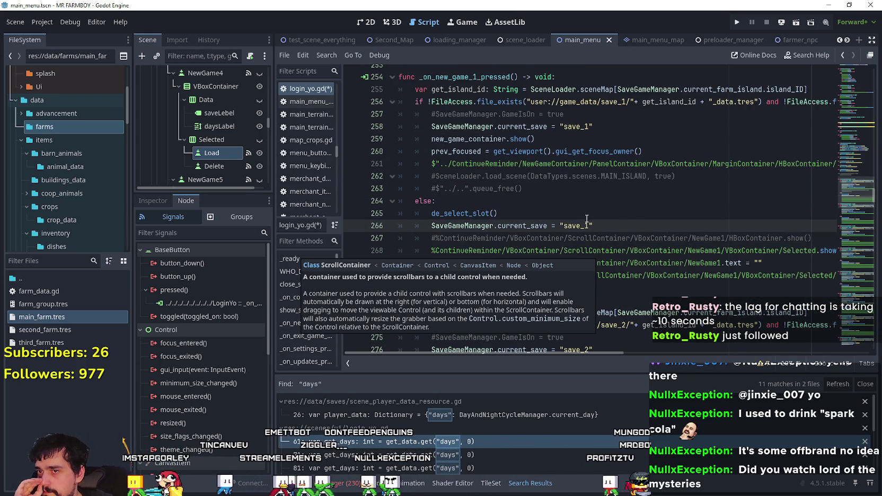
{"action": "key", "text": "Return"}
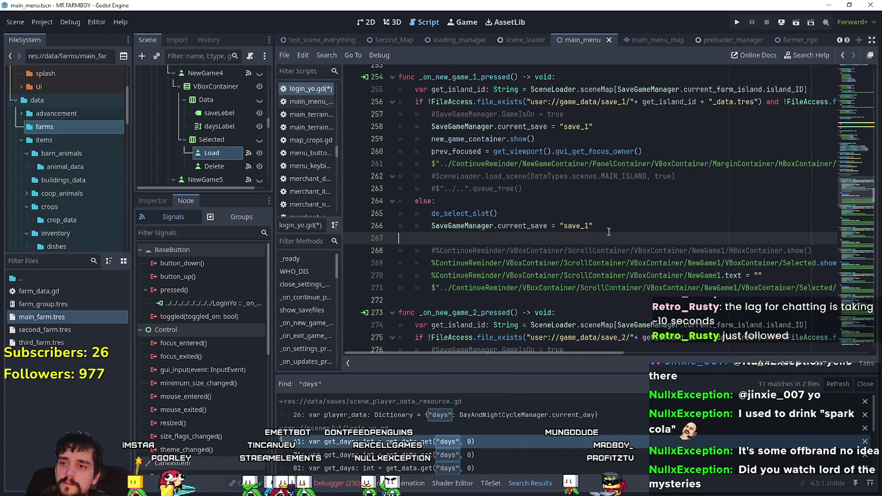
{"action": "key", "text": "ctrl+v"}
{"action": "scroll", "coordinate": [363, 226], "scroll_direction": "down", "scroll_amount": 1}
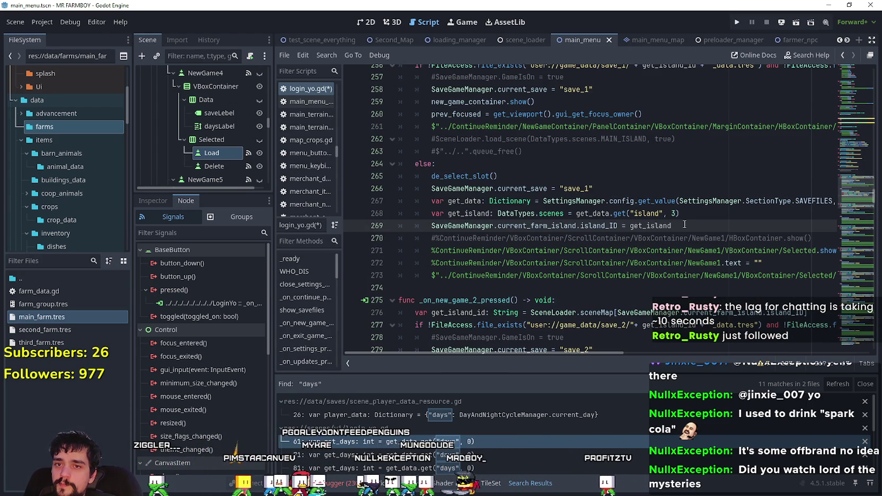
Step: Replace line 267's current-save argument with SettingsManager.SectionType
{"action": "mouse_move", "coordinate": [574, 354]}
{"action": "left_mouse_down"}
{"action": "mouse_move", "coordinate": [686, 347]}
{"action": "mouse_move", "coordinate": [505, 318]}
{"action": "mouse_move", "coordinate": [680, 347]}
{"action": "mouse_move", "coordinate": [551, 331]}
{"action": "left_mouse_up"}
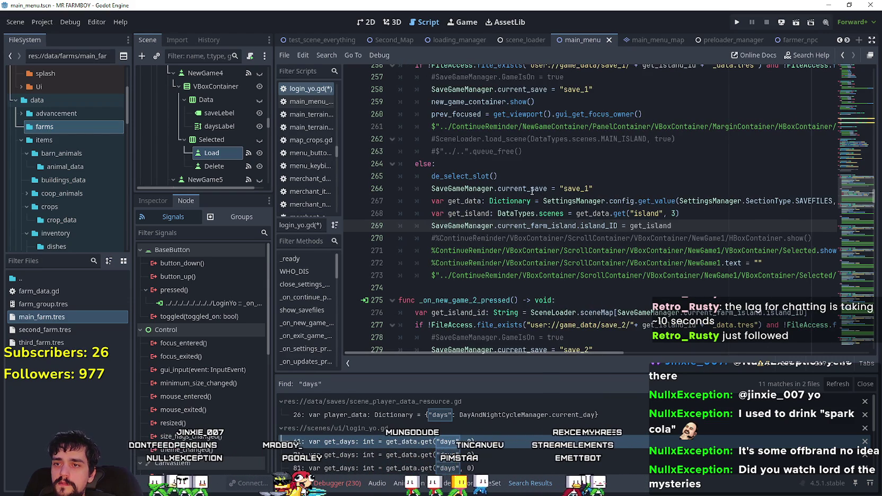
{"action": "left_click_drag", "start_coordinate": [547, 188], "coordinate": [432, 188]}
{"action": "left_click_drag", "start_coordinate": [611, 352], "coordinate": [720, 339]}
{"action": "left_click", "coordinate": [721, 201]}
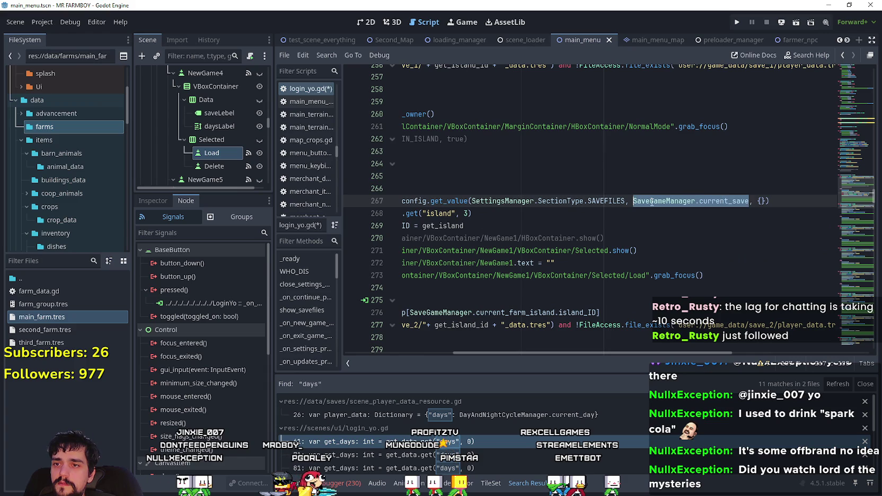
{"action": "left_click_drag", "start_coordinate": [584, 201], "coordinate": [472, 201]}
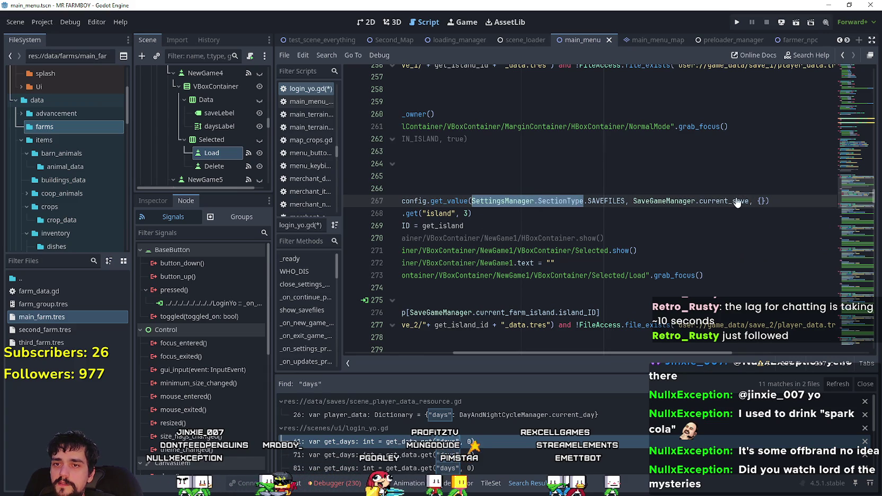
{"action": "left_click_drag", "start_coordinate": [749, 201], "coordinate": [633, 201]}
{"action": "type", "text": "SettingsManager.SectionType"}
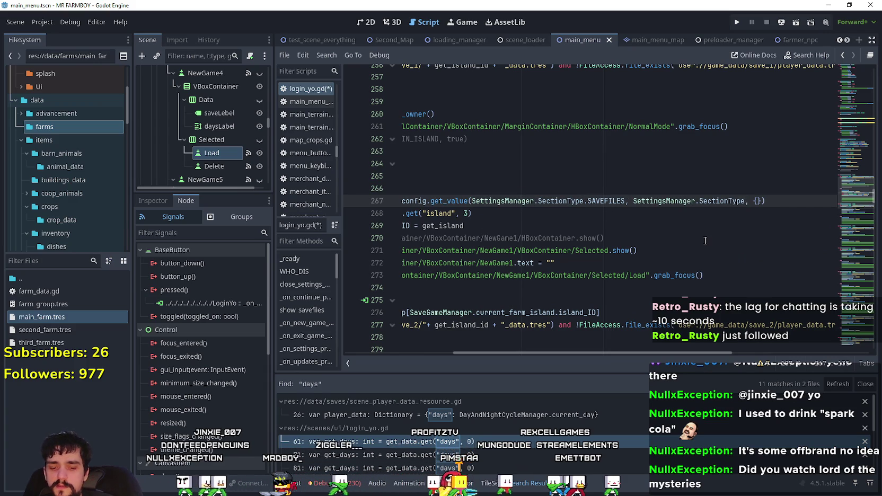
Step: Try appending .SAVEFILES to SectionType while browsing the autocomplete suggestions
{"action": "type", "text": ".SAVEFILES."}
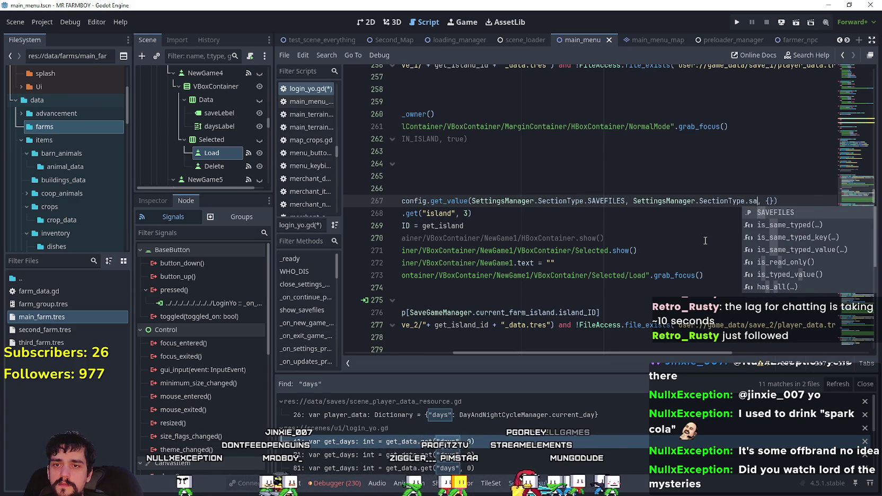
{"action": "type", "text": "sa"}
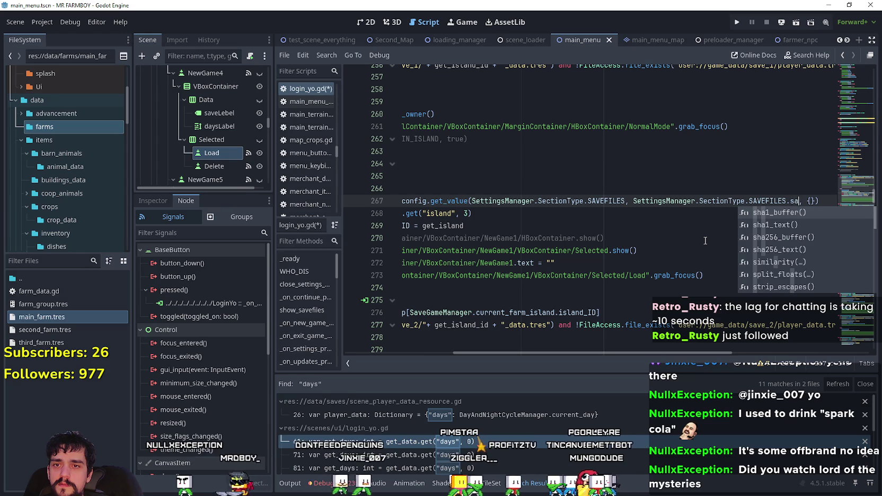
{"action": "key", "text": "BackSpace"}
{"action": "key", "text": "BackSpace"}
{"action": "key", "text": "BackSpace"}
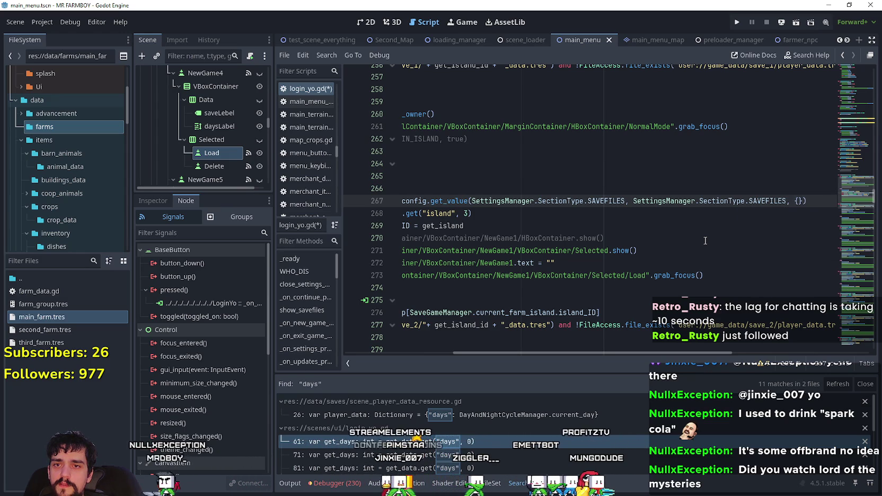
{"action": "key", "text": "BackSpace"}
{"action": "key", "text": "BackSpace"}
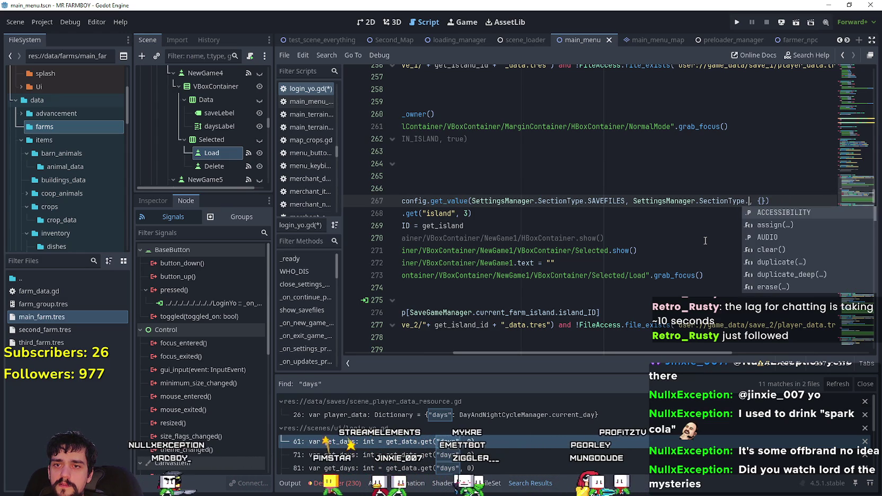
{"action": "key", "text": "Down"}
{"action": "key", "text": "Down"}
{"action": "key", "text": "Down"}
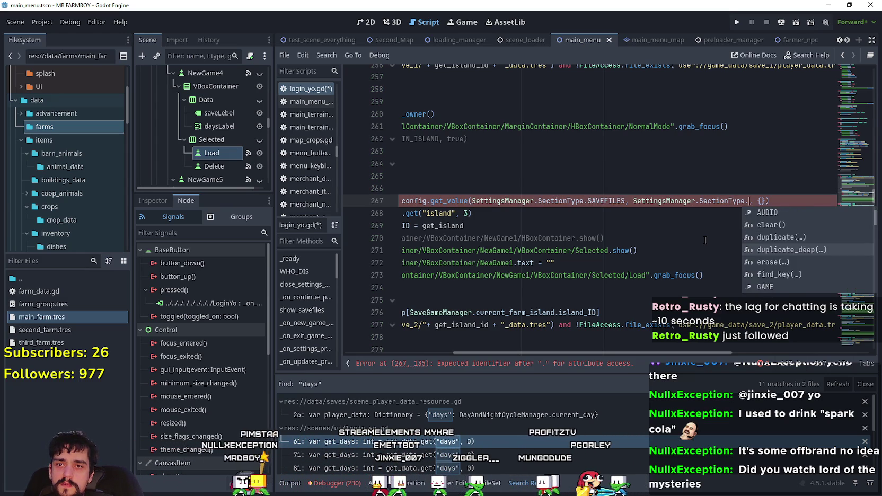
{"action": "key", "text": "Down"}
{"action": "key", "text": "Down"}
{"action": "key", "text": "Down"}
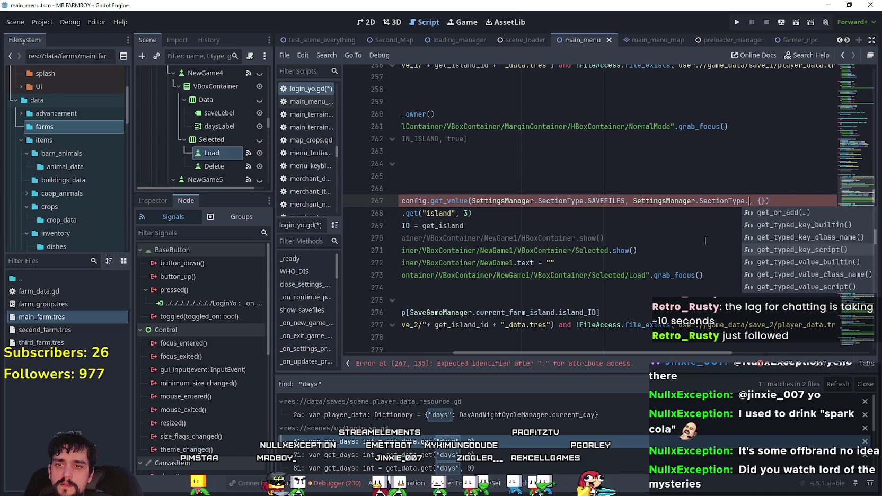
{"action": "key", "text": "Down"}
{"action": "key", "text": "Down"}
{"action": "key", "text": "Down"}
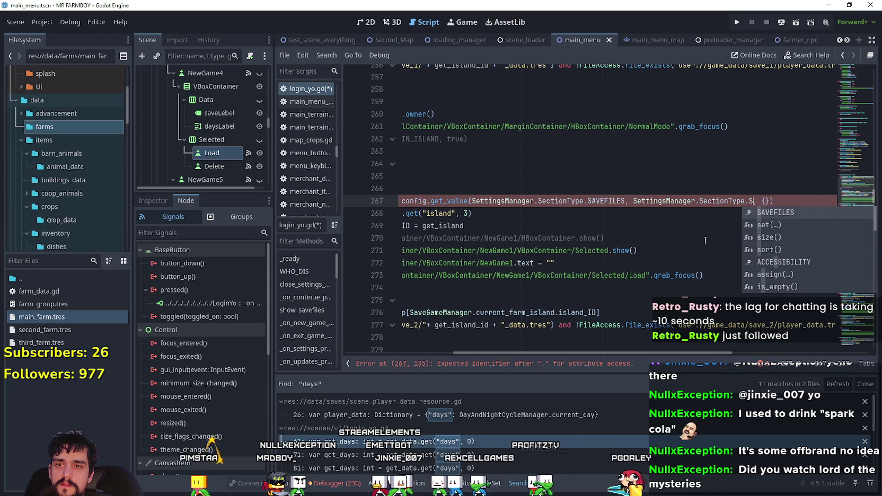
{"action": "type", "text": "SAVEFILES."}
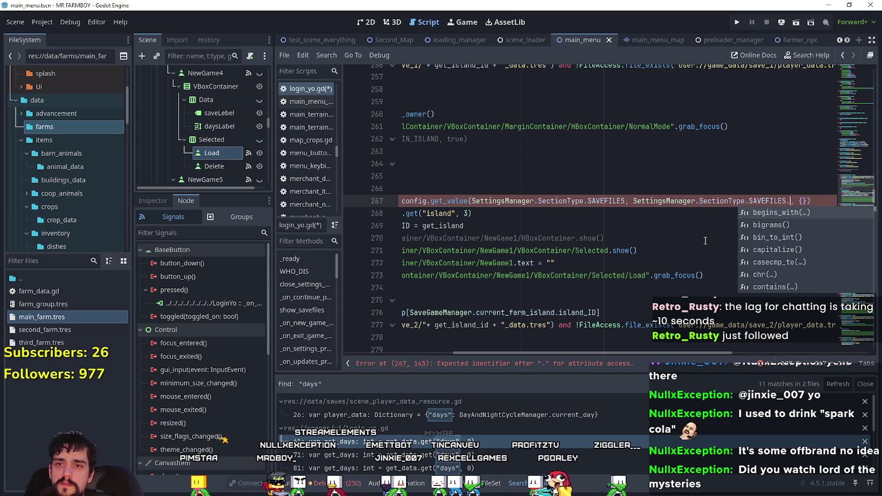
{"action": "key", "text": "Down"}
{"action": "key", "text": "Down"}
{"action": "key", "text": "Down"}
{"action": "key", "text": "Down"}
{"action": "key", "text": "Down"}
{"action": "key", "text": "Down"}
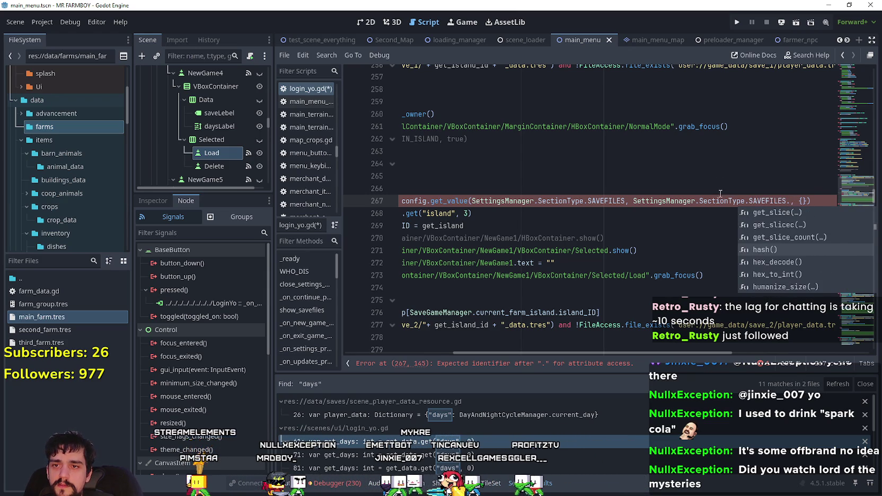
{"action": "key", "text": "Escape"}
Step: Delete back to SettingsManager. and browse its member suggestions
{"action": "left_click_drag", "start_coordinate": [713, 201], "coordinate": [799, 201]}
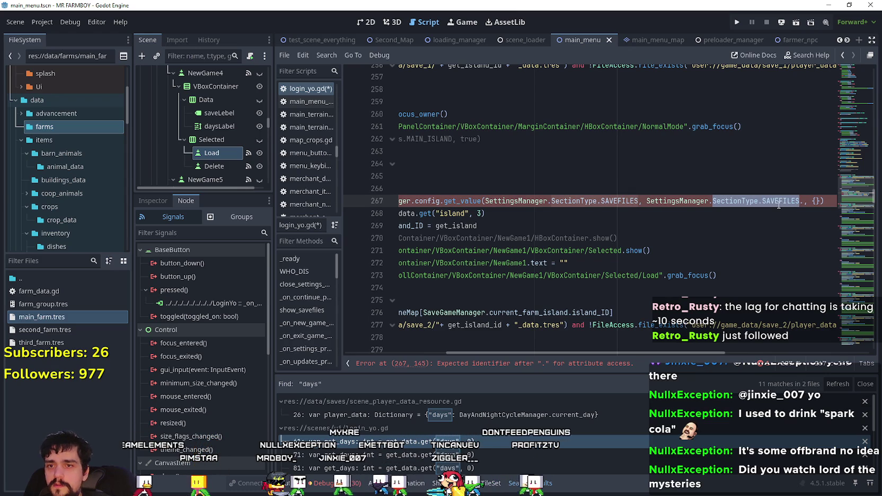
{"action": "key", "text": "BackSpace"}
{"action": "key", "text": "ctrl+space"}
{"action": "key", "text": "Down"}
{"action": "key", "text": "Down"}
{"action": "key", "text": "Up"}
{"action": "key", "text": "Up"}
{"action": "key", "text": "Up"}
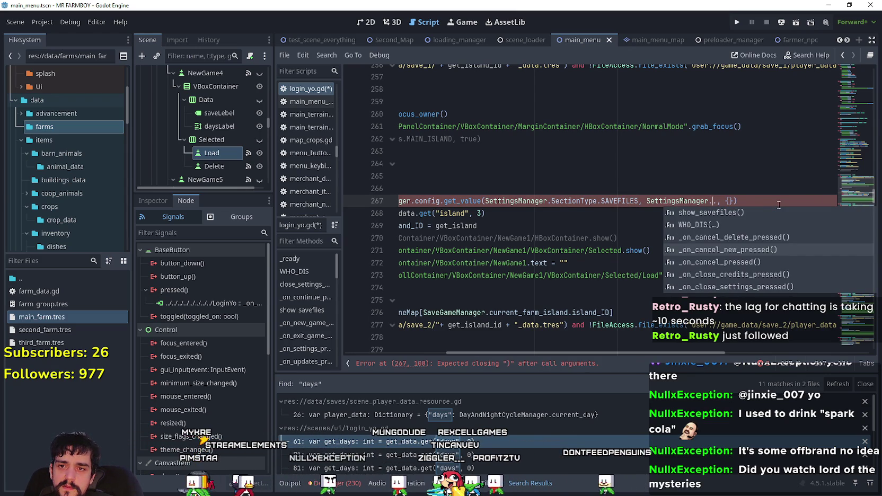
{"action": "key", "text": "Down"}
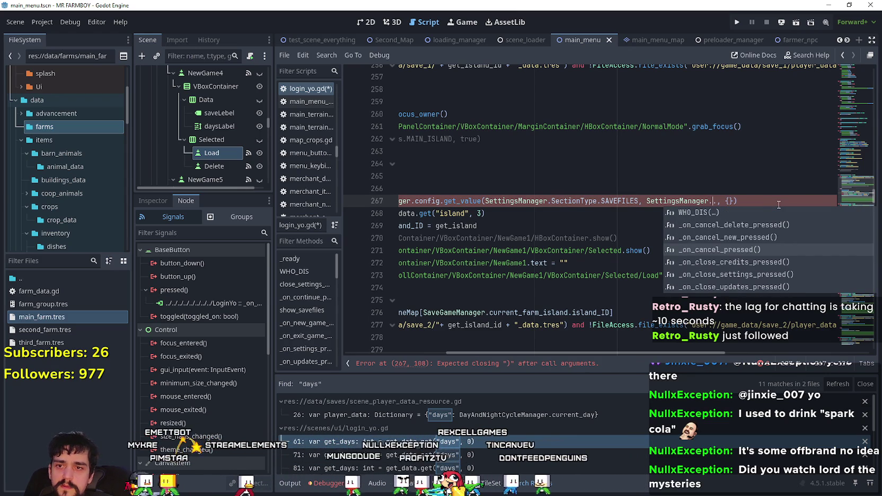
{"action": "key", "text": "BackSpace"}
{"action": "type", "text": "."}
{"action": "key", "text": "Down"}
{"action": "key", "text": "Down"}
{"action": "key", "text": "Down"}
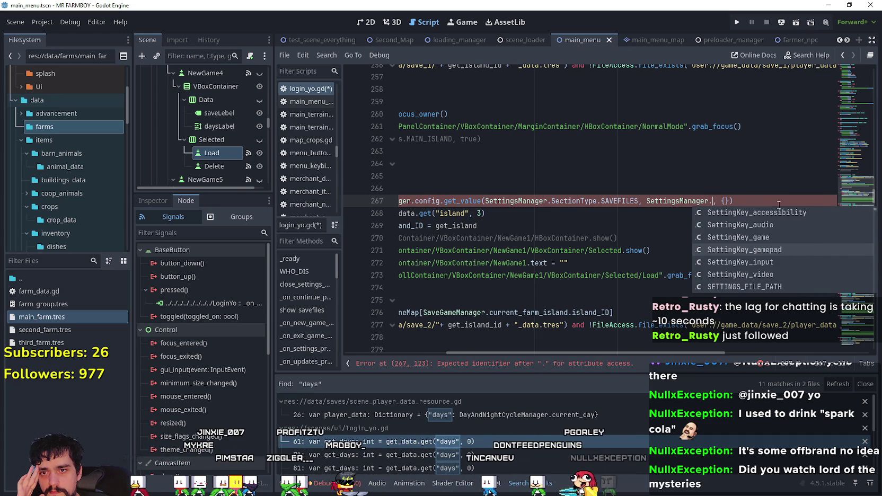
{"action": "key", "text": "Down"}
{"action": "key", "text": "Down"}
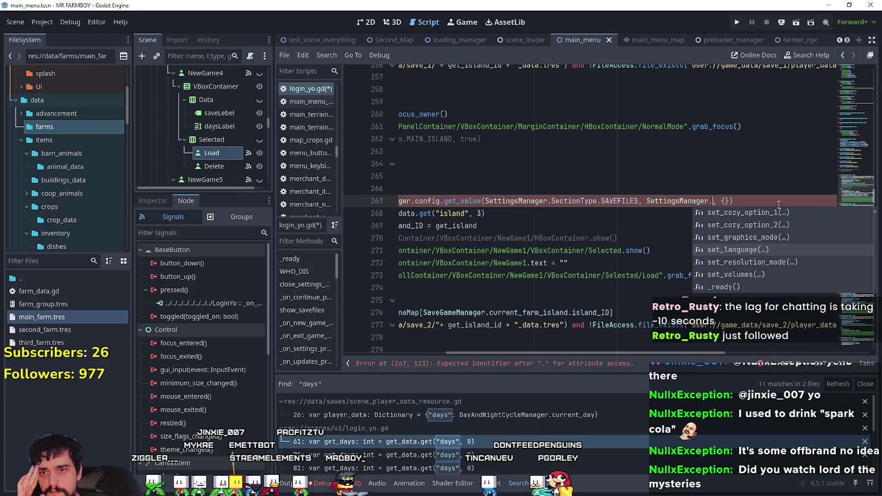
{"action": "key", "text": "Down"}
{"action": "key", "text": "Down"}
{"action": "key", "text": "Down"}
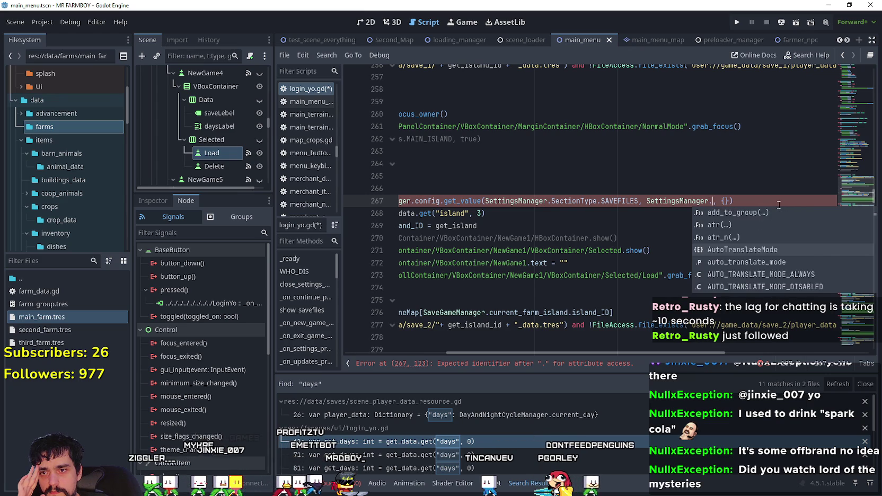
{"action": "key", "text": "Down"}
{"action": "key", "text": "Down"}
{"action": "key", "text": "Down"}
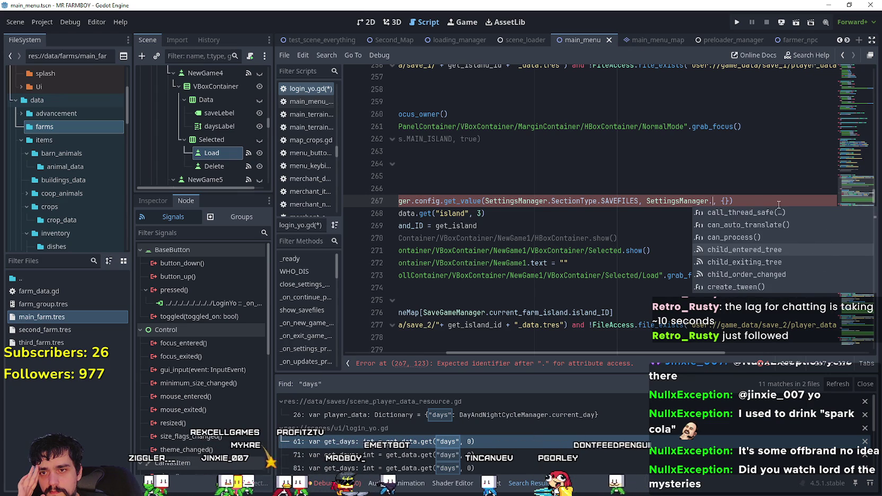
{"action": "key", "text": "Down"}
{"action": "key", "text": "Down"}
{"action": "key", "text": "Down"}
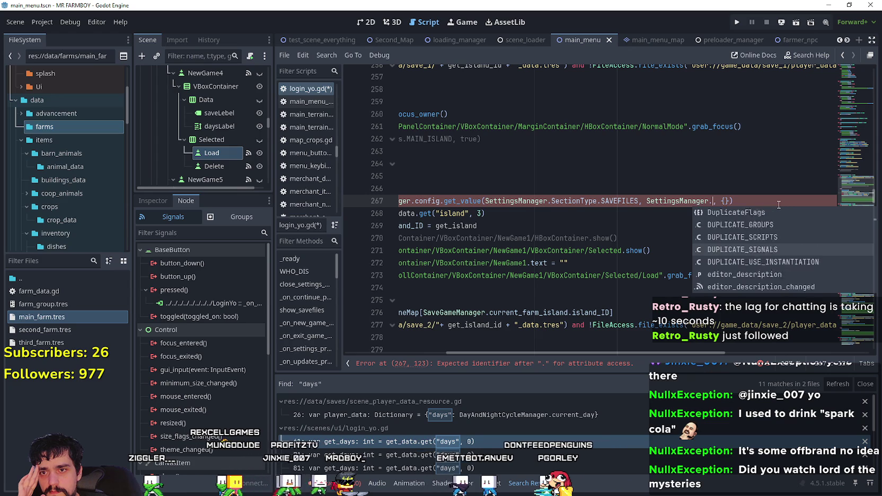
{"action": "key", "text": "Down"}
{"action": "key", "text": "Down"}
{"action": "key", "text": "Down"}
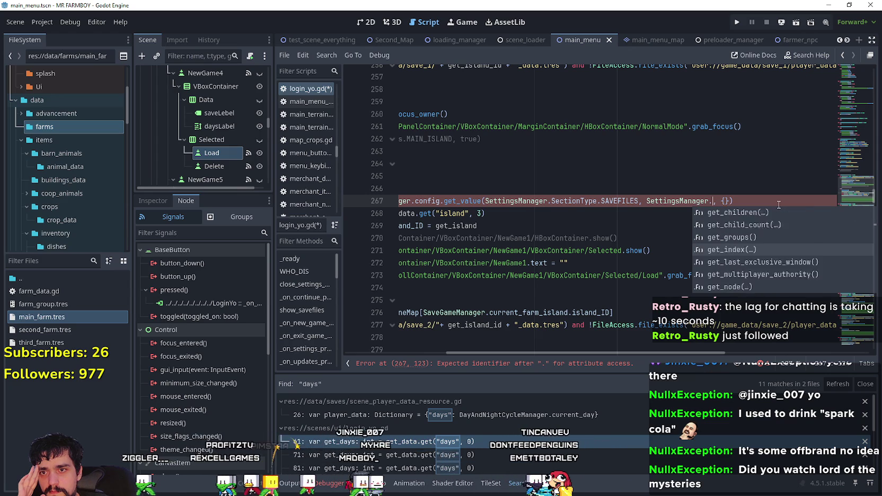
{"action": "key", "text": "Down"}
{"action": "key", "text": "Down"}
{"action": "key", "text": "Down"}
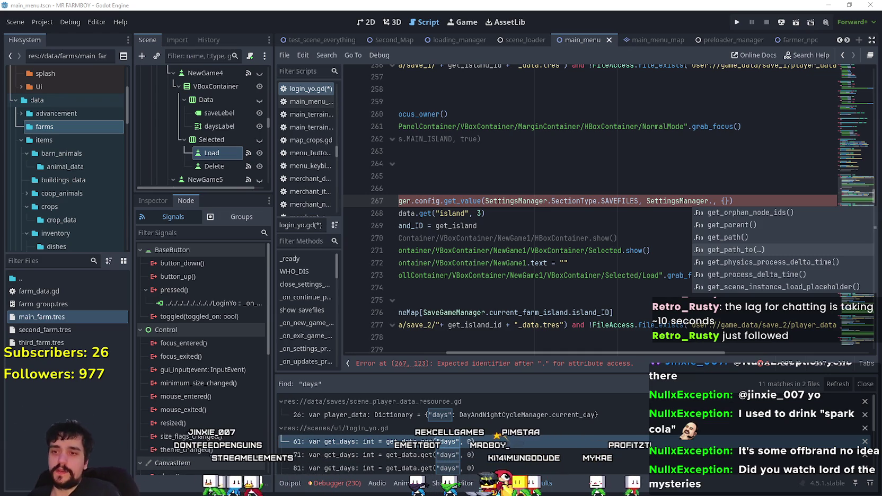
{"action": "left_click", "coordinate": [603, 200]}
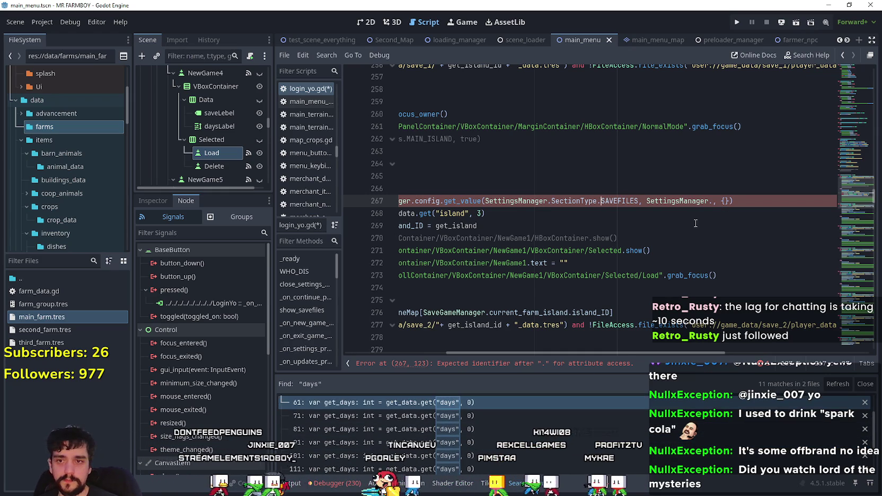
{"action": "right_click", "coordinate": [681, 201]}
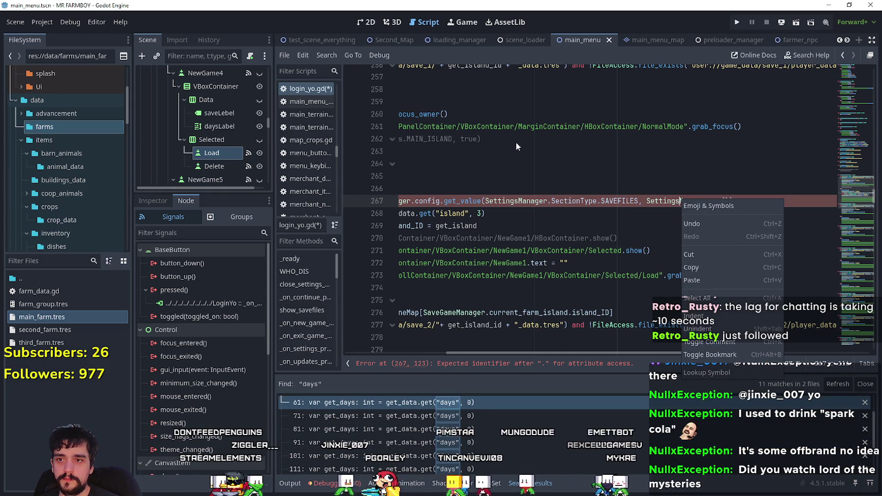
Step: Look up SectionType's definition in settingsManager
{"action": "left_click", "coordinate": [577, 201]}
{"action": "right_click", "coordinate": [577, 201]}
{"action": "left_click", "coordinate": [632, 374]}
{"action": "scroll", "coordinate": [527, 239], "scroll_direction": "down", "scroll_amount": 5}
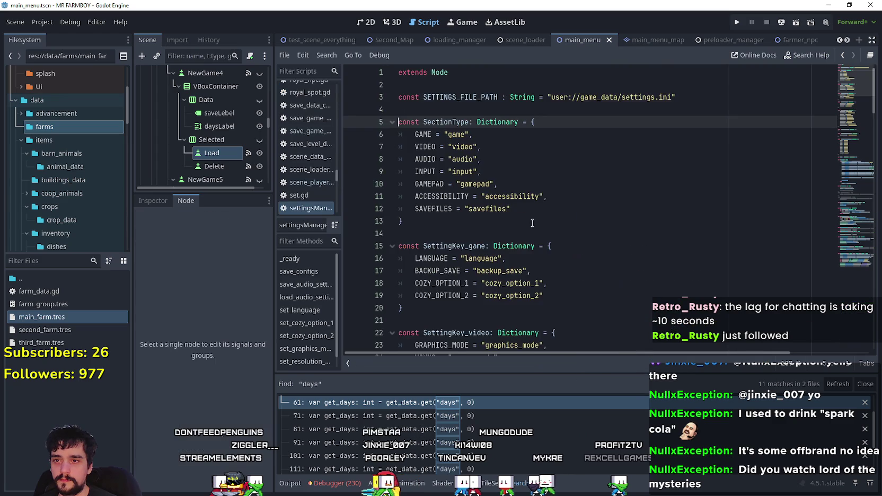
{"action": "scroll", "coordinate": [523, 253], "scroll_direction": "down", "scroll_amount": 5}
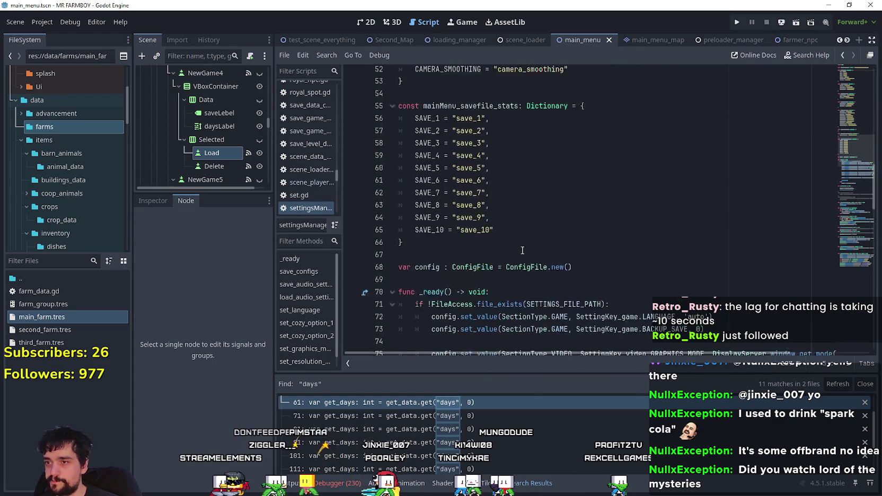
{"action": "scroll", "coordinate": [474, 171], "scroll_direction": "up", "scroll_amount": 1}
Step: Inspect mainMenu_savefile_stats, then select the Load node and open its pressed connection
{"action": "double_click", "coordinate": [474, 169]}
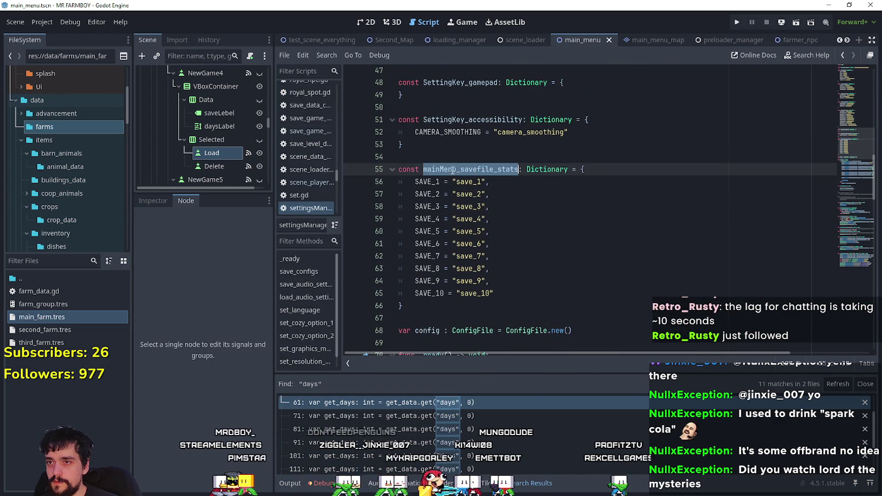
{"action": "left_click", "coordinate": [537, 196]}
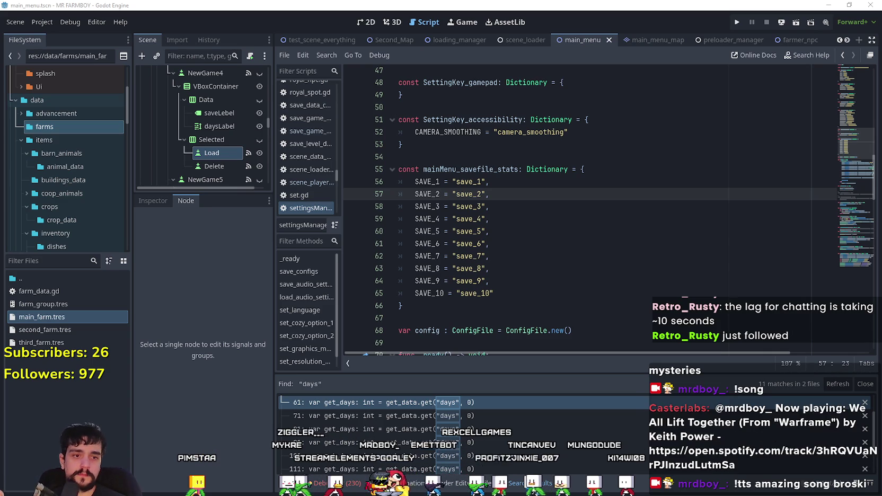
{"action": "left_click", "coordinate": [509, 318]}
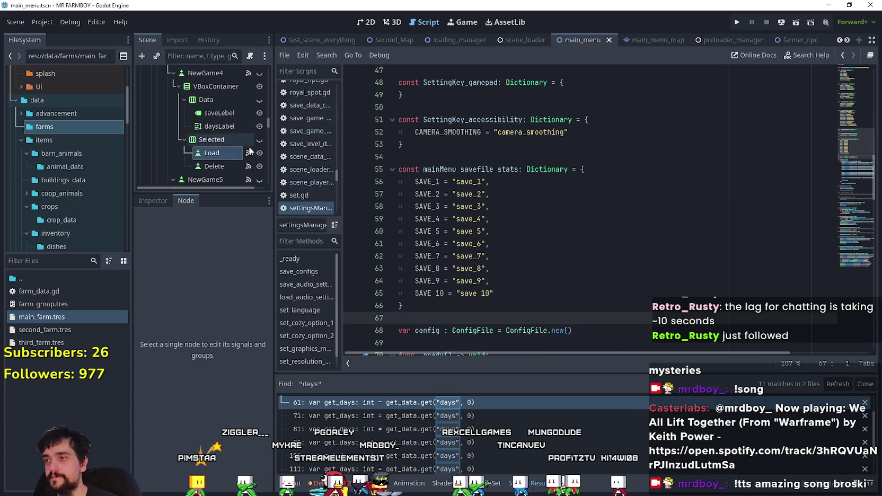
{"action": "left_click", "coordinate": [213, 153]}
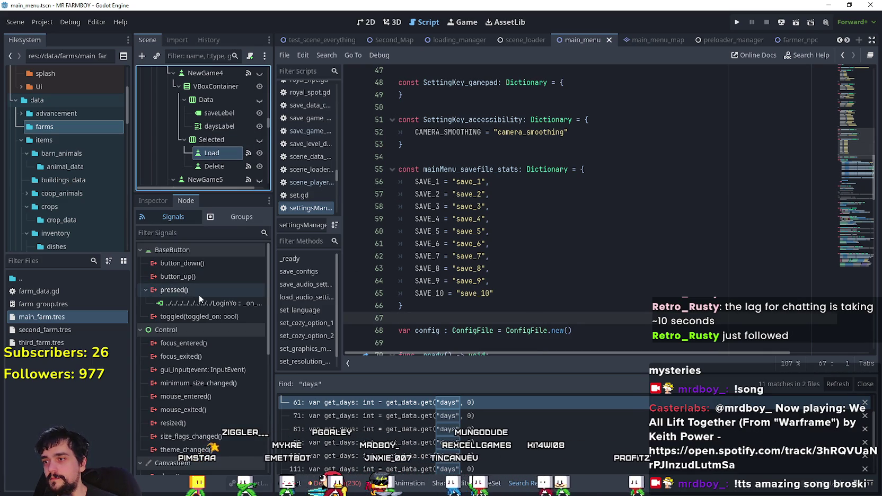
{"action": "double_click", "coordinate": [212, 305]}
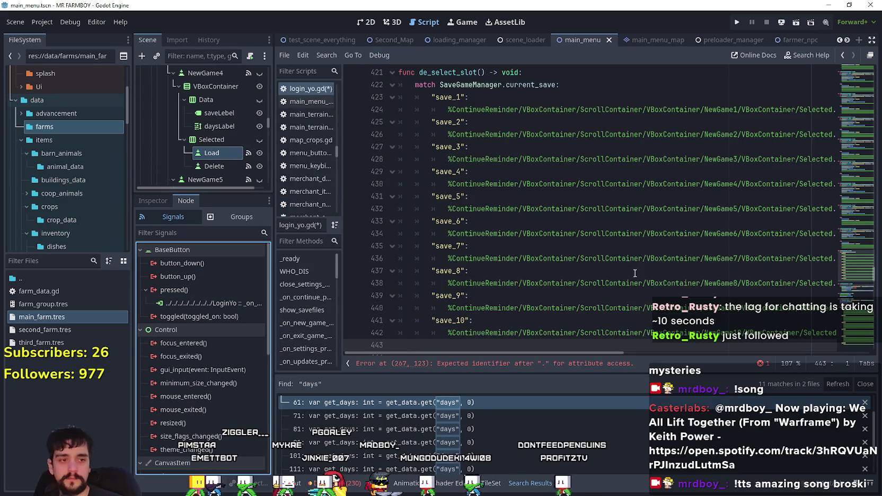
Step: Jump to the line 267 error and complete the key as SettingsManager.mainMenu_savefile_stats.SAVE_1
{"action": "scroll", "coordinate": [635, 273], "scroll_direction": "down", "scroll_amount": 1}
{"action": "scroll", "coordinate": [617, 319], "scroll_direction": "down", "scroll_amount": 2}
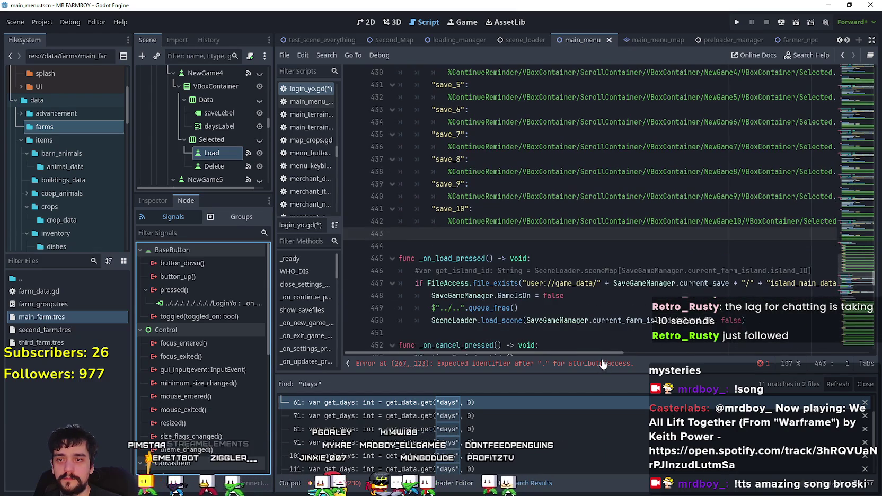
{"action": "left_click_drag", "start_coordinate": [530, 353], "coordinate": [728, 360]}
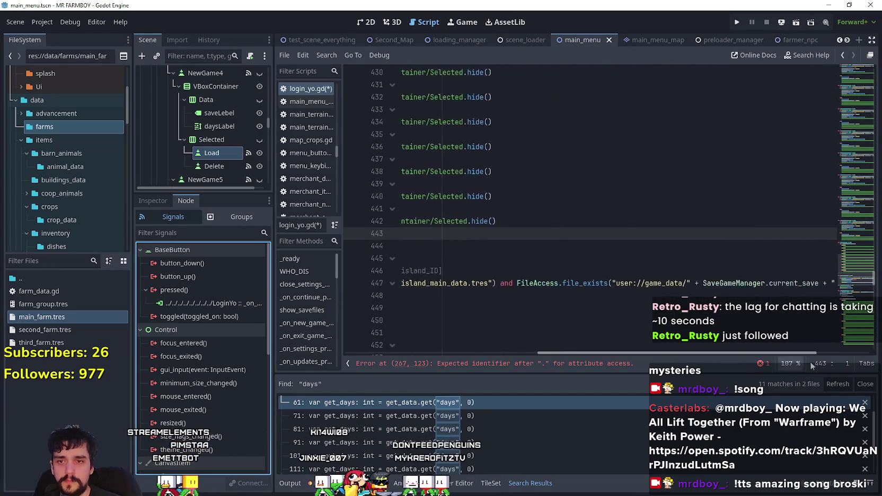
{"action": "left_click", "coordinate": [610, 363]}
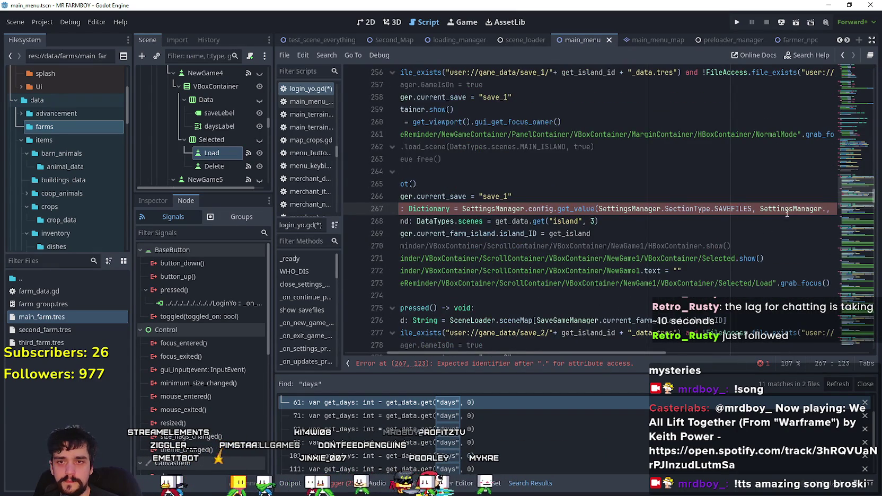
{"action": "key", "text": "End"}
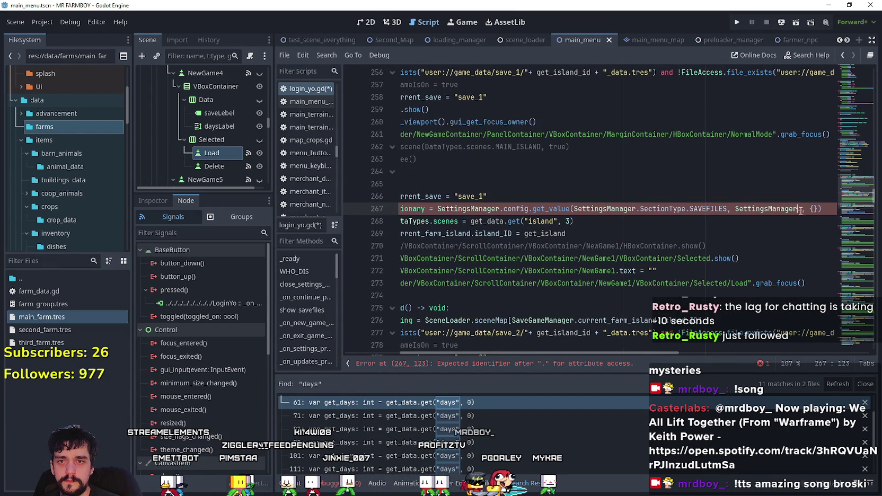
{"action": "type", "text": "mainMenu_savefile_stats"}
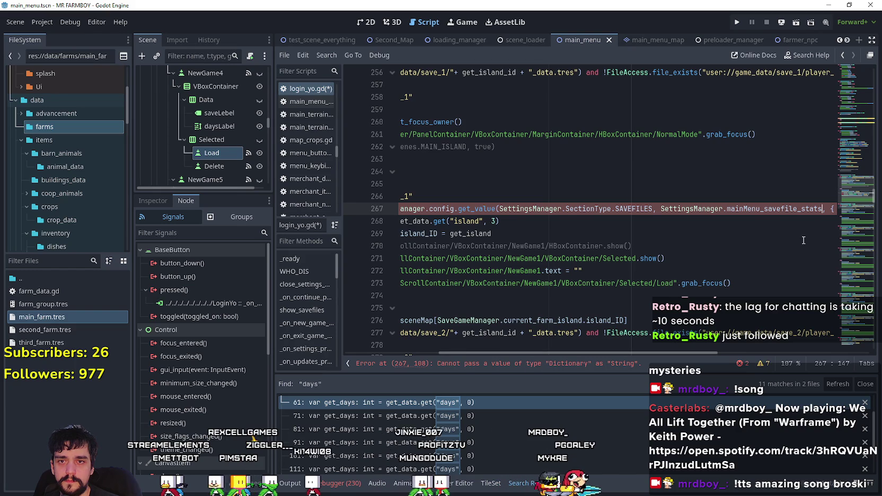
{"action": "type", "text": ".save"}
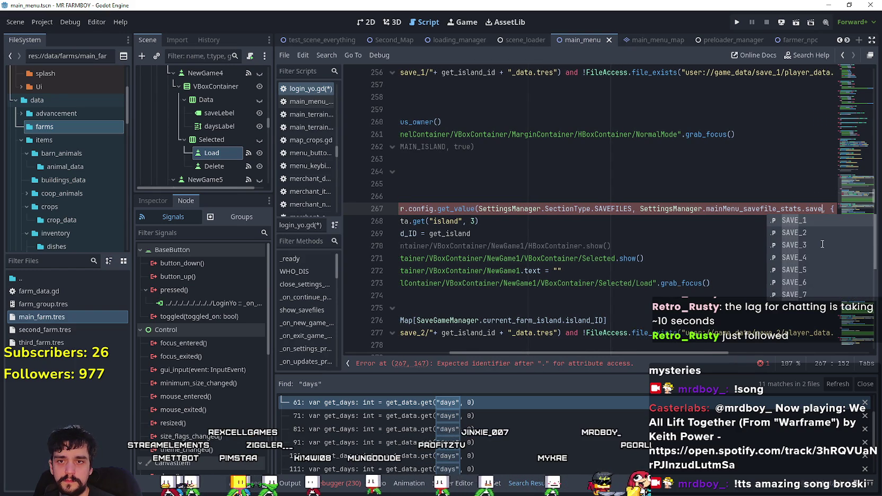
{"action": "key", "text": "Return"}
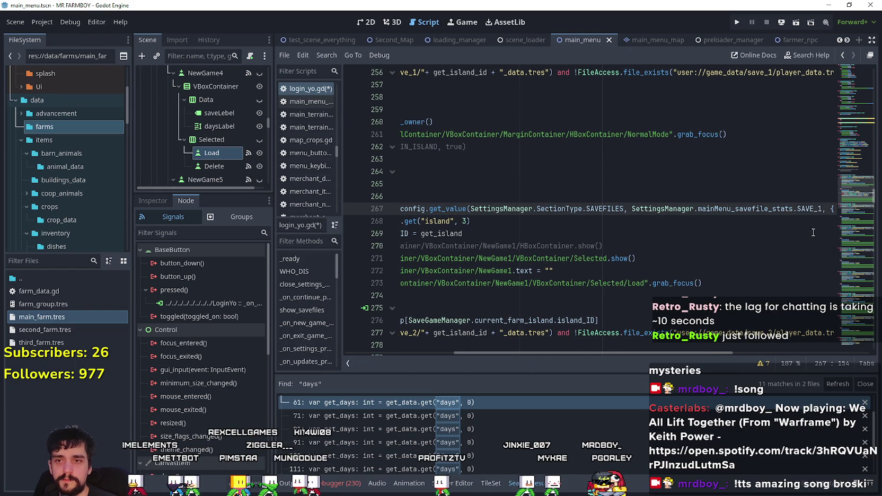
{"action": "left_click_drag", "start_coordinate": [650, 223], "coordinate": [703, 227]}
{"action": "left_click", "coordinate": [703, 227]}
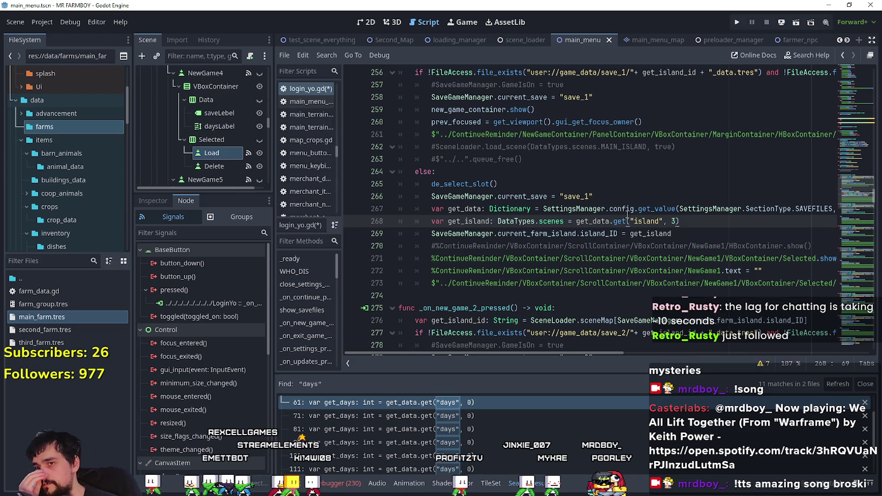
{"action": "double_click", "coordinate": [657, 209]}
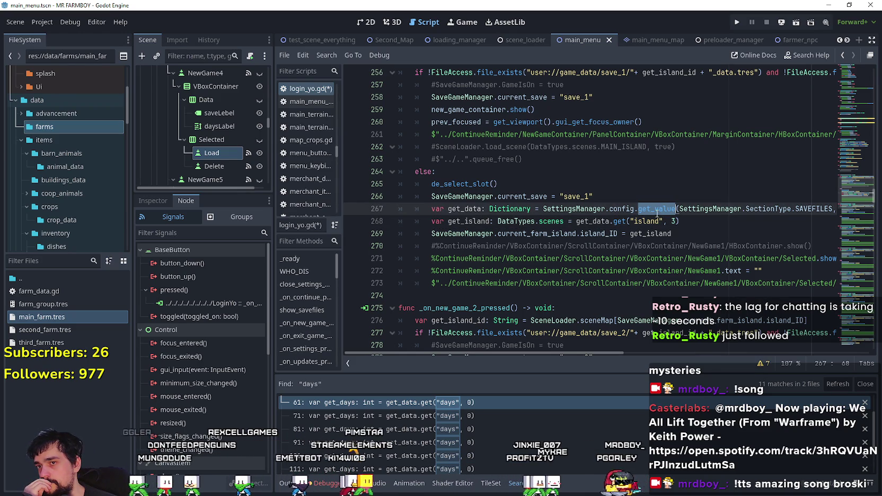
{"action": "mouse_move", "coordinate": [684, 222]}
{"action": "left_mouse_down"}
{"action": "mouse_move", "coordinate": [366, 208]}
{"action": "mouse_move", "coordinate": [364, 195]}
{"action": "mouse_move", "coordinate": [369, 205]}
{"action": "left_mouse_up"}
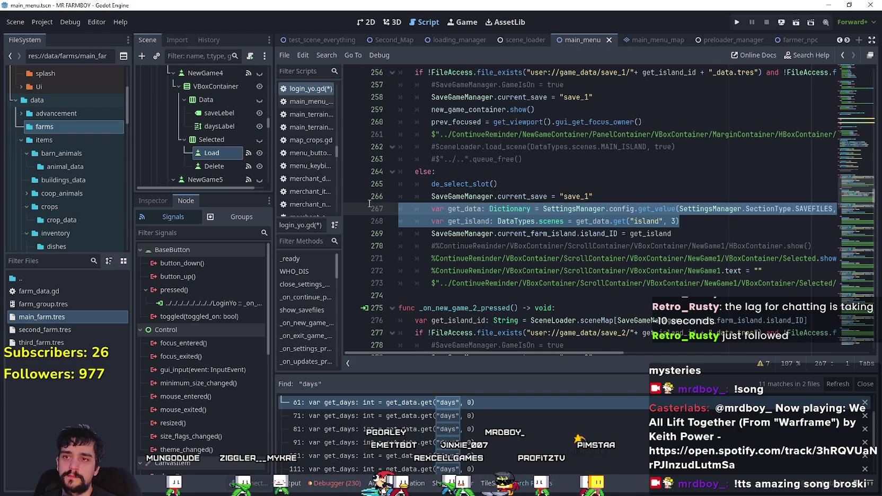
{"action": "left_click_drag", "start_coordinate": [529, 100], "coordinate": [450, 97]}
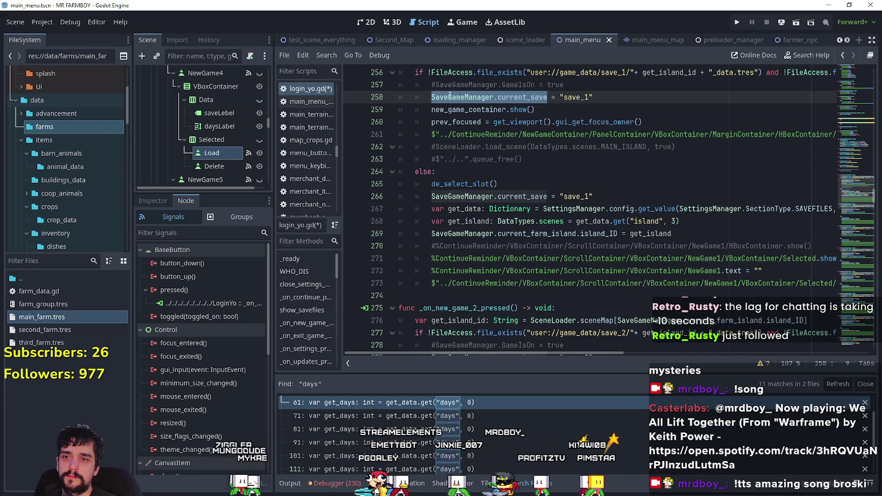
{"action": "left_click", "coordinate": [694, 216]}
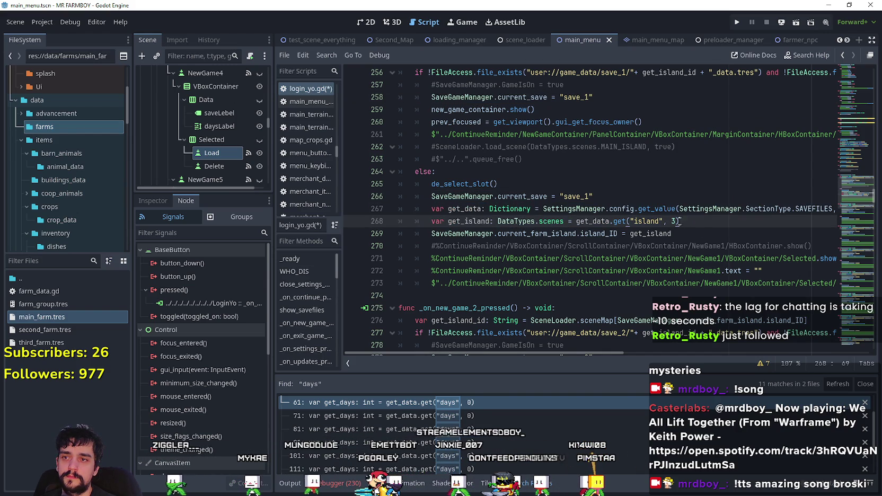
{"action": "left_click_drag", "start_coordinate": [695, 222], "coordinate": [390, 210]}
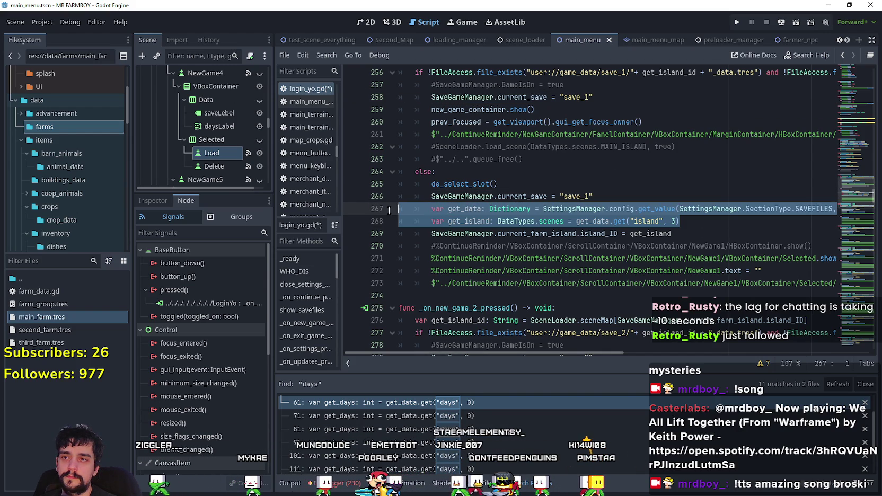
{"action": "left_click", "coordinate": [702, 232]}
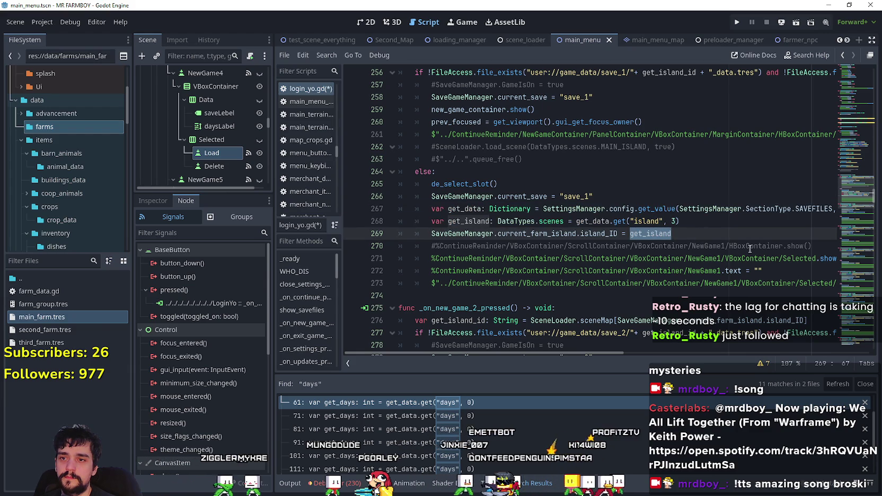
{"action": "double_click", "coordinate": [599, 233]}
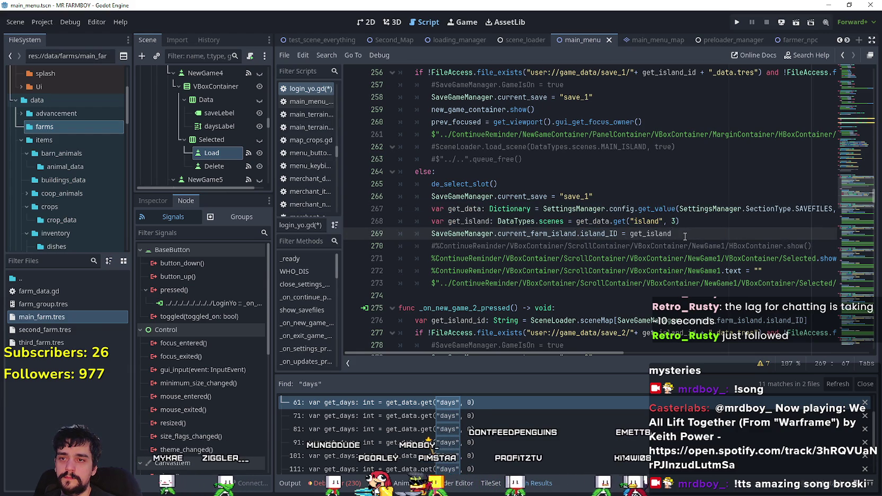
{"action": "double_click", "coordinate": [569, 233]}
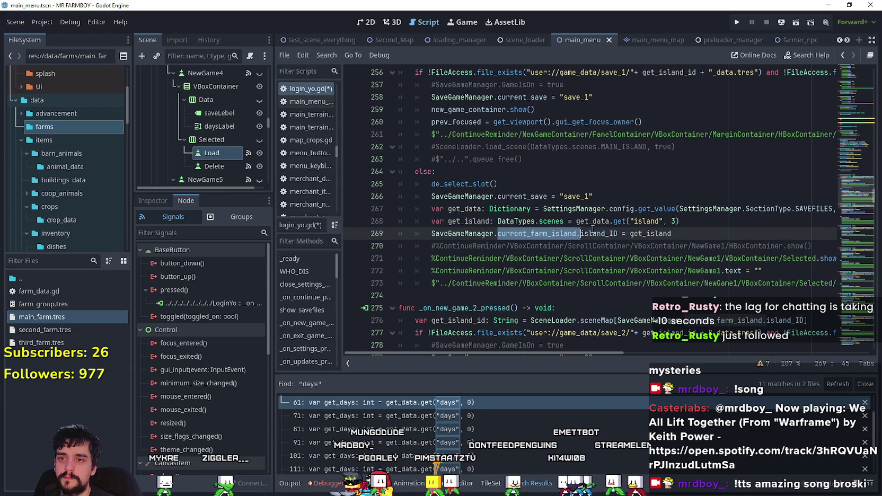
{"action": "left_click_drag", "start_coordinate": [684, 234], "coordinate": [398, 208]}
{"action": "key", "text": "ctrl+c"}
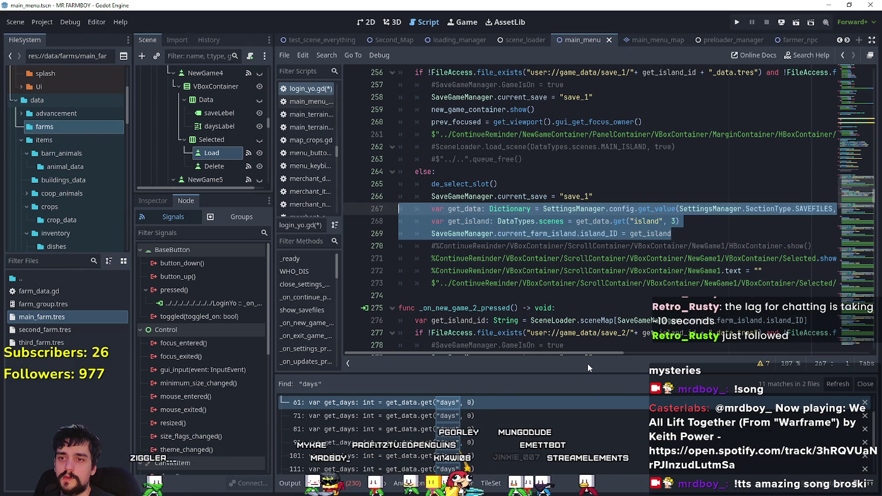
{"action": "mouse_move", "coordinate": [597, 353]}
{"action": "left_mouse_down"}
{"action": "mouse_move", "coordinate": [826, 364]}
{"action": "mouse_move", "coordinate": [586, 323]}
{"action": "left_mouse_up"}
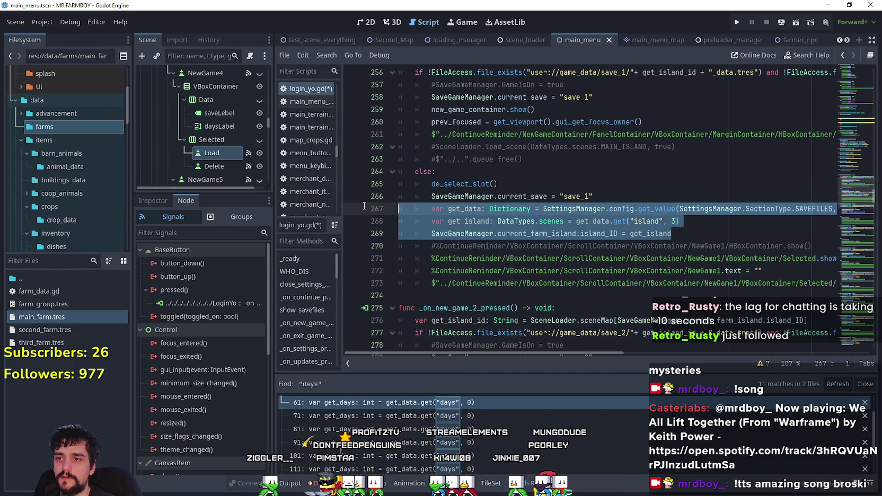
{"action": "key", "text": "Right"}
Step: Paste the three island-loading lines into slots 2 and 3's else branches, saving each time
{"action": "key", "text": "ctrl+s"}
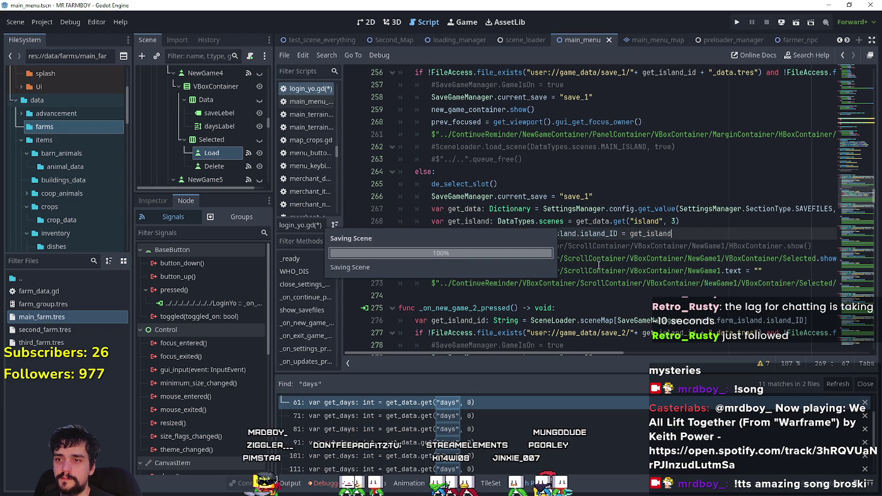
{"action": "scroll", "coordinate": [540, 244], "scroll_direction": "down", "scroll_amount": 6}
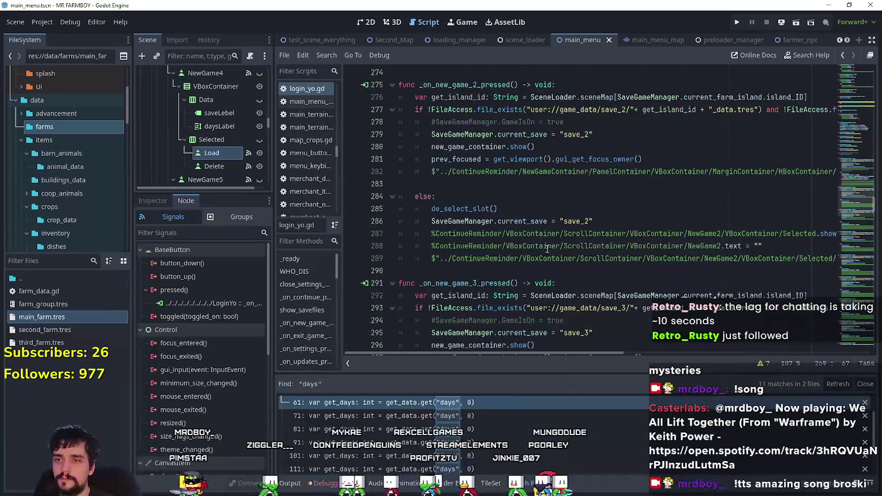
{"action": "left_click", "coordinate": [628, 221]}
{"action": "key", "text": "Return"}
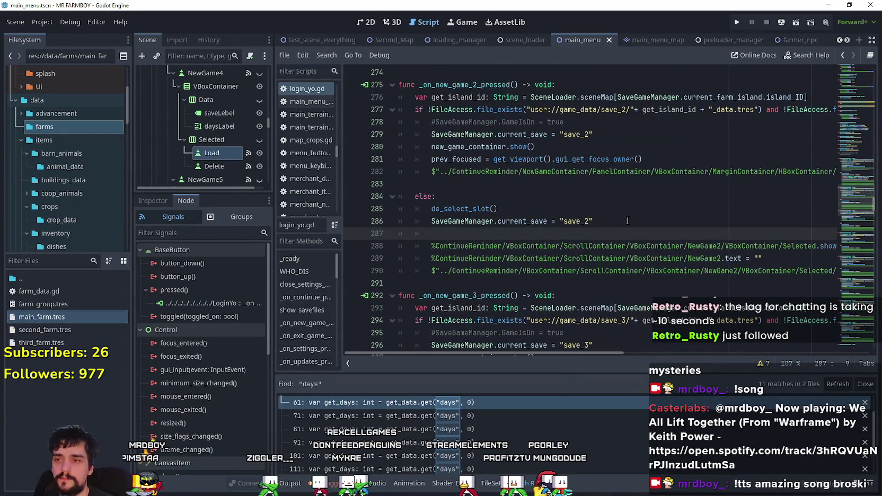
{"action": "key", "text": "ctrl+v"}
{"action": "key", "text": "ctrl+s"}
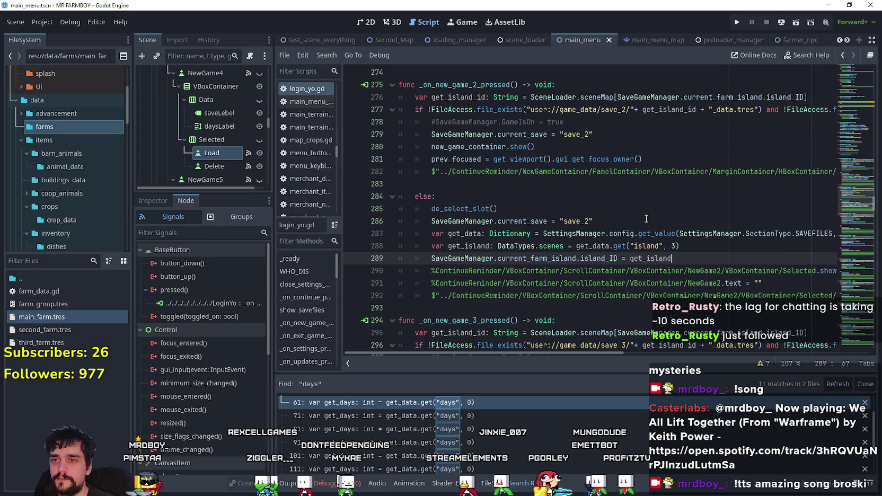
{"action": "scroll", "coordinate": [610, 240], "scroll_direction": "down", "scroll_amount": 3}
{"action": "scroll", "coordinate": [609, 240], "scroll_direction": "down", "scroll_amount": 2}
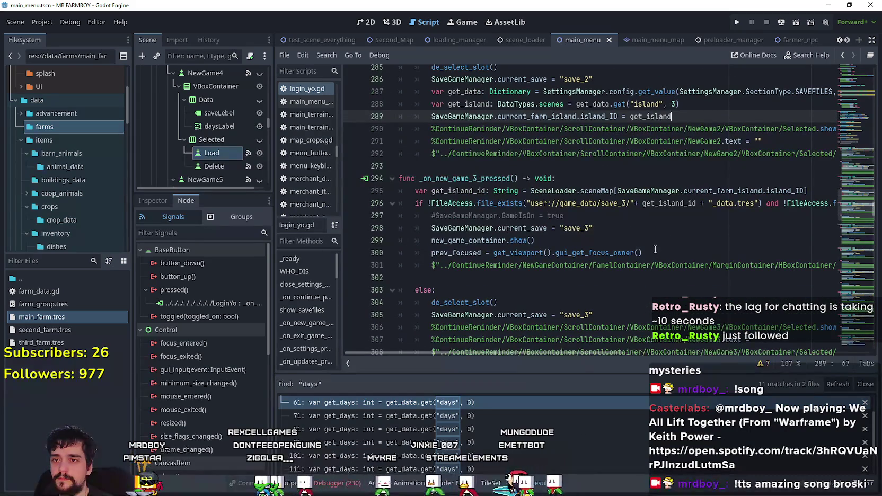
{"action": "scroll", "coordinate": [658, 249], "scroll_direction": "down", "scroll_amount": 4}
{"action": "left_click", "coordinate": [622, 168]}
{"action": "key", "text": "Return"}
{"action": "key", "text": "ctrl+v"}
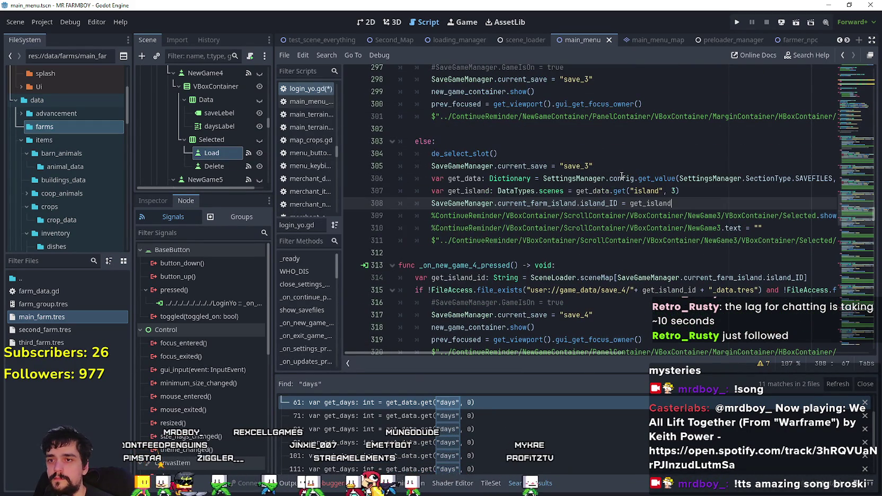
{"action": "key", "text": "ctrl+s"}
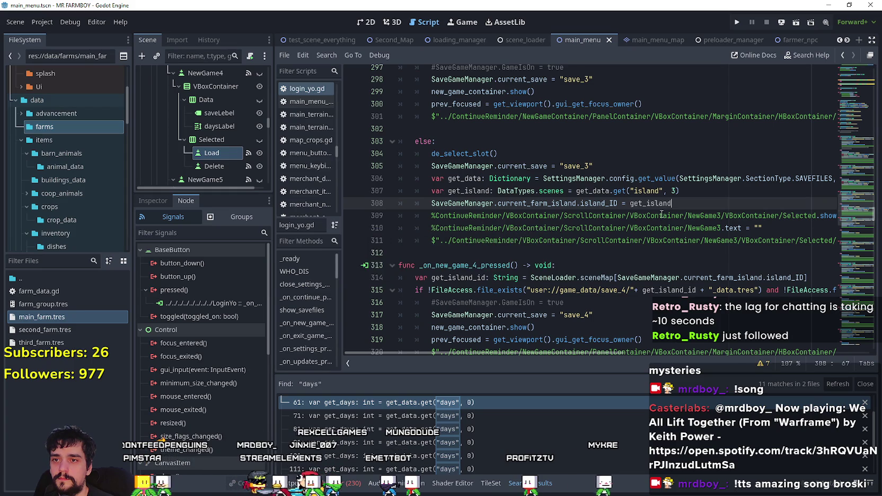
Step: Paste the same lines into slots 4 and 5's else branches and save the script
{"action": "scroll", "coordinate": [666, 212], "scroll_direction": "down", "scroll_amount": 4}
{"action": "scroll", "coordinate": [673, 192], "scroll_direction": "down", "scroll_amount": 3}
{"action": "left_click", "coordinate": [621, 141]}
{"action": "key", "text": "Return"}
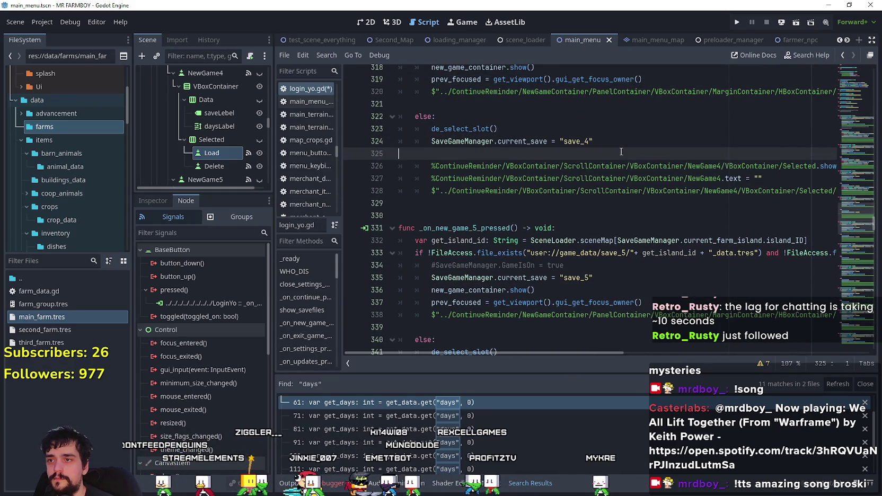
{"action": "key", "text": "ctrl+v"}
{"action": "key", "text": "ctrl+s"}
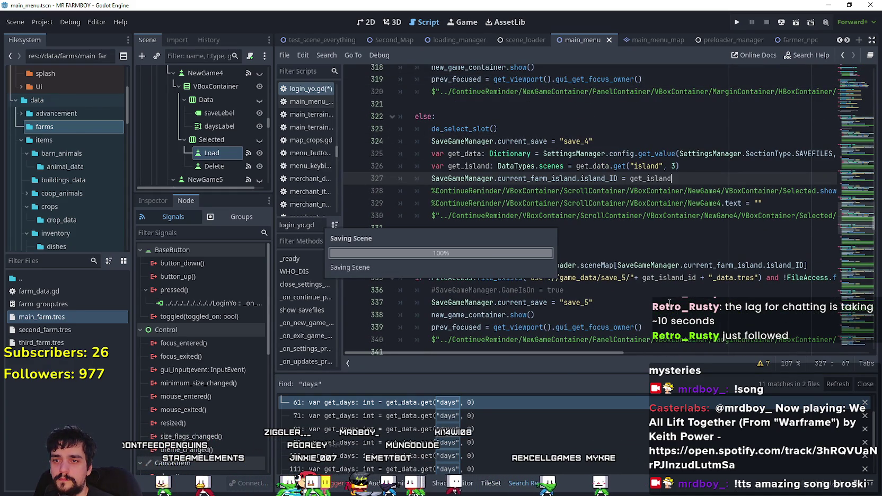
{"action": "scroll", "coordinate": [657, 265], "scroll_direction": "down", "scroll_amount": 5}
{"action": "left_click", "coordinate": [634, 207]}
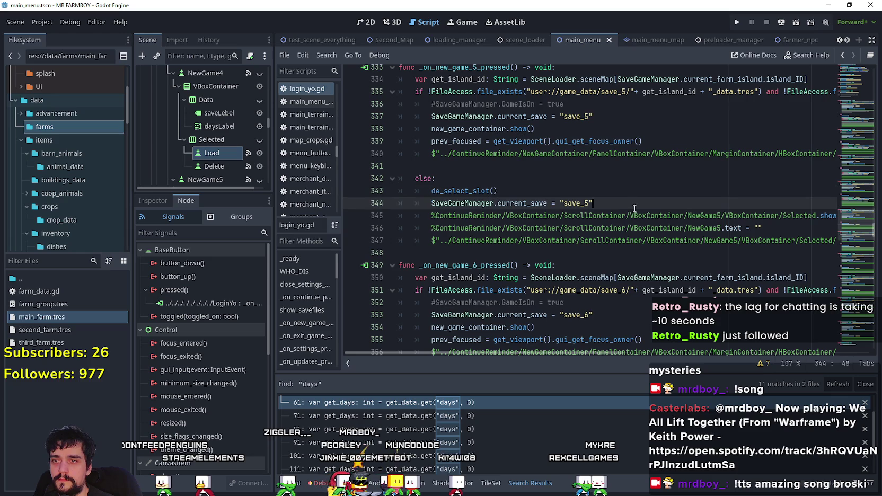
{"action": "key", "text": "Return"}
{"action": "key", "text": "ctrl+v"}
{"action": "key", "text": "ctrl+s"}
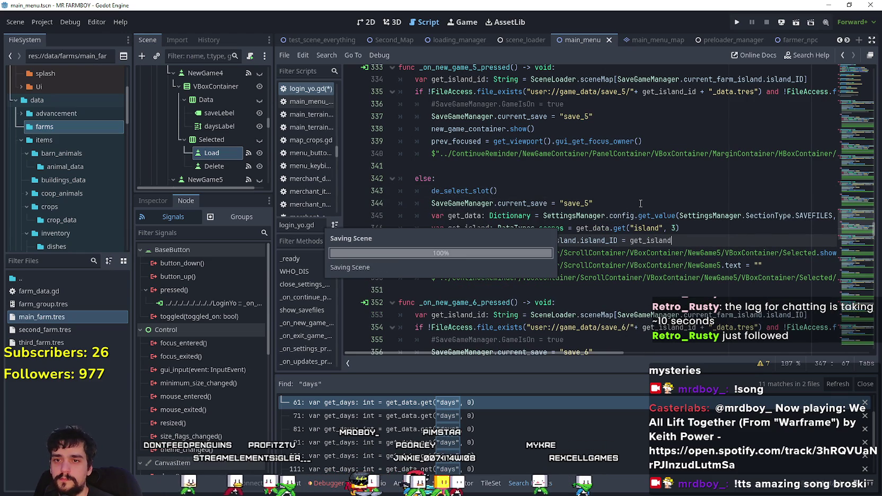